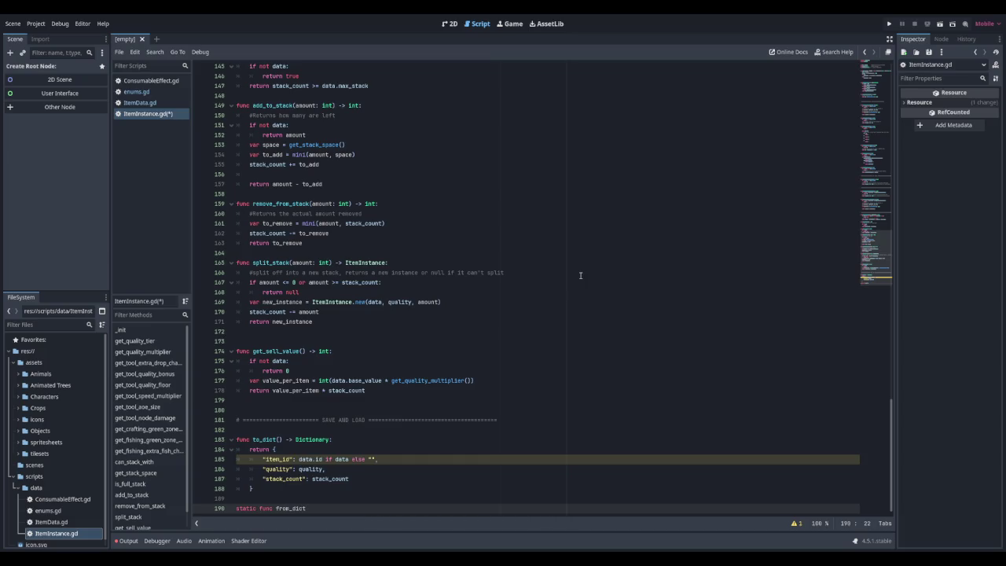
Declare static from_dict(dict, item_database) and set item_data from item_database.get_item(dict.get("item_id", ""))
{"action": "type", "text": "(dict: "}
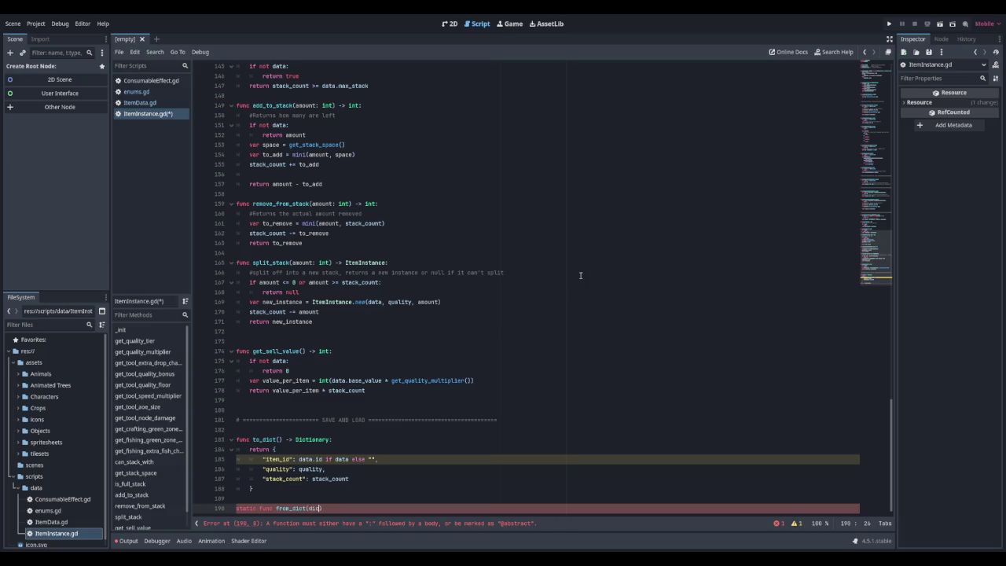
{"action": "type", "text": "Dictionary, "}
{"action": "type", "text": "item_database"}
{"action": "type", "text": ": ItemDatabase) "}
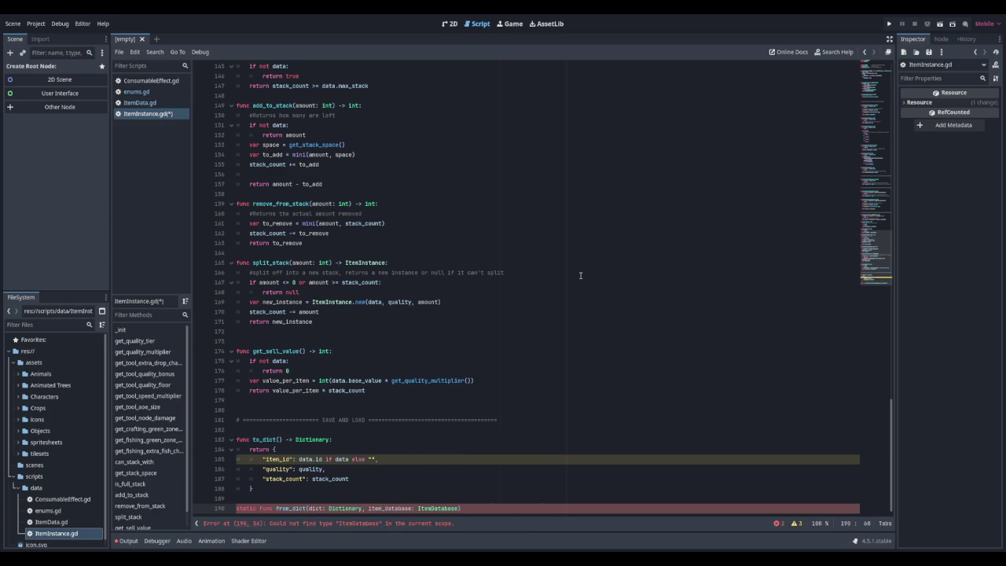
{"action": "type", "text": "-> ItemInstance:"}
{"action": "key", "text": "Return"}
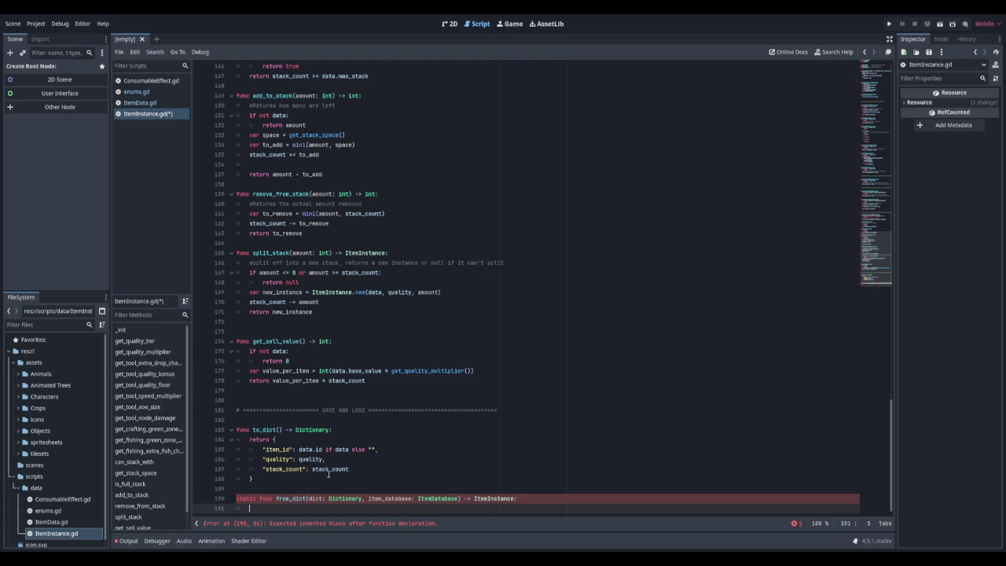
{"action": "type", "text": "var item_data"}
{"action": "type", "text": " = item"}
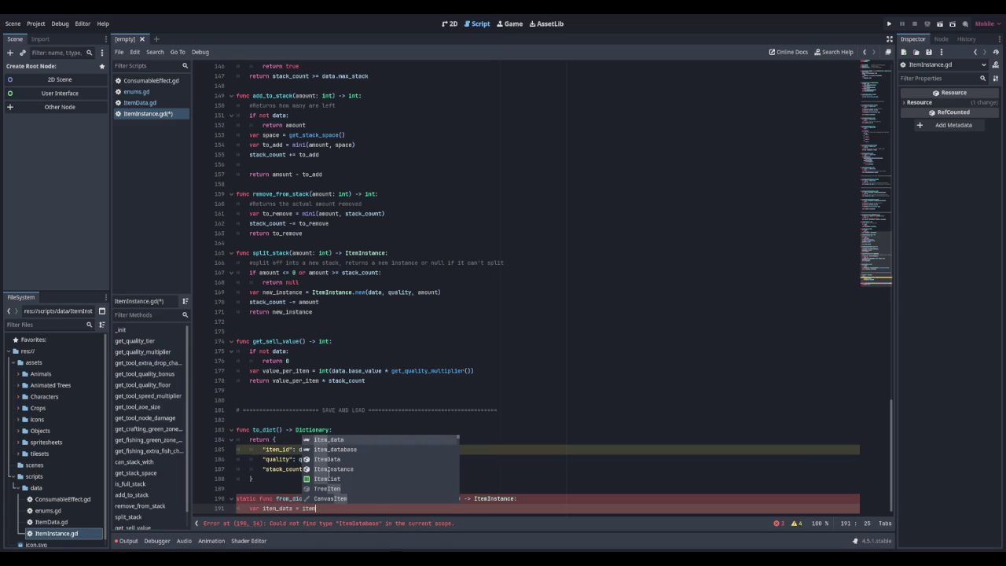
{"action": "type", "text": "_dat"}
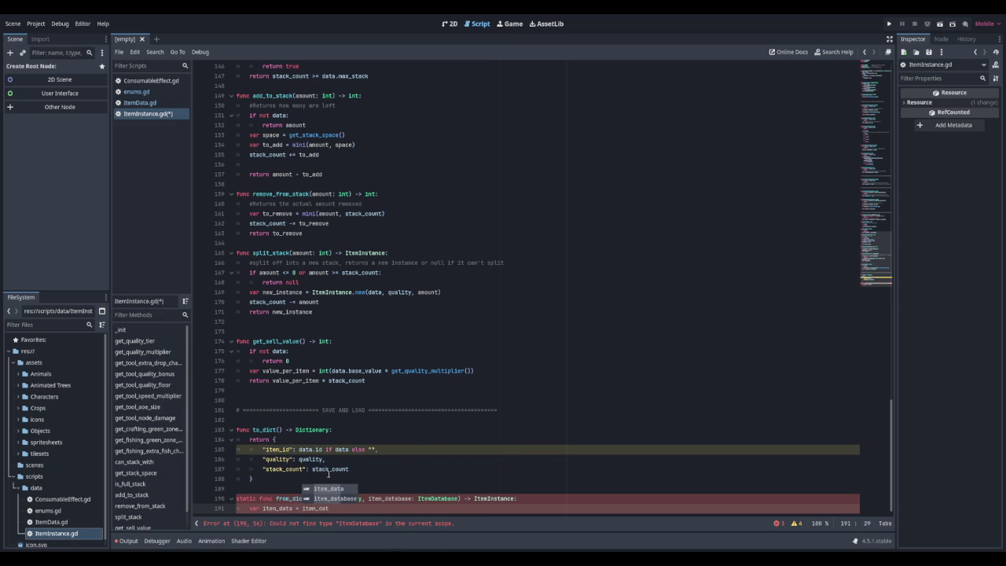
{"action": "key", "text": "Return"}
{"action": "type", "text": ".get_item"}
{"action": "type", "text": "(d"}
{"action": "type", "text": "ict.get"}
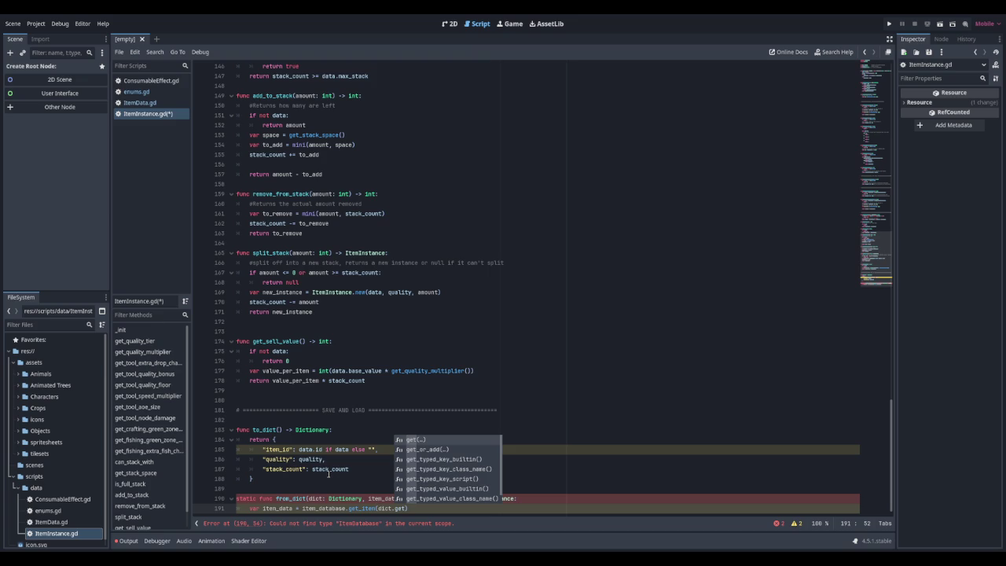
{"action": "type", "text": "(\"item"}
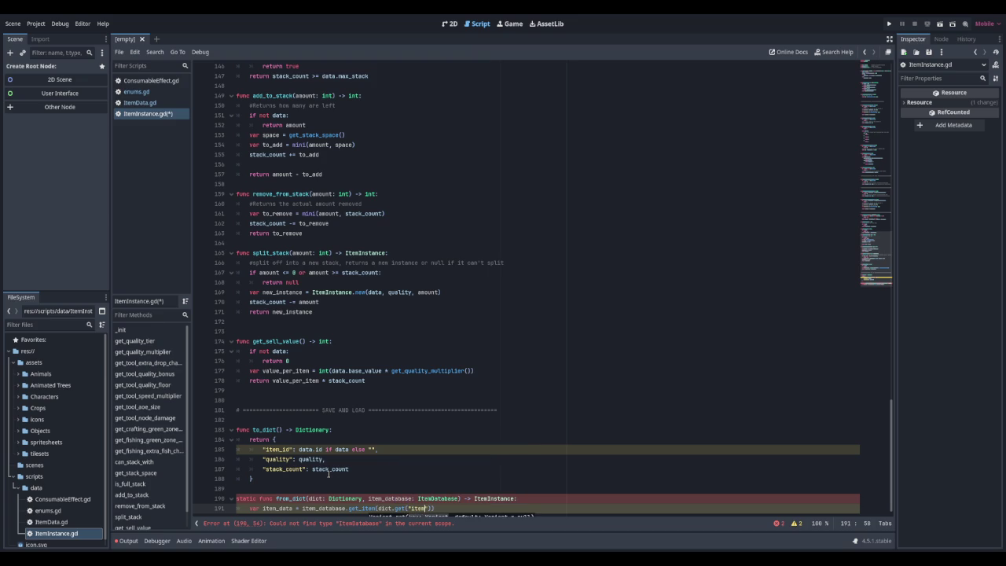
{"action": "type", "text": "_id\",\""}
{"action": "key", "text": "End"}
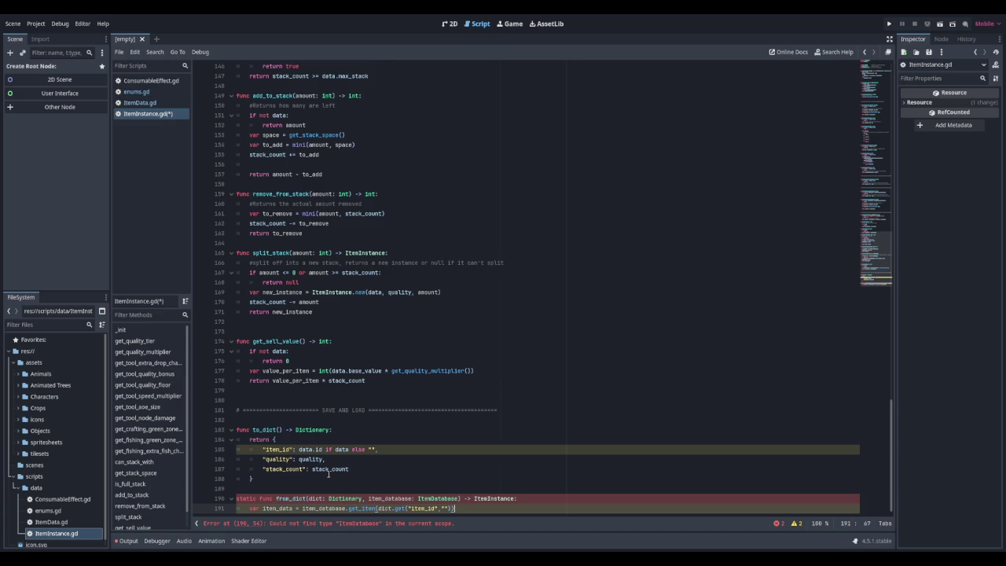
{"action": "key", "text": "Return"}
{"action": "type", "text": "if not Item_data"}
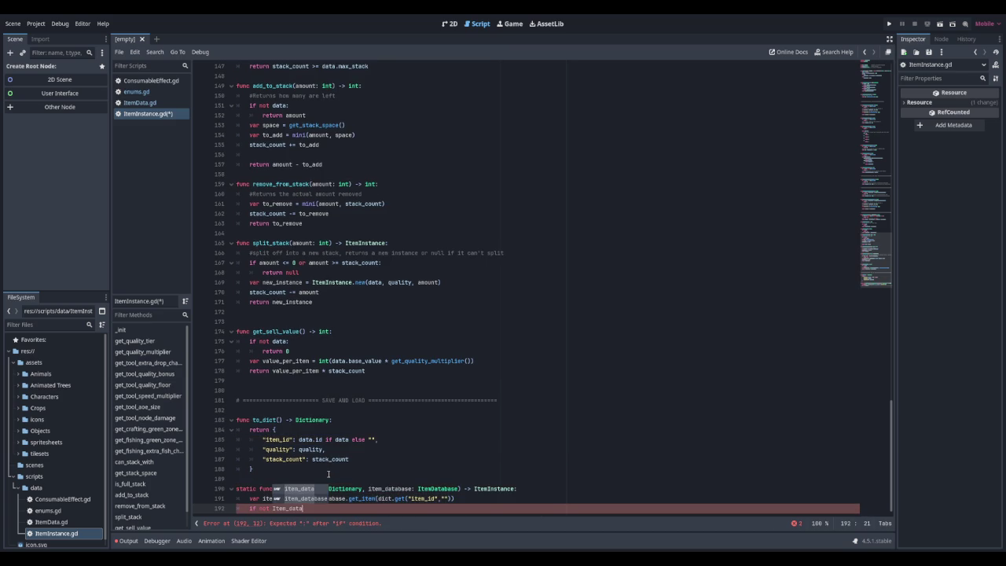
Make from_dict return null when item_data is missing
{"action": "key", "text": "BackSpace"}
{"action": "key", "text": "BackSpace"}
{"action": "key", "text": "BackSpace"}
{"action": "type", "text": "item."}
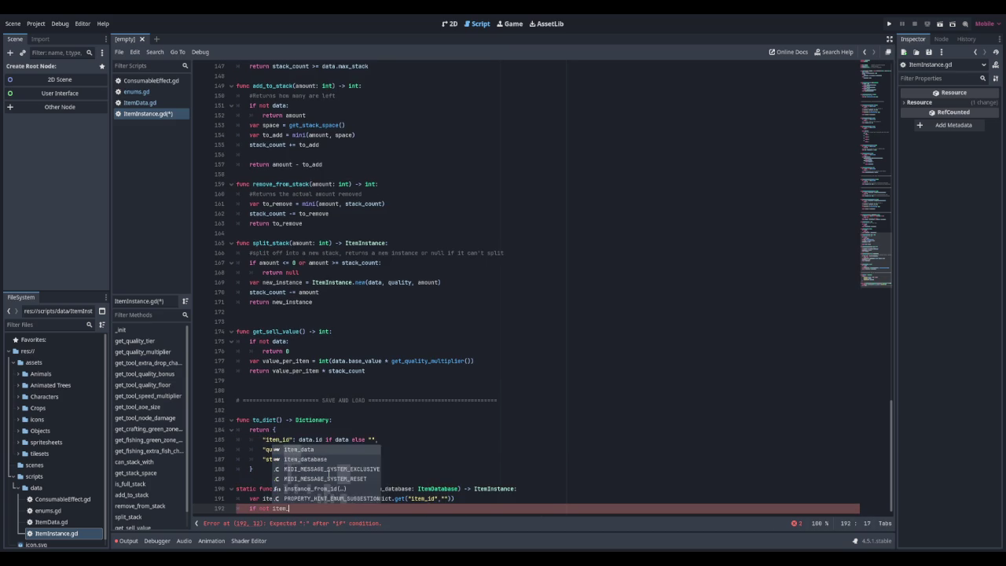
{"action": "key", "text": "BackSpace"}
{"action": "type", "text": "_data:"}
{"action": "key", "text": "Return"}
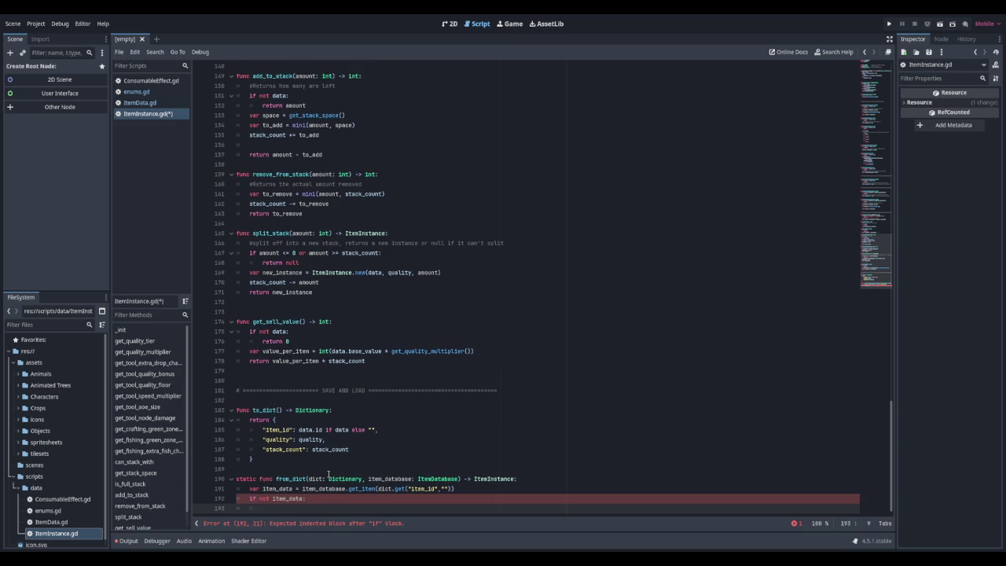
{"action": "type", "text": "return null"}
{"action": "key", "text": "Return"}
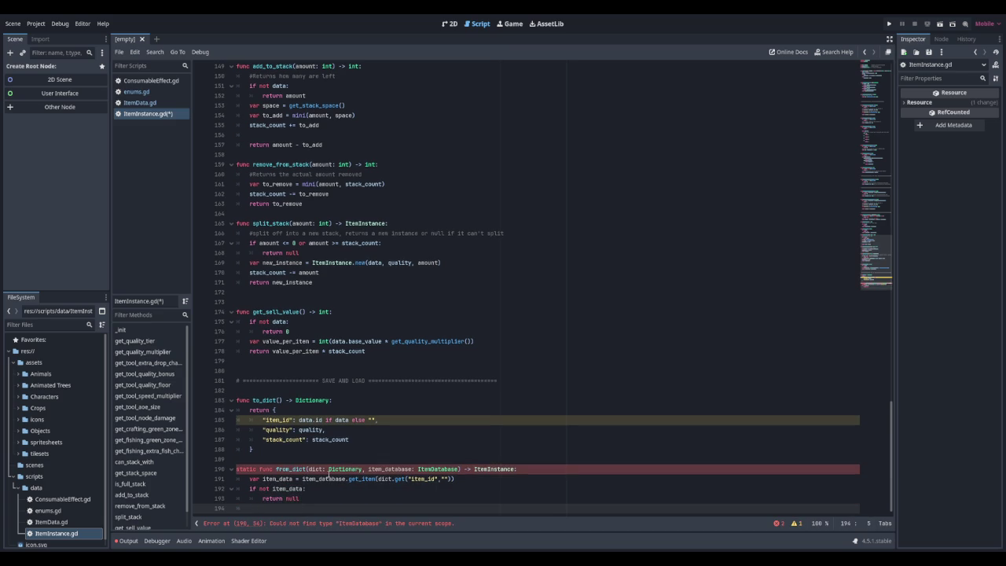
Return ItemInstance.new(item_data, dict.get("quality", 0), dict.get("stack_count", 1)), one argument per line
{"action": "type", "text": "return ItemIn"}
{"action": "key", "text": "Return"}
{"action": "type", "text": ".new"}
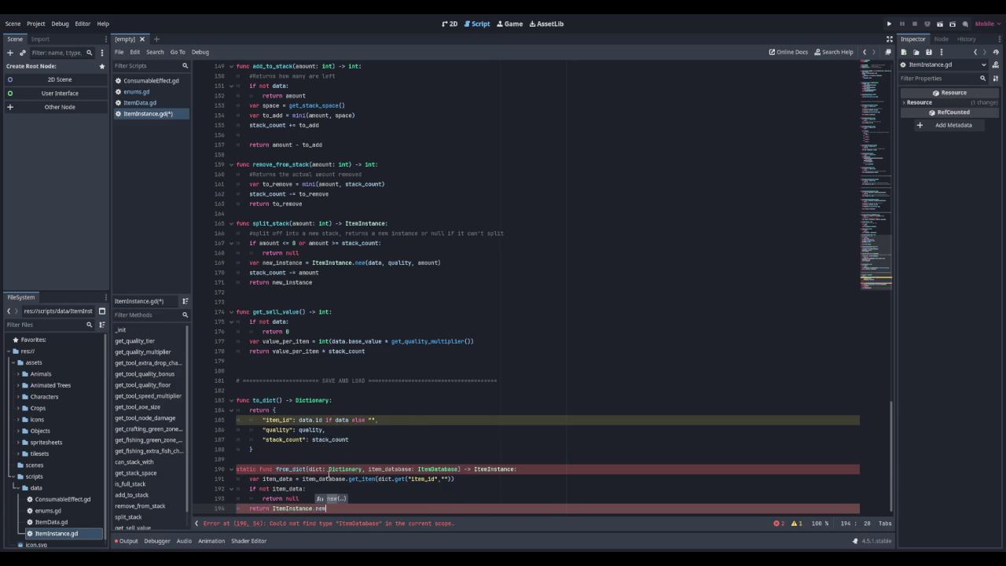
{"action": "type", "text": "("}
{"action": "key", "text": "Return"}
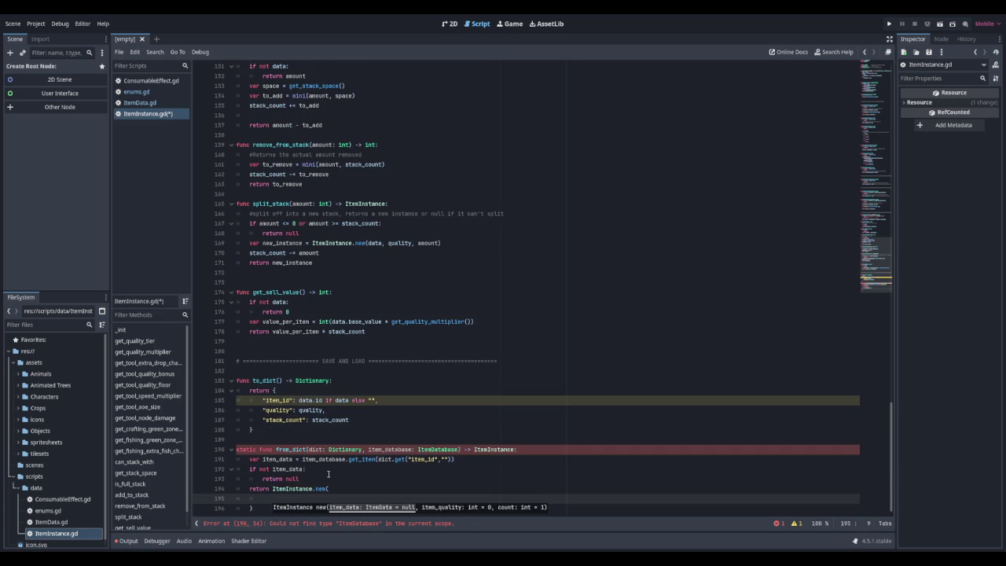
{"action": "type", "text": "item_data"}
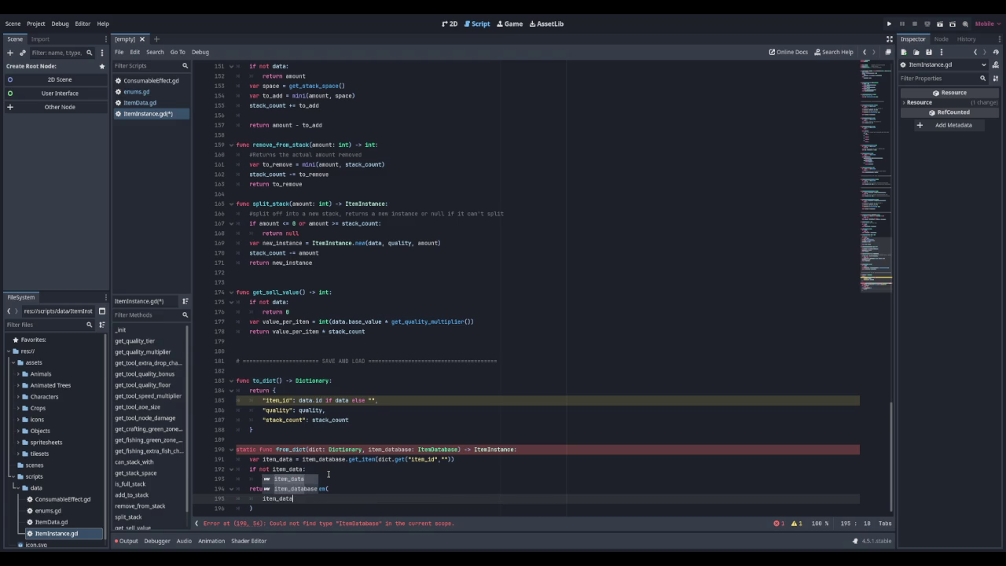
{"action": "type", "text": ","}
{"action": "key", "text": "Return"}
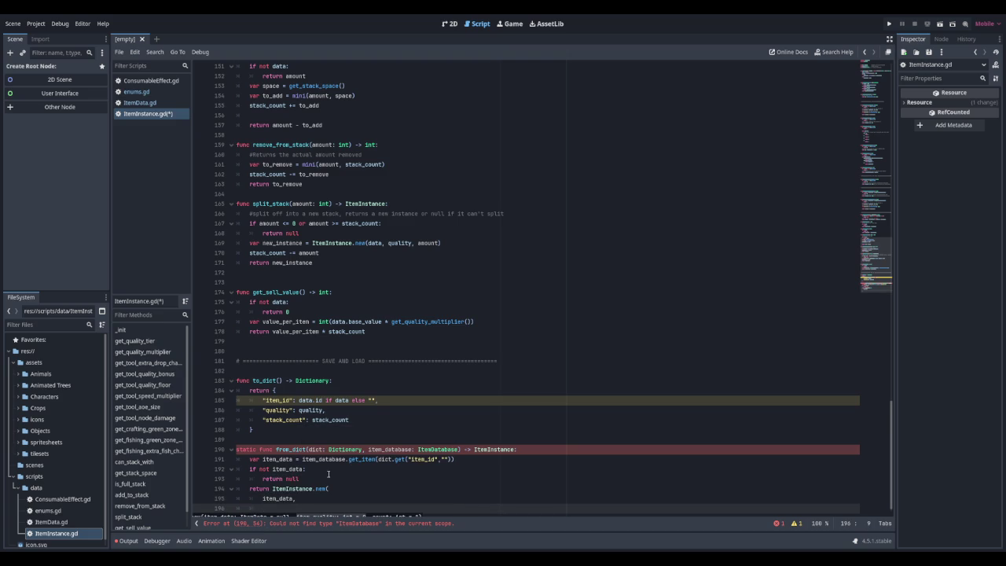
{"action": "type", "text": "dict.get"}
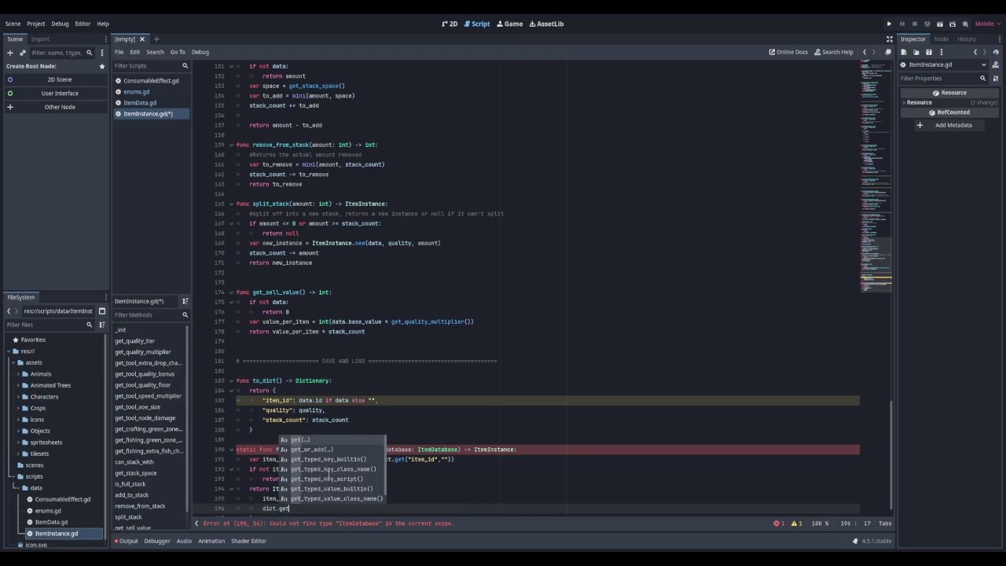
{"action": "type", "text": "(quality"}
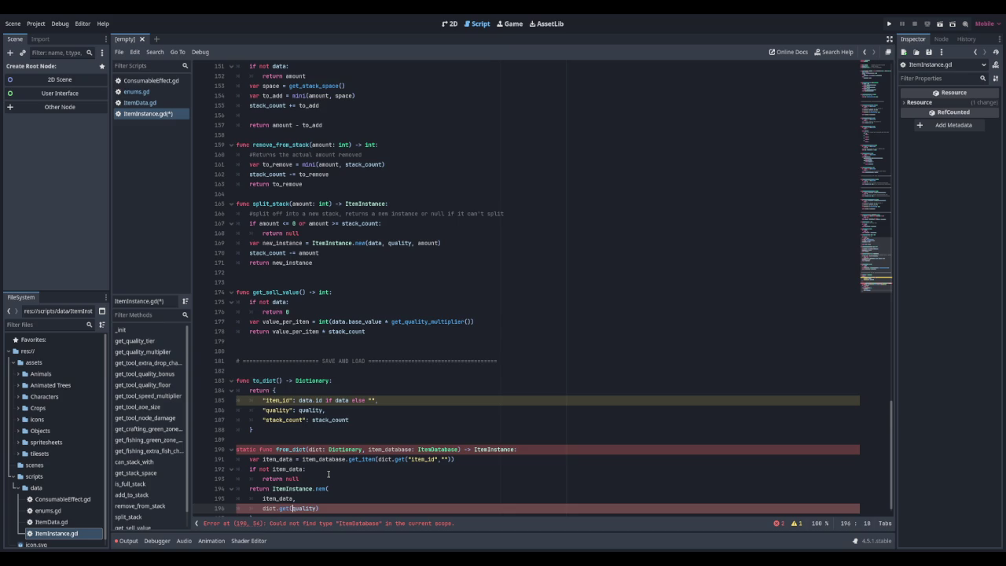
{"action": "type", "text": "\""}
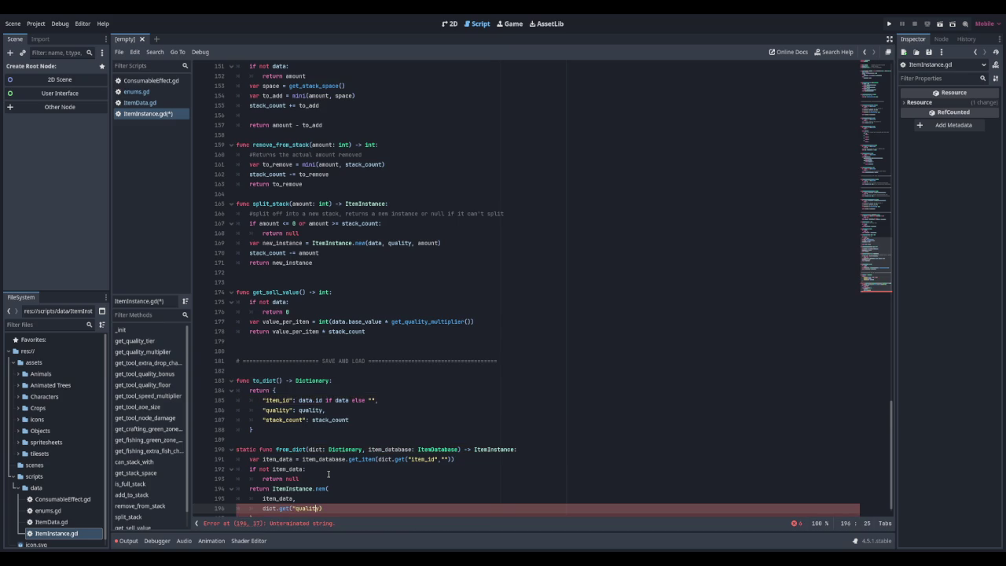
{"action": "type", "text": "\""}
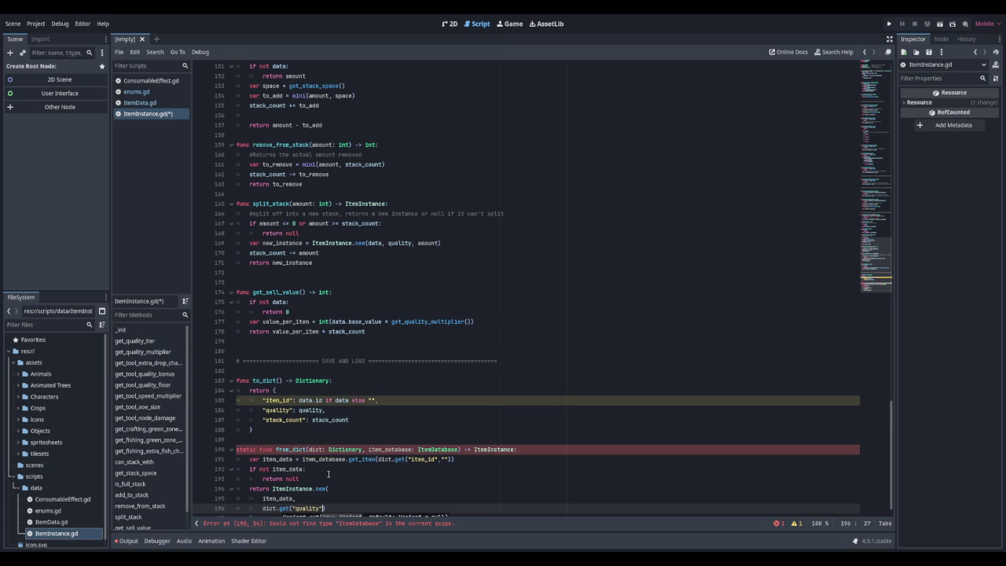
{"action": "type", "text": "0)"}
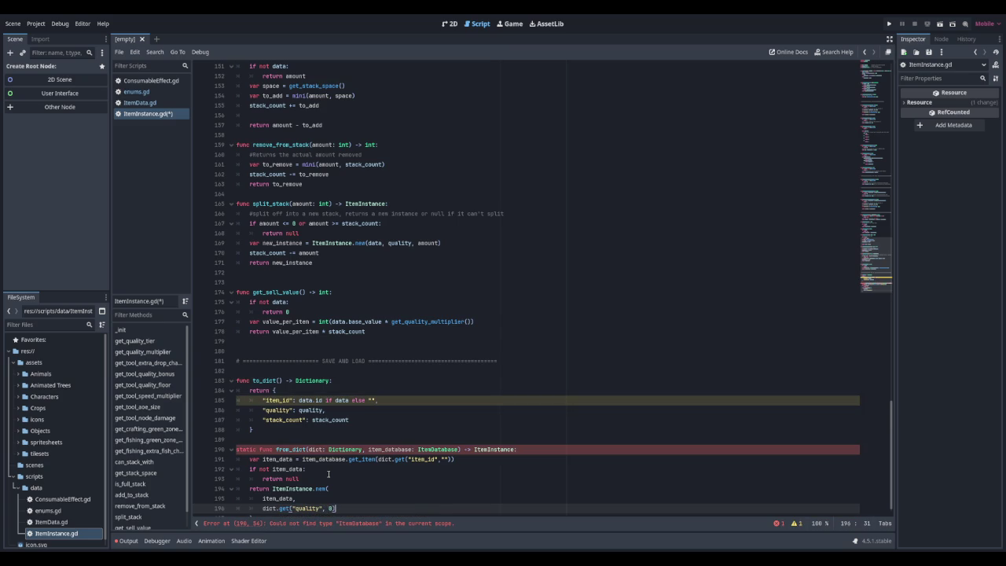
{"action": "key", "text": "Return"}
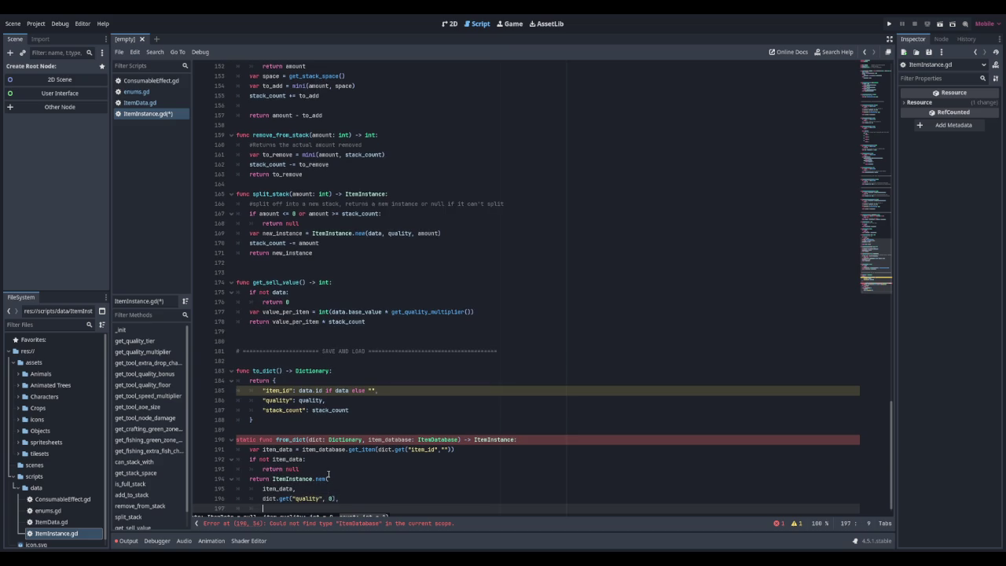
{"action": "type", "text": "dict.get"}
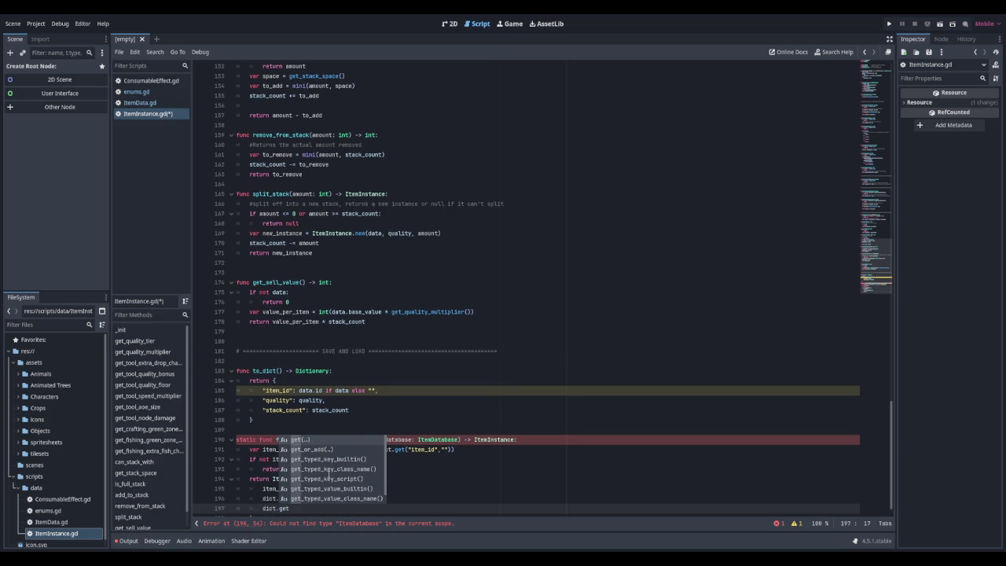
{"action": "type", "text": "(\"stack"}
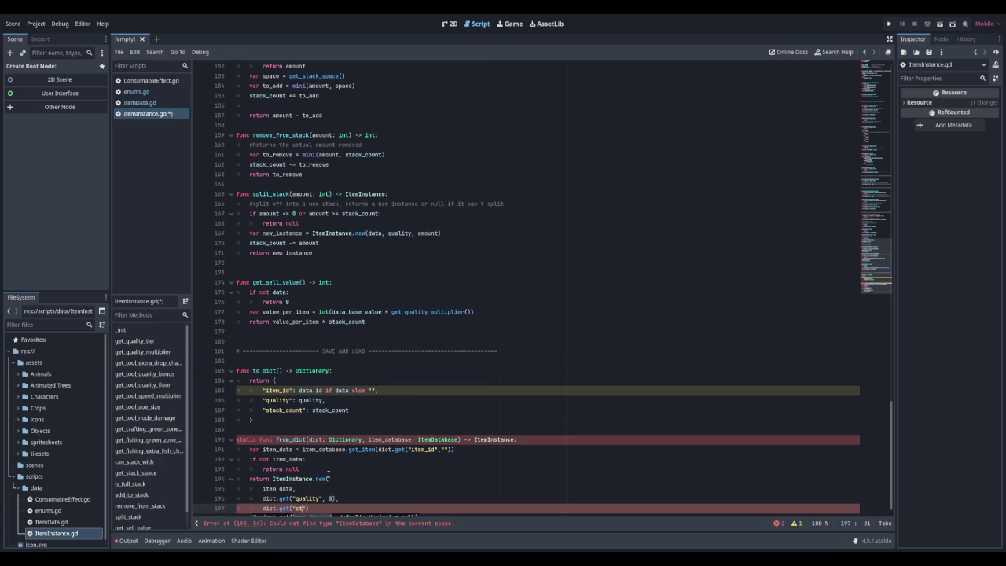
{"action": "type", "text": "_count"}
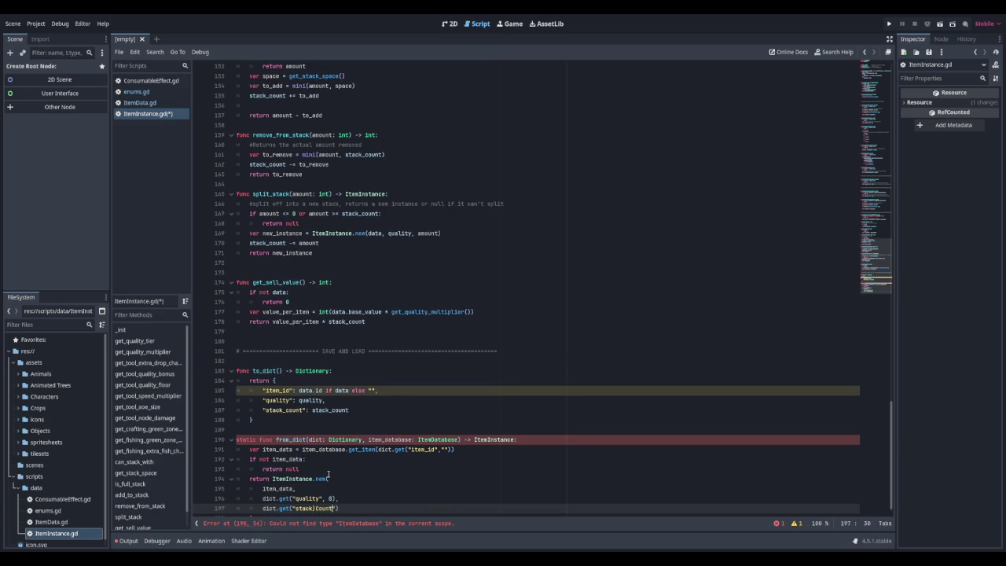
{"action": "key", "text": "BackSpace"}
{"action": "key", "text": "BackSpace"}
{"action": "key", "text": "BackSpace"}
{"action": "type", "text": "_count\""}
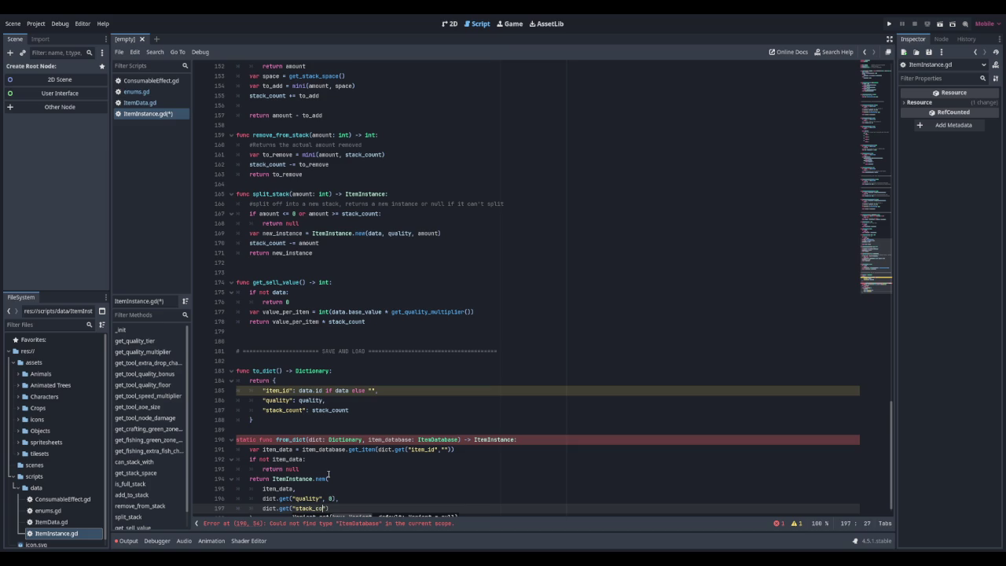
{"action": "type", "text": ", 1"}
{"action": "key", "text": "Return"}
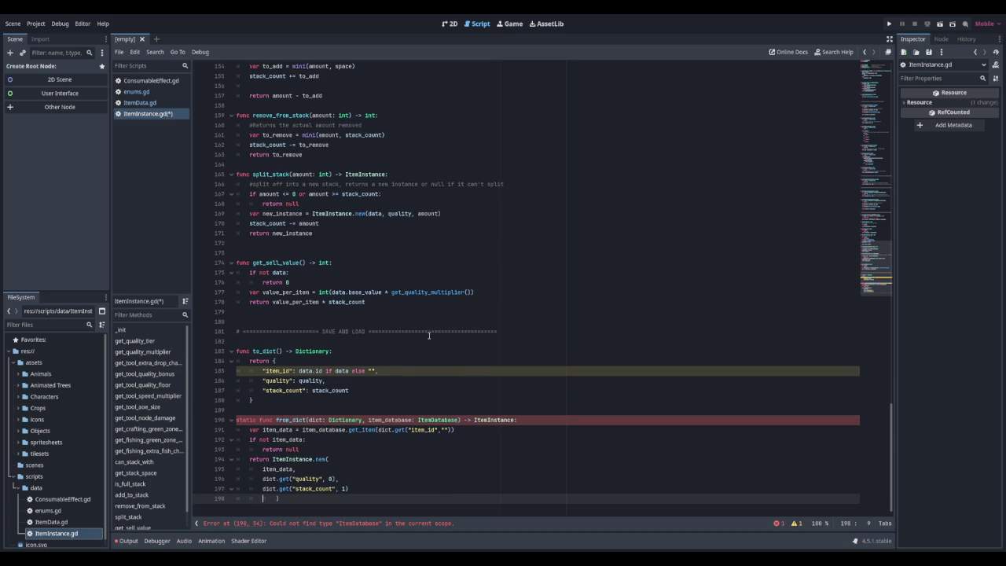
{"action": "type", "text": ")"}
{"action": "key", "text": "Return"}
{"action": "key", "text": "BackSpace"}
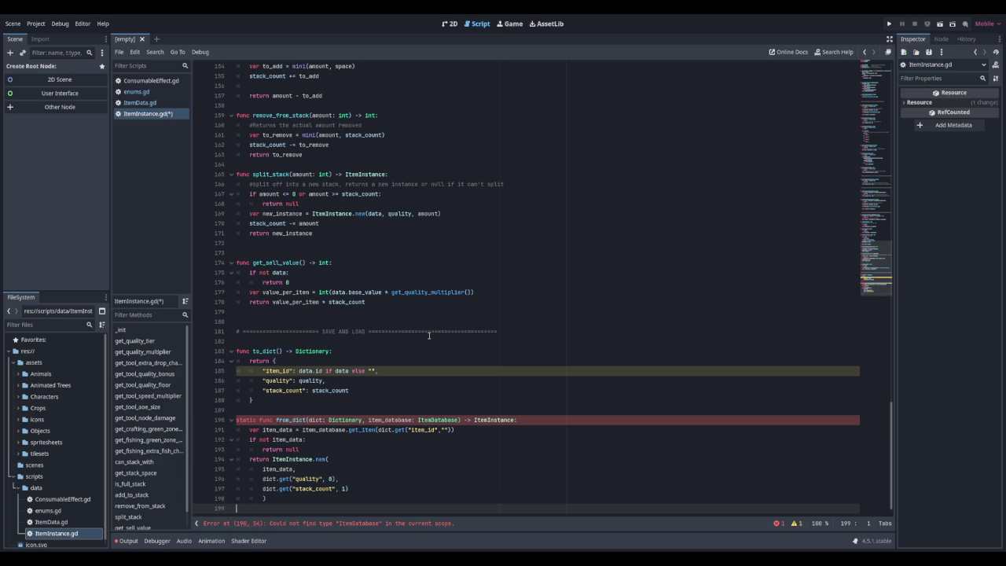
Save ItemInstance.gd and begin a get_display_name function on a new line below from_dict
{"action": "key", "text": "ctrl+s"}
{"action": "key", "text": "Return"}
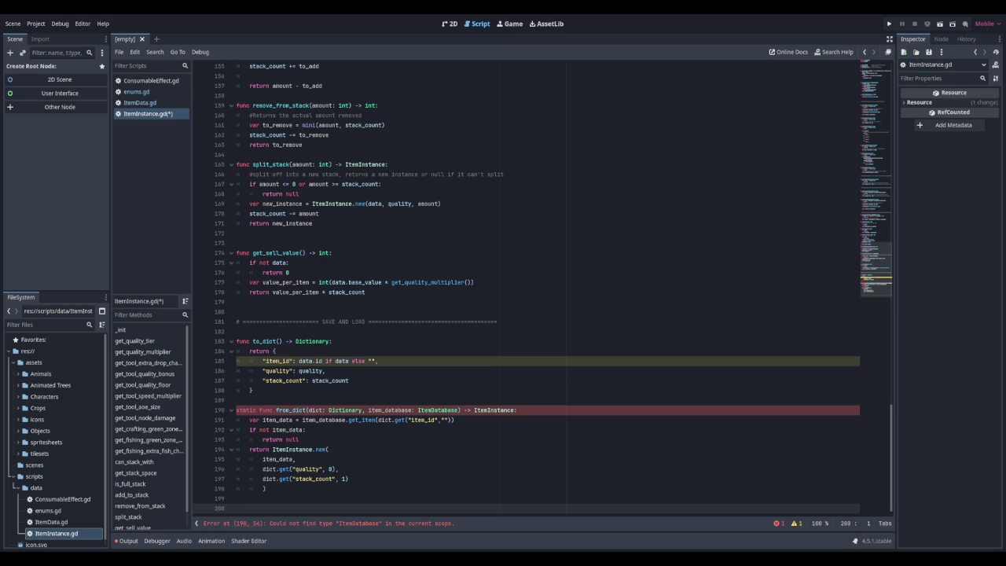
{"action": "type", "text": "func get"}
{"action": "type", "text": "_display_na"}
Finish the get_display_name() -> String signature and return "Unknown Item" when there is no data
{"action": "key", "text": "BackSpace"}
{"action": "key", "text": "BackSpace"}
{"action": "key", "text": "BackSpace"}
{"action": "type", "text": "name()"}
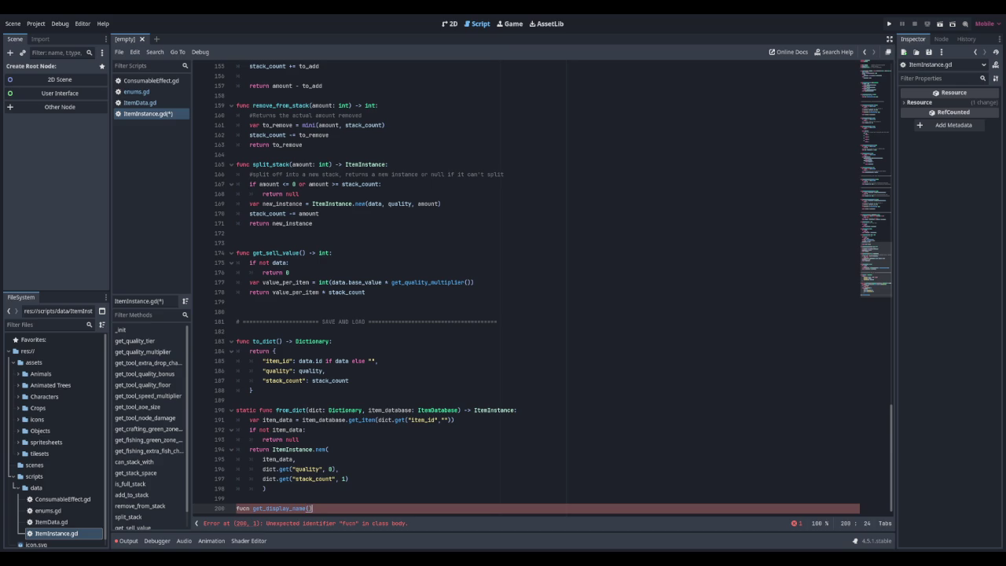
{"action": "type", "text": " -> String:"}
{"action": "key", "text": "Return"}
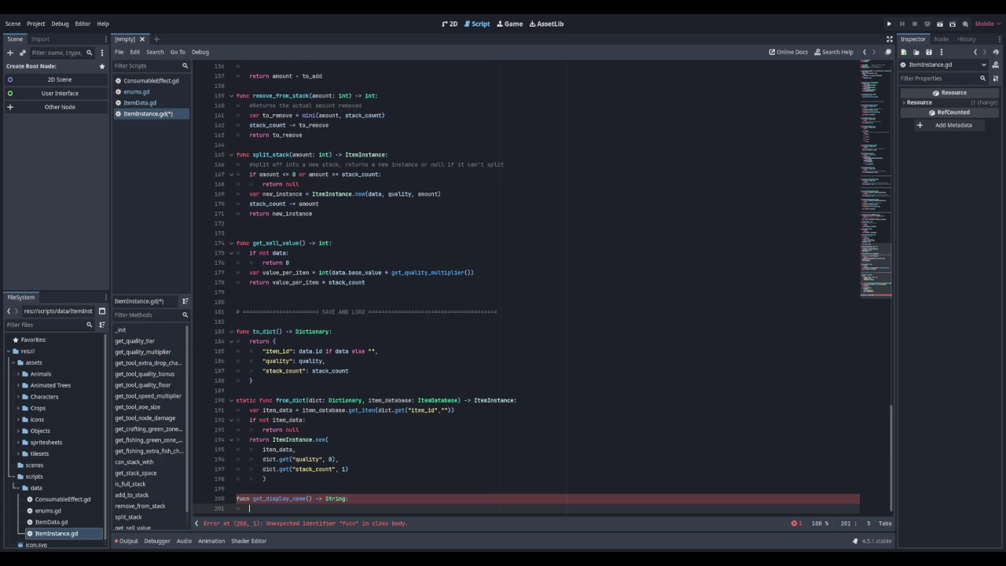
{"action": "type", "text": "if not data:"}
{"action": "key", "text": "Return"}
{"action": "type", "text": "return \"\""}
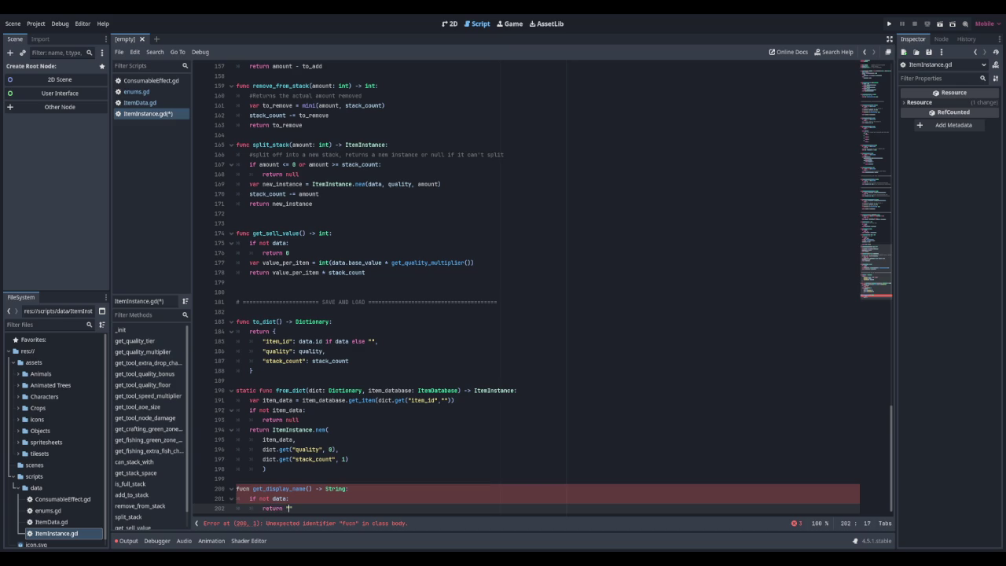
{"action": "type", "text": "UnknownItem"}
{"action": "key", "text": "Return"}
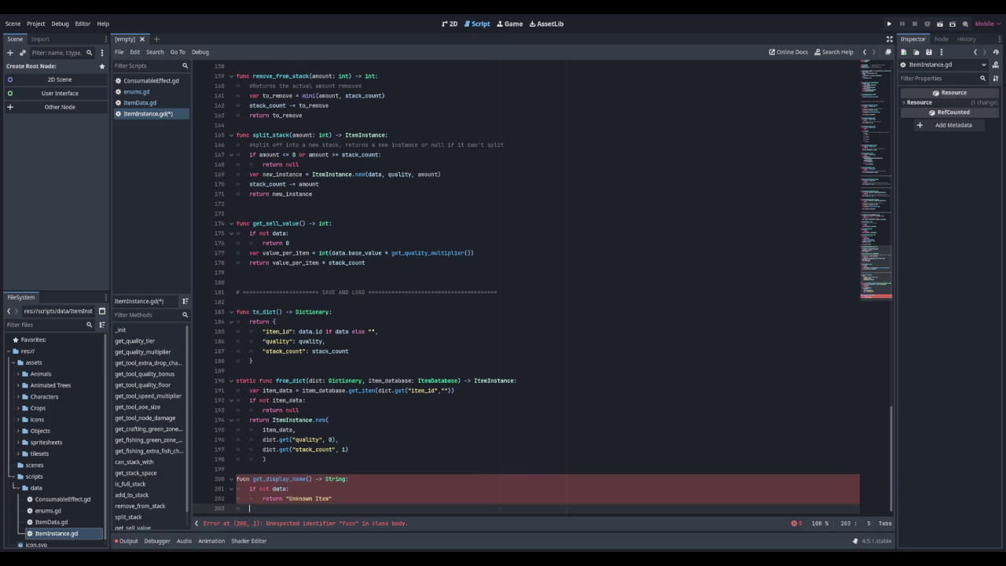
Correct the misspelled func keyword and add var quality_prefix = ""
{"action": "left_click", "coordinate": [250, 479]}
{"action": "key", "text": "BackSpace"}
{"action": "key", "text": "BackSpace"}
{"action": "type", "text": "nc"}
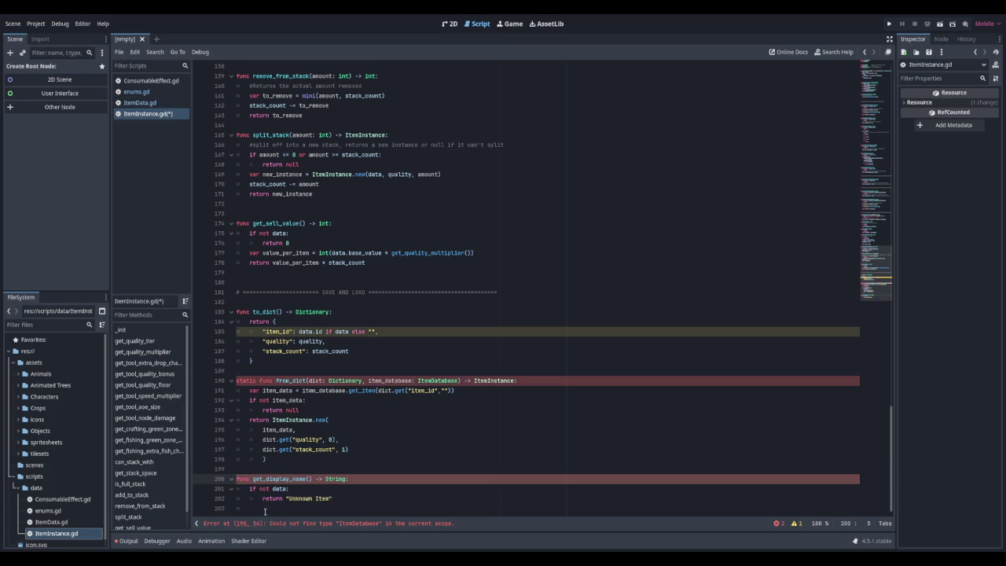
{"action": "left_click", "coordinate": [267, 510]}
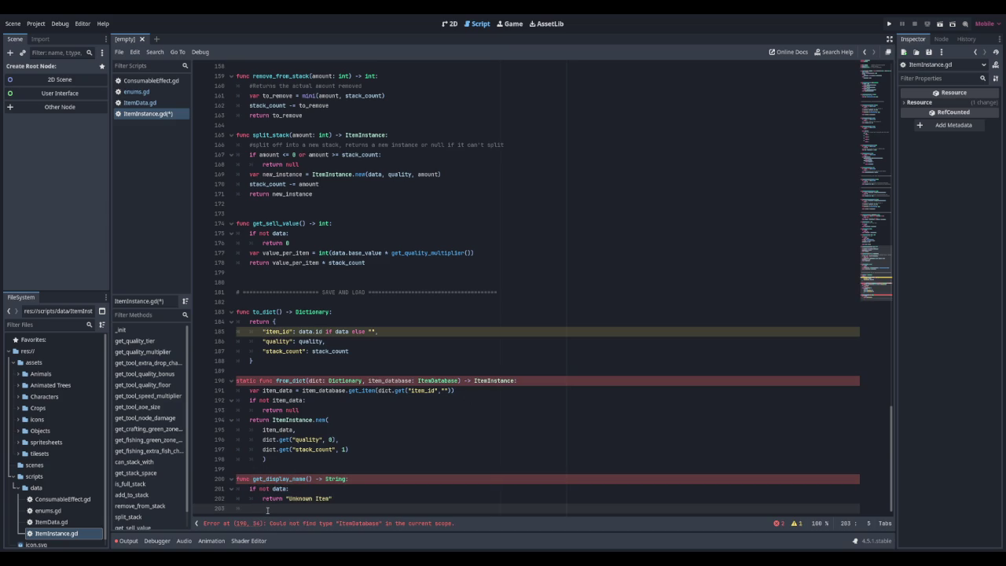
{"action": "key", "text": "Return"}
{"action": "type", "text": "var"}
{"action": "type", "text": "ality"}
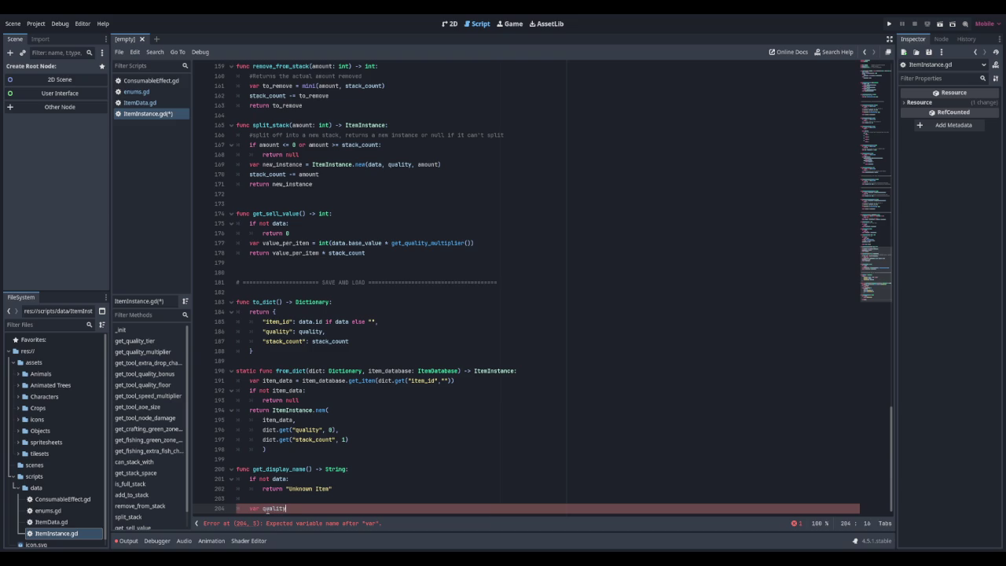
{"action": "type", "text": "_prefix"}
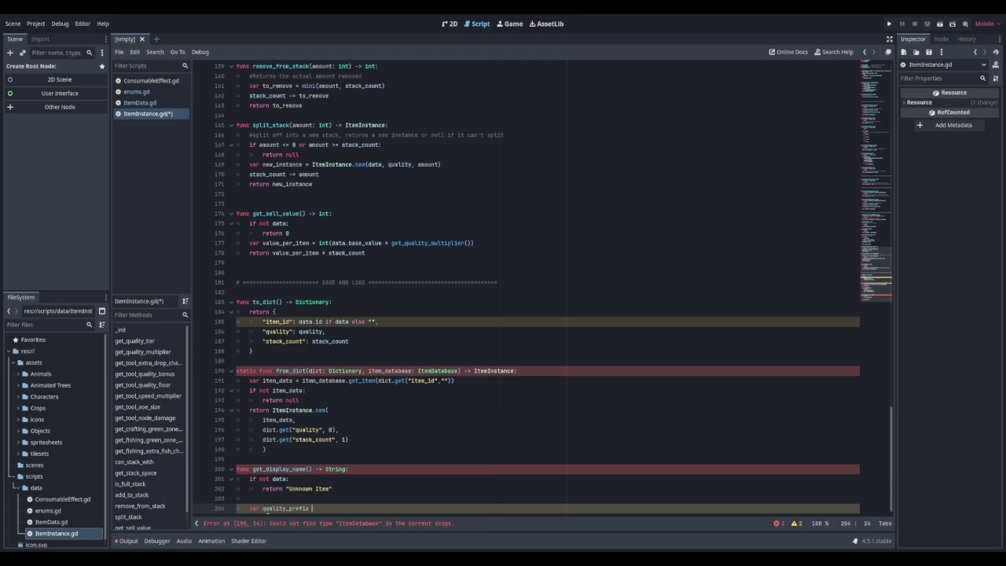
{"action": "type", "text": " = \"\""}
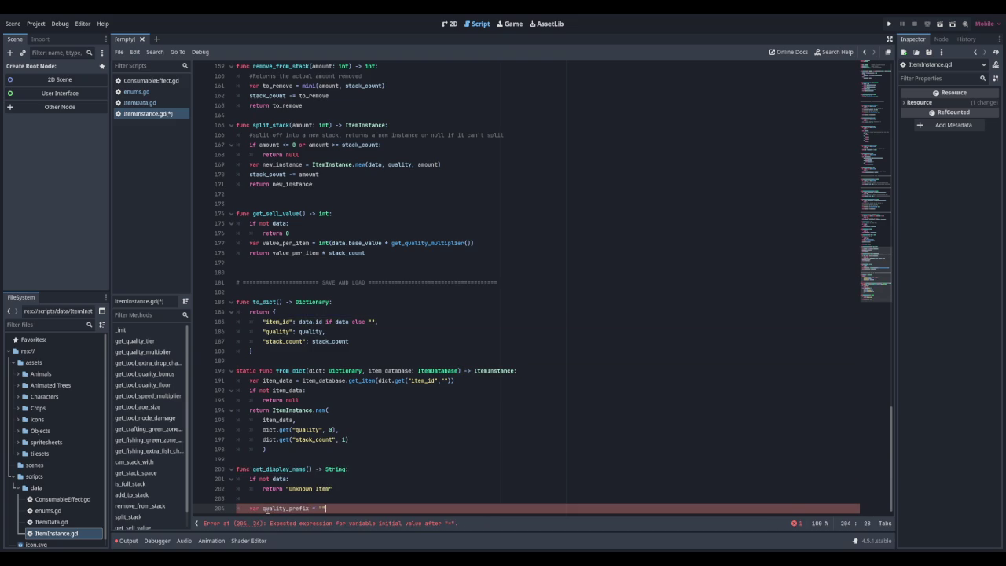
{"action": "key", "text": "Return"}
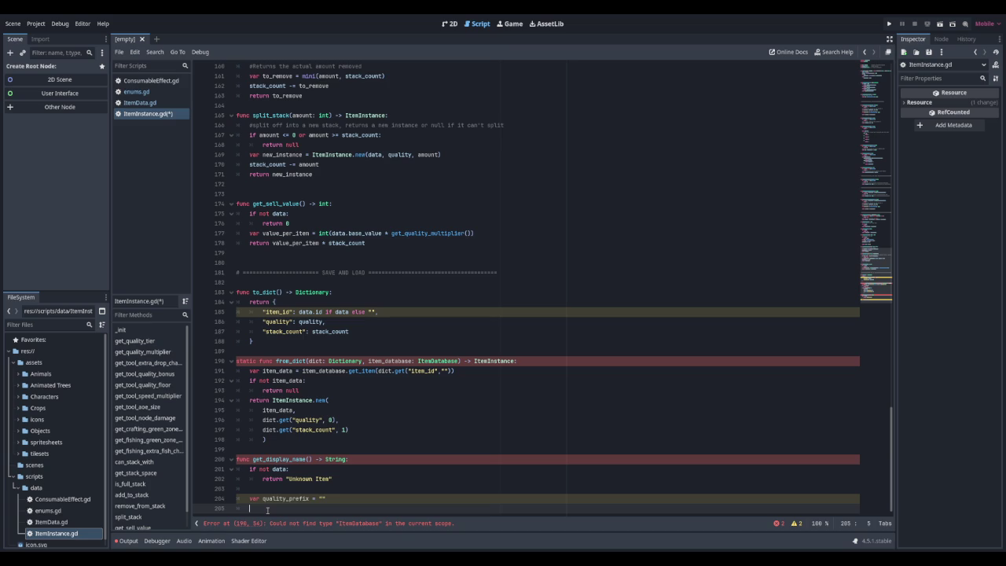
Add a match on get_quality_tier() with an Enums.QualityTier.SILVER case
{"action": "type", "text": "match"}
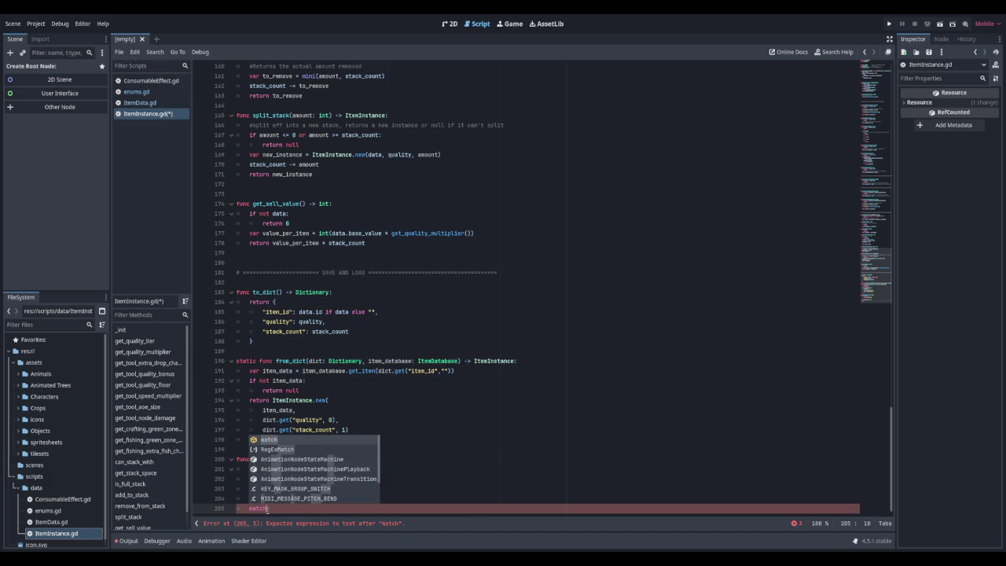
{"action": "type", "text": " get"}
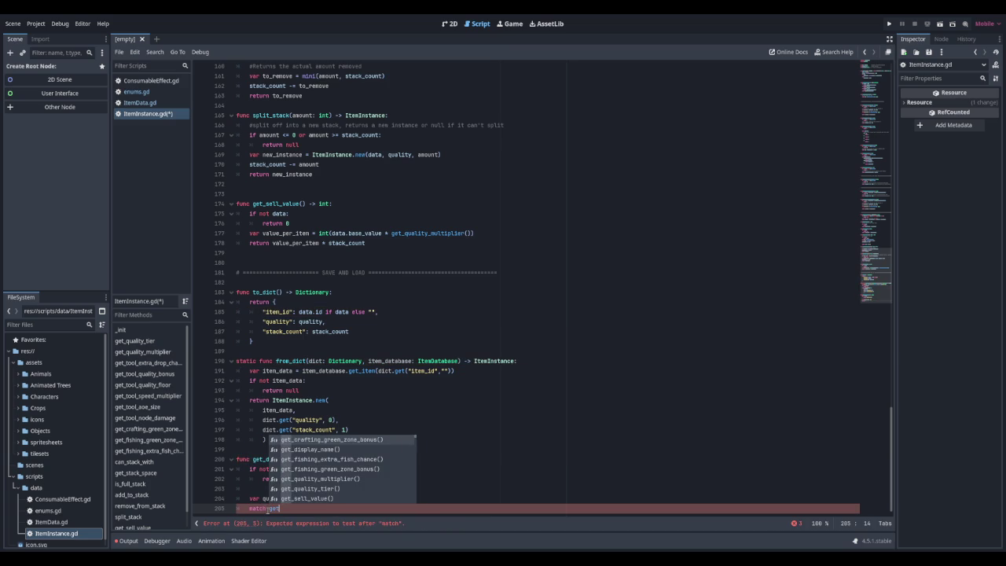
{"action": "key", "text": "Down"}
{"action": "key", "text": "Down"}
{"action": "key", "text": "Down"}
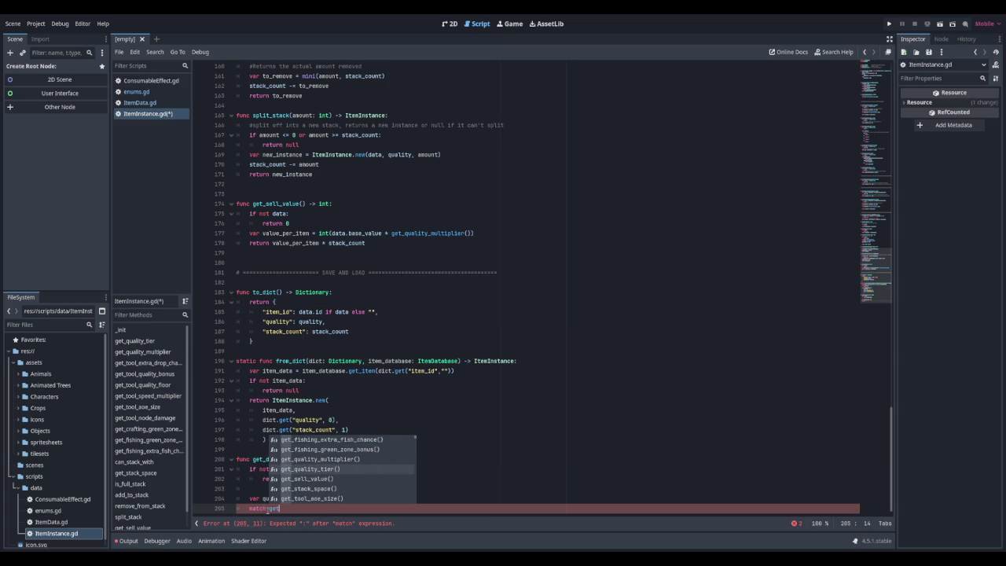
{"action": "key", "text": "Return"}
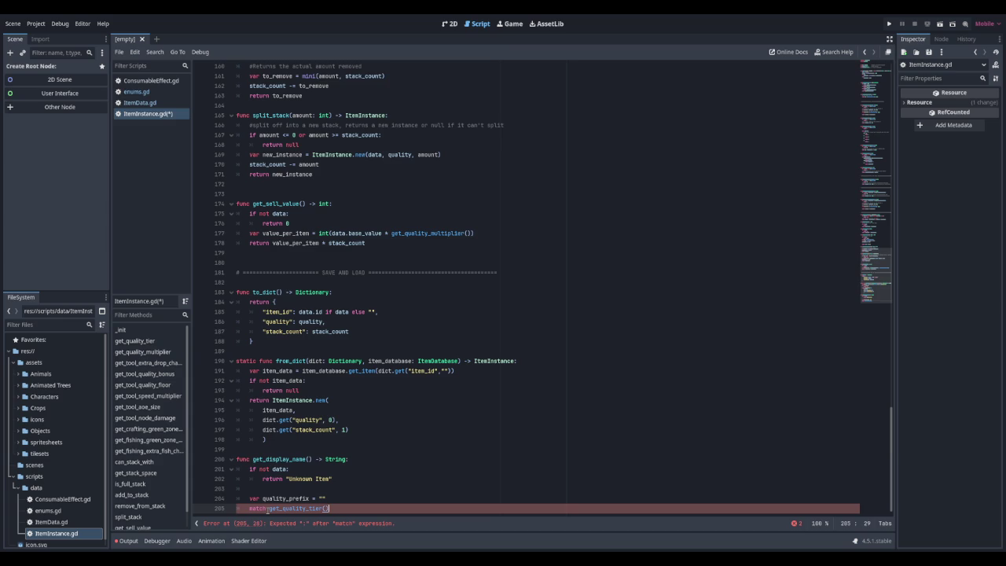
{"action": "type", "text": ":"}
{"action": "key", "text": "Return"}
{"action": "type", "text": "Enums"}
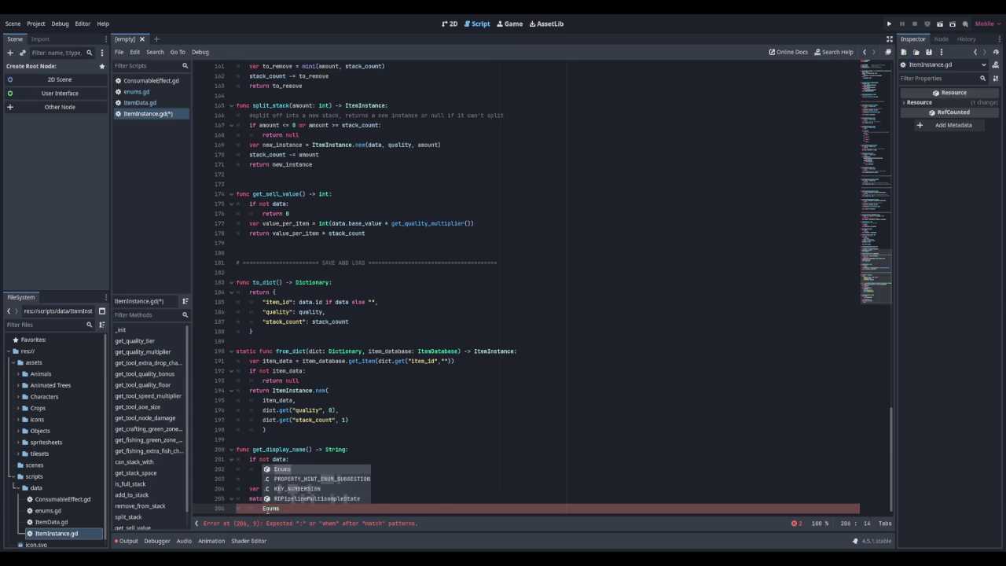
{"action": "type", "text": ".QualityTier"}
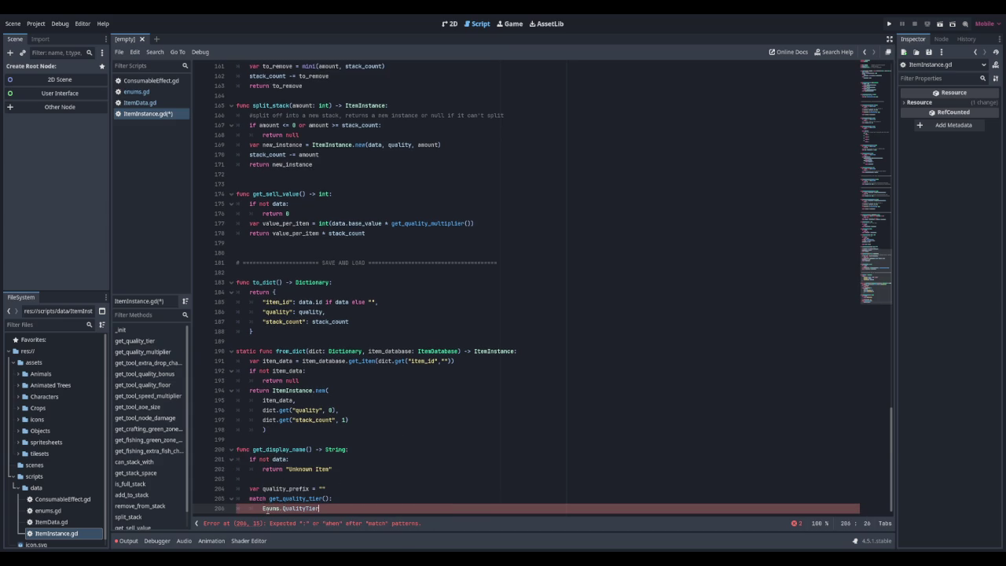
{"action": "type", "text": ".SILVER:"}
{"action": "key", "text": "Return"}
Set quality_prefix to "Silver " in the SILVER case, fixing its capitalisation
{"action": "type", "text": "quality_pref"}
{"action": "key", "text": "Return"}
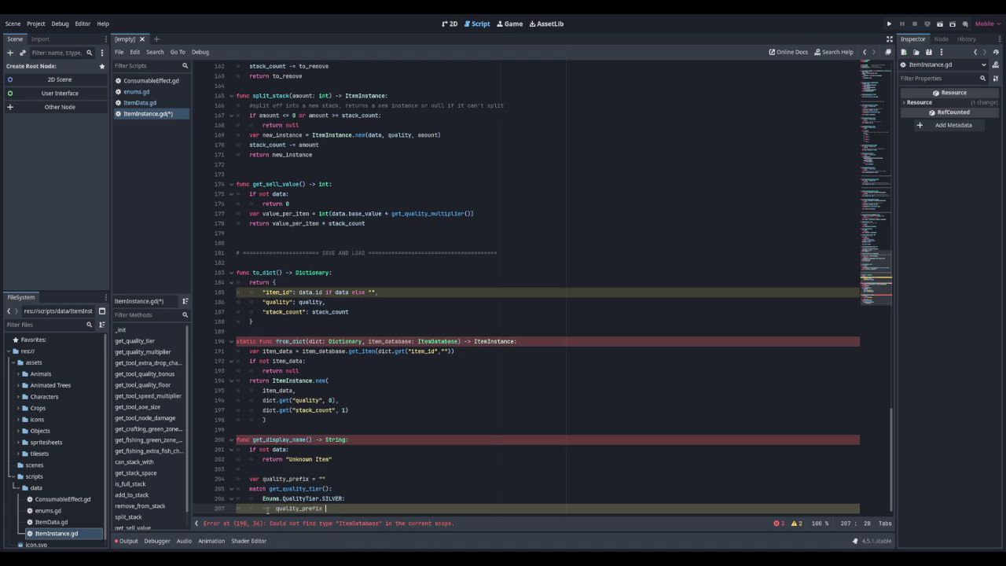
{"action": "type", "text": "= \"SIlver"}
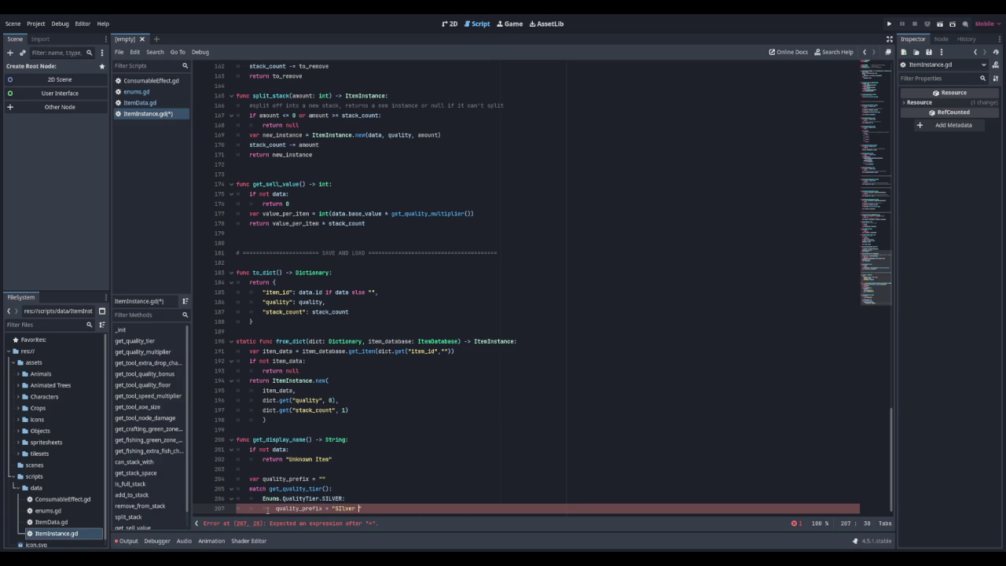
{"action": "key", "text": "Return"}
{"action": "key", "text": "Up"}
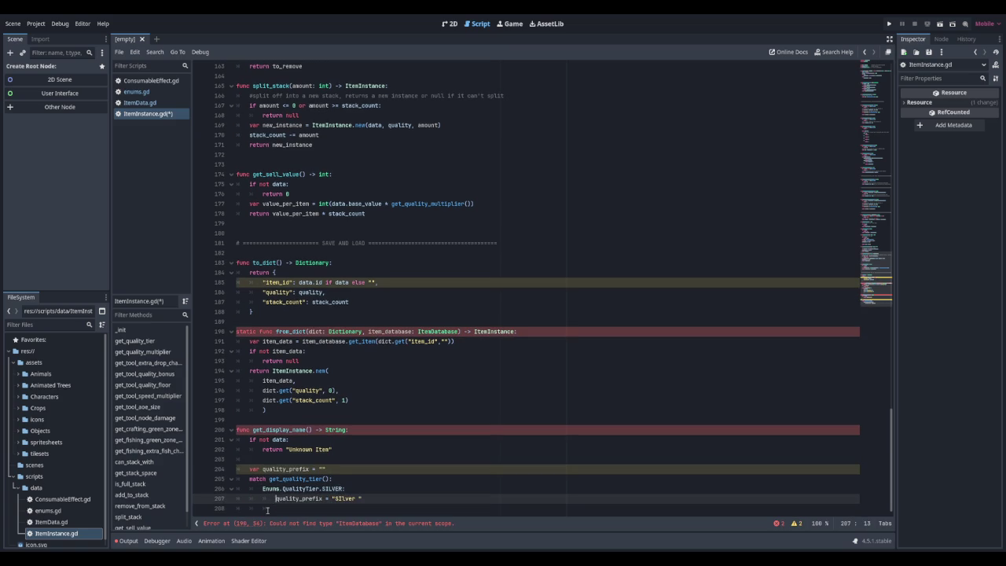
{"action": "key", "text": "Right"}
{"action": "key", "text": "Right"}
{"action": "key", "text": "Right"}
{"action": "key", "text": "Delete"}
{"action": "type", "text": "i"}
{"action": "key", "text": "Down"}
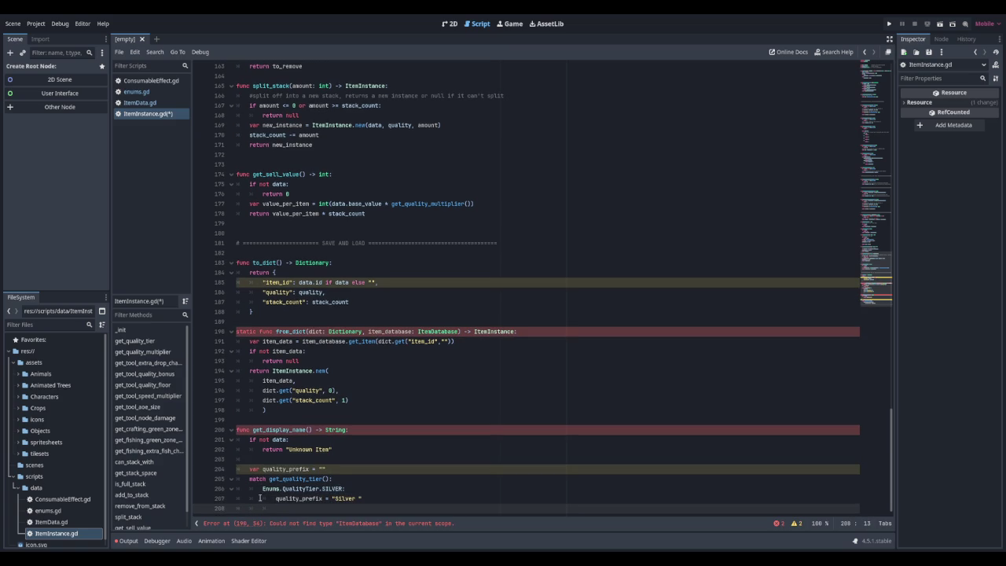
{"action": "mouse_move", "coordinate": [263, 488]}
{"action": "left_mouse_down"}
{"action": "mouse_move", "coordinate": [268, 507]}
{"action": "mouse_move", "coordinate": [383, 496]}
{"action": "left_mouse_up"}
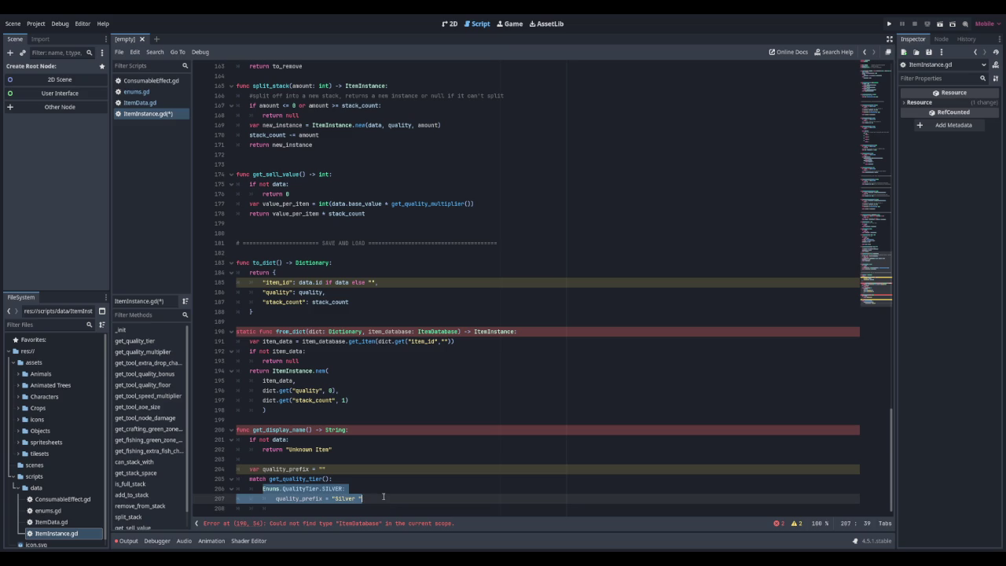
Duplicate the SILVER case twice below the original
{"action": "key", "text": "ctrl+c"}
{"action": "left_click", "coordinate": [383, 496]}
{"action": "key", "text": "ctrl+v"}
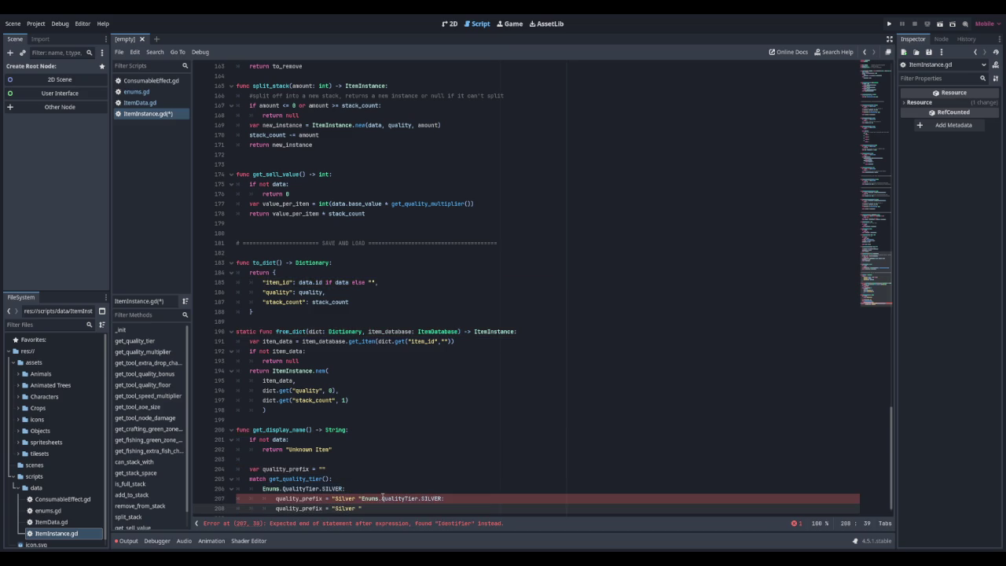
{"action": "left_click", "coordinate": [382, 498]}
{"action": "key", "text": "Return"}
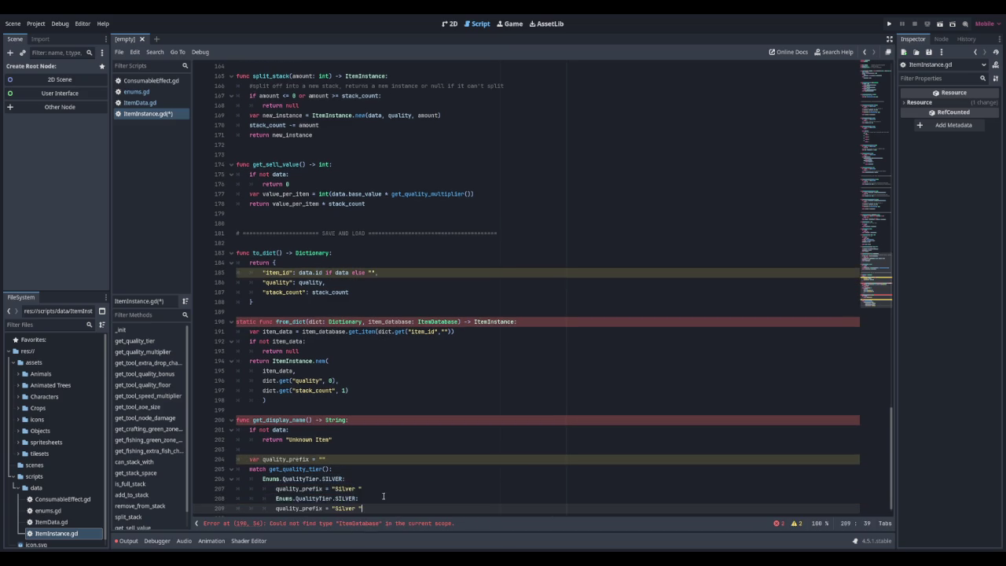
{"action": "left_click", "coordinate": [276, 498]}
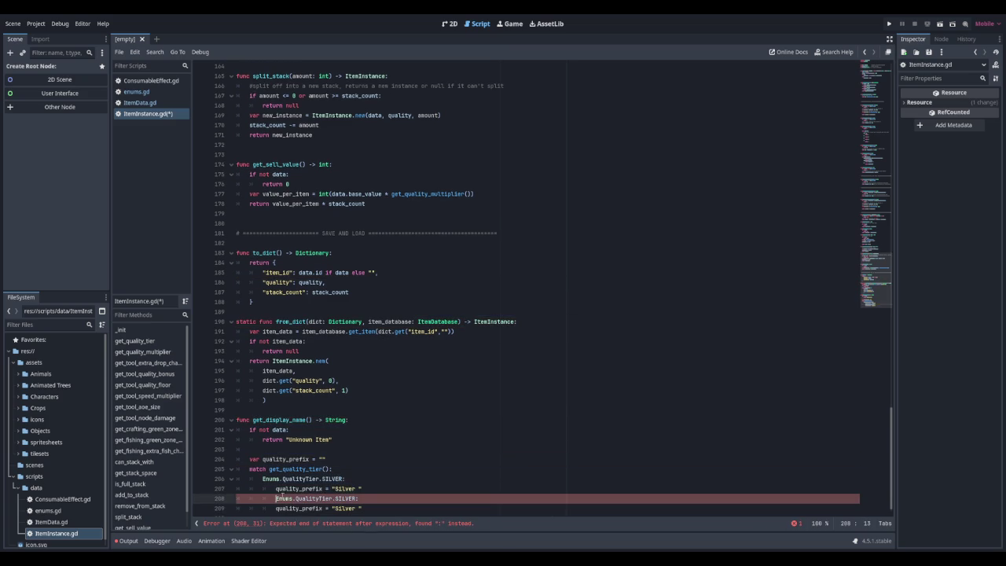
{"action": "key", "text": "BackSpace"}
{"action": "key", "text": "Down"}
{"action": "key", "text": "Down"}
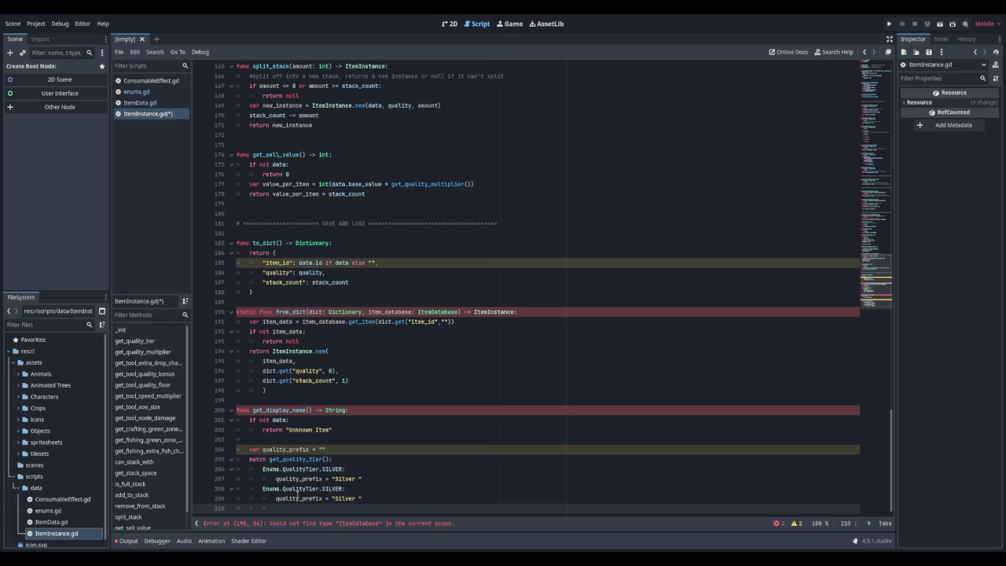
{"action": "key", "text": "ctrl+v"}
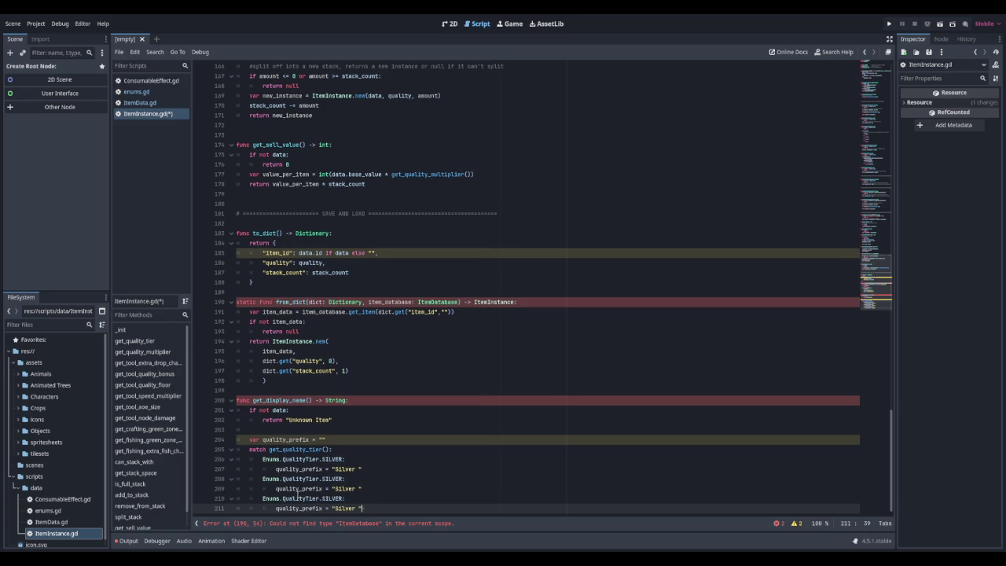
Turn the first copy into a GOLD case with a "Gold " prefix
{"action": "left_click", "coordinate": [343, 479]}
{"action": "key", "text": "BackSpace"}
{"action": "key", "text": "BackSpace"}
{"action": "key", "text": "BackSpace"}
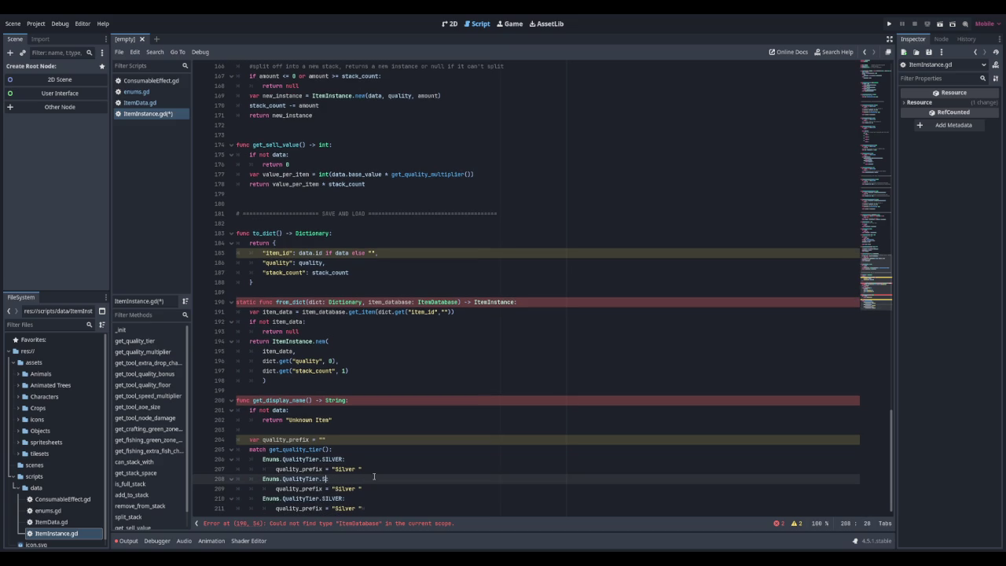
{"action": "type", "text": "Gold"}
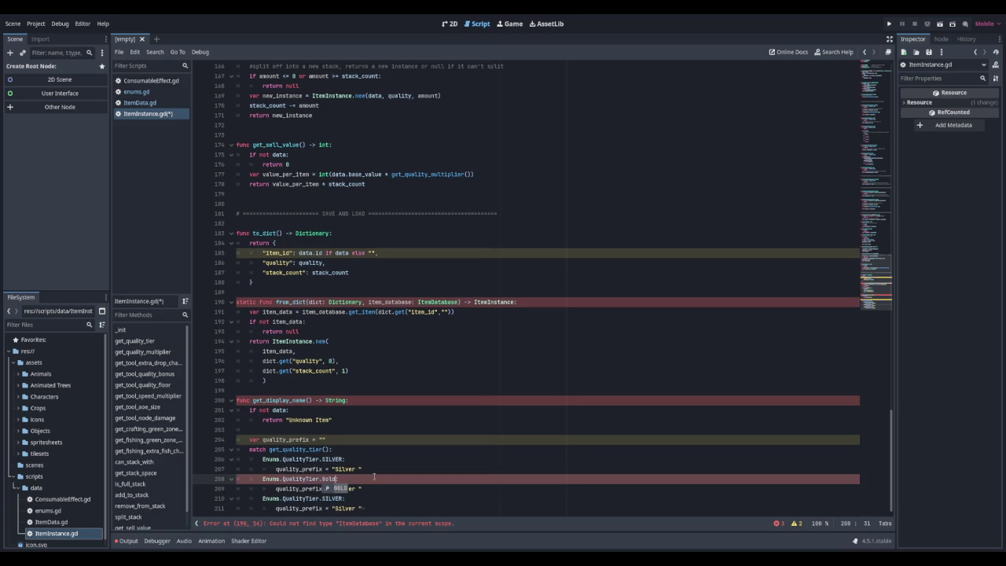
{"action": "key", "text": "Return"}
{"action": "key", "text": "Down"}
{"action": "key", "text": "Delete"}
{"action": "key", "text": "Delete"}
{"action": "key", "text": "Delete"}
{"action": "type", "text": "Gold"}
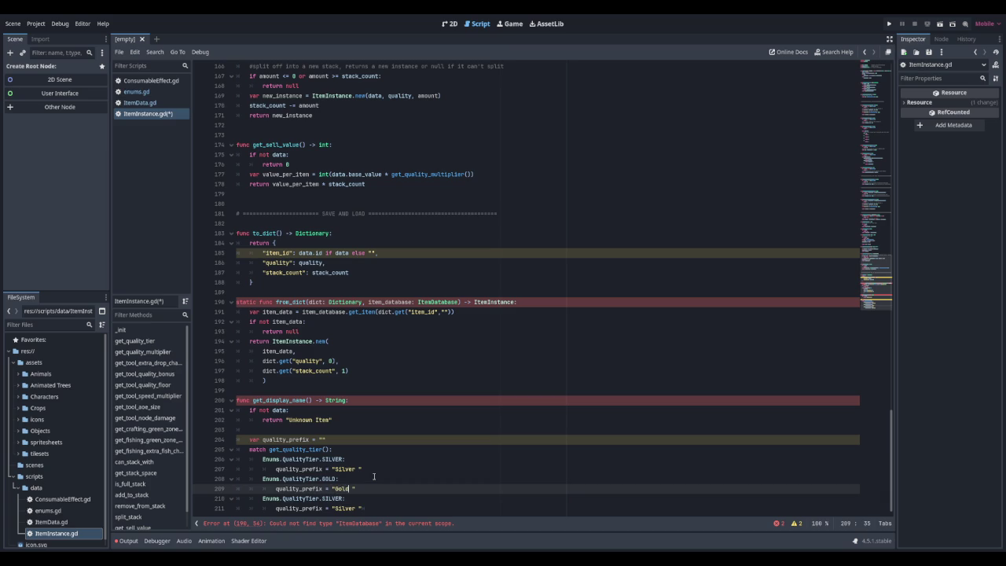
Turn the second copy into a VIOLET case with a "Violet " prefix
{"action": "key", "text": "Down"}
{"action": "key", "text": "BackSpace"}
{"action": "key", "text": "BackSpace"}
{"action": "key", "text": "BackSpace"}
{"action": "key", "text": "BackSpace"}
{"action": "key", "text": "BackSpace"}
{"action": "key", "text": "BackSpace"}
{"action": "type", "text": "VIOLET"}
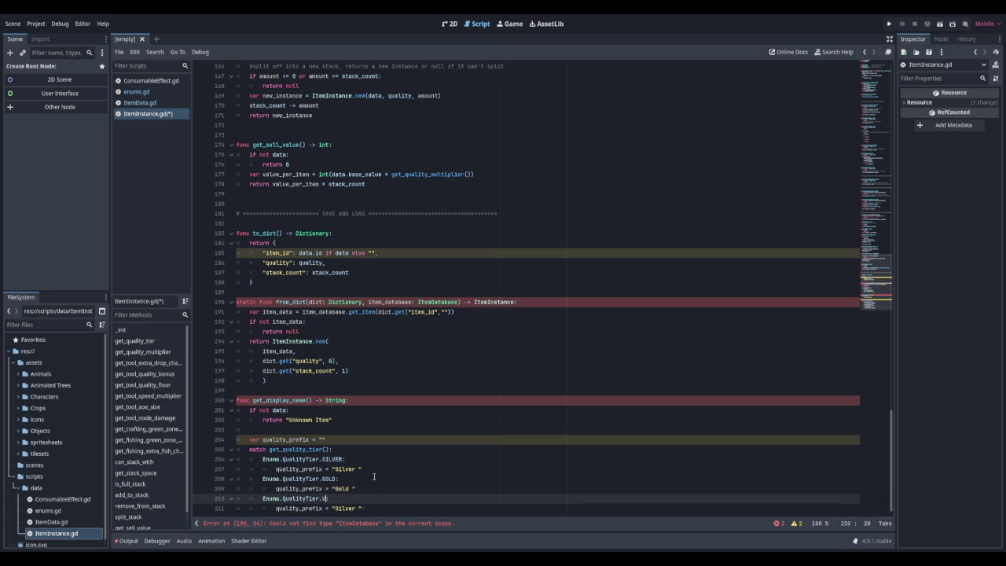
{"action": "key", "text": "Return"}
{"action": "key", "text": "BackSpace"}
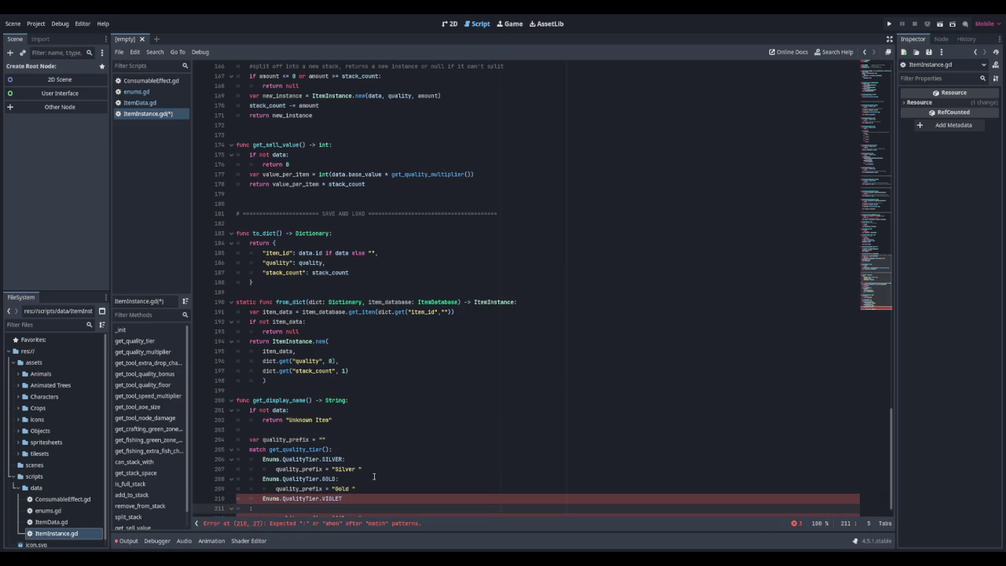
{"action": "key", "text": "BackSpace"}
{"action": "key", "text": "Down"}
{"action": "key", "text": "Delete"}
{"action": "key", "text": "Delete"}
{"action": "key", "text": "Delete"}
{"action": "type", "text": "Violet"}
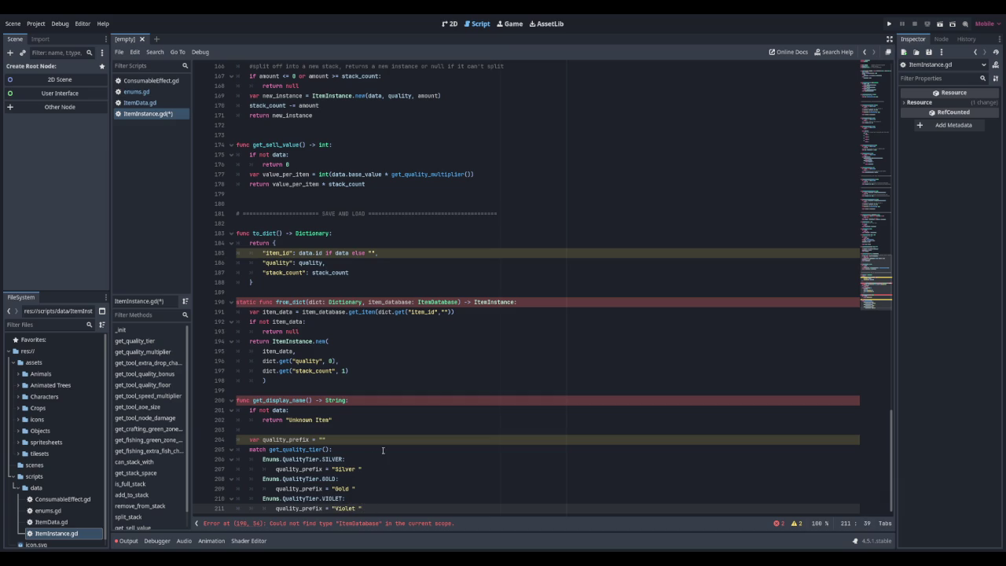
Return quality_prefix + data.display_name after the match block
{"action": "key", "text": "Return"}
{"action": "type", "text": "retu"}
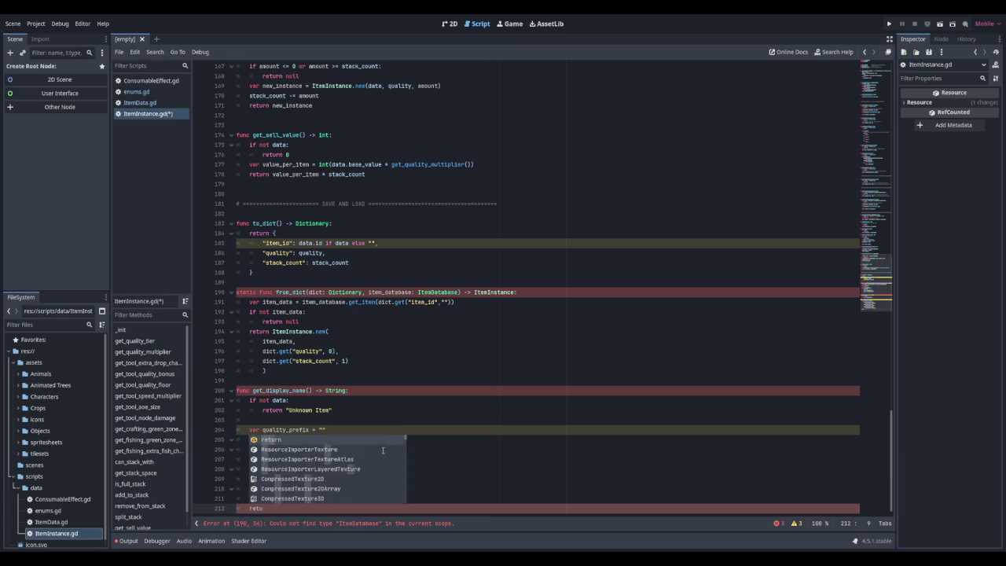
{"action": "type", "text": "rn "}
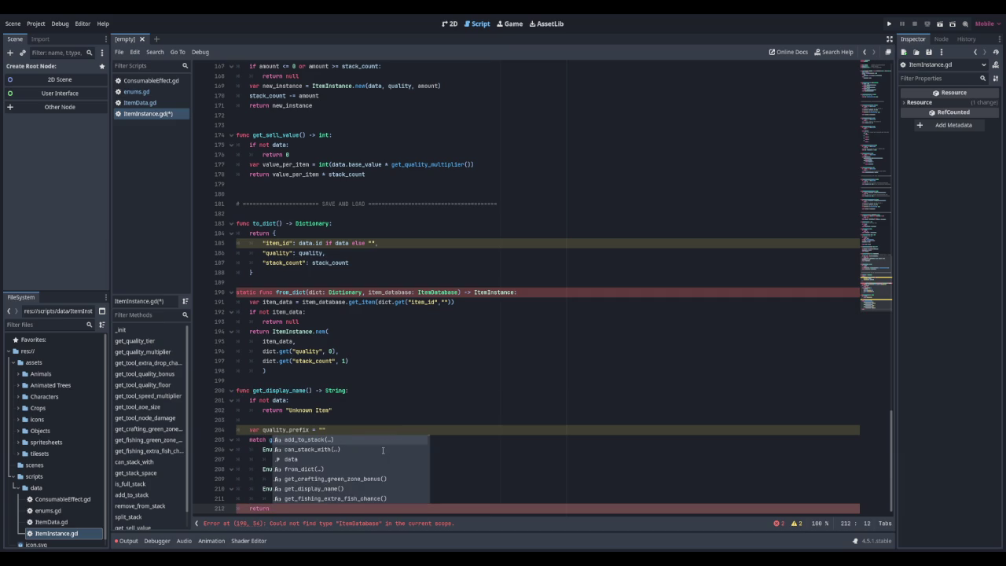
{"action": "type", "text": "qualityy_prefix +"}
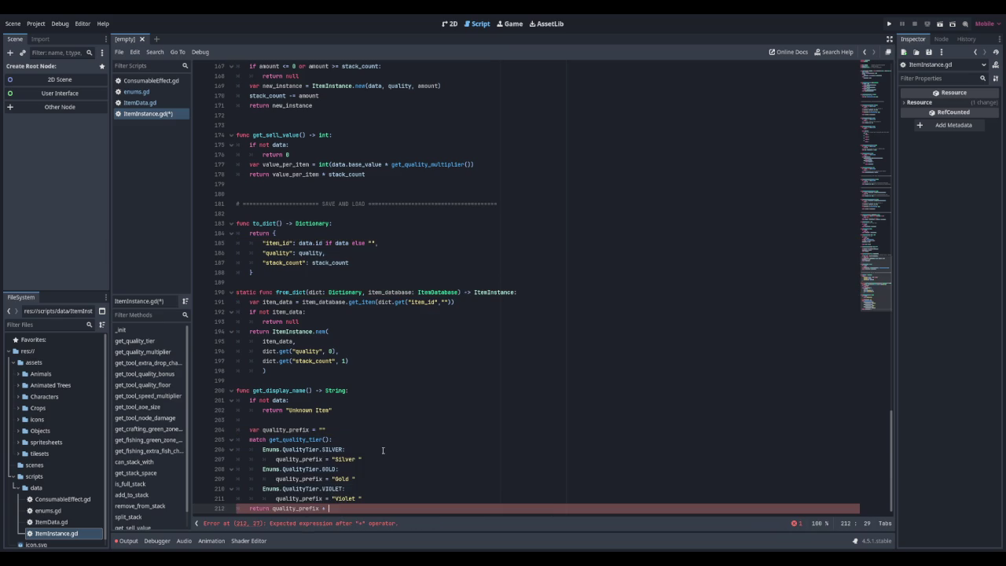
{"action": "type", "text": " data.display_"}
{"action": "type", "text": "name"}
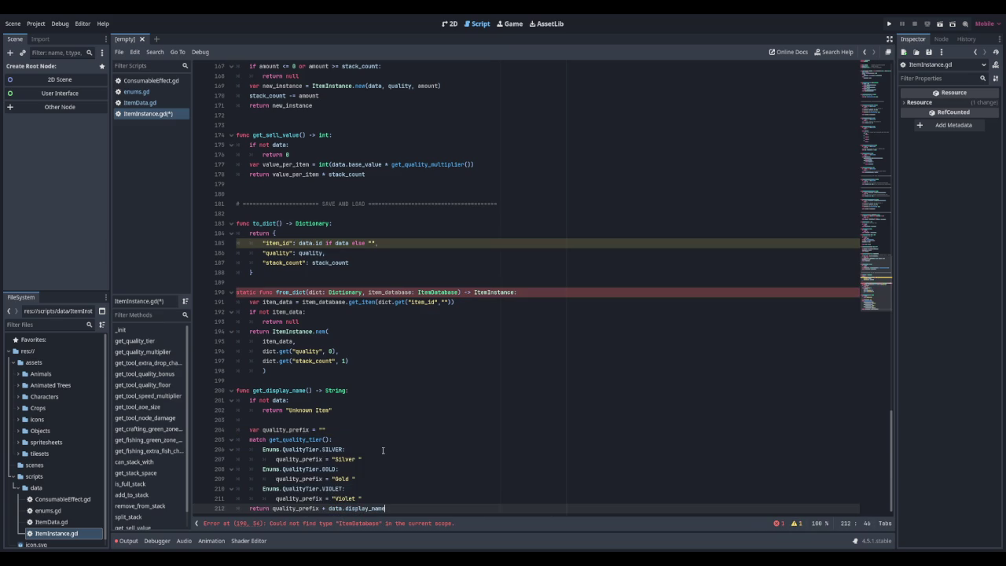
{"action": "key", "text": "Down"}
{"action": "key", "text": "Down"}
{"action": "key", "text": "Down"}
Add func get_tooltip() -> String that returns "" when there is no data
{"action": "type", "text": "func get_tooltip() -> "}
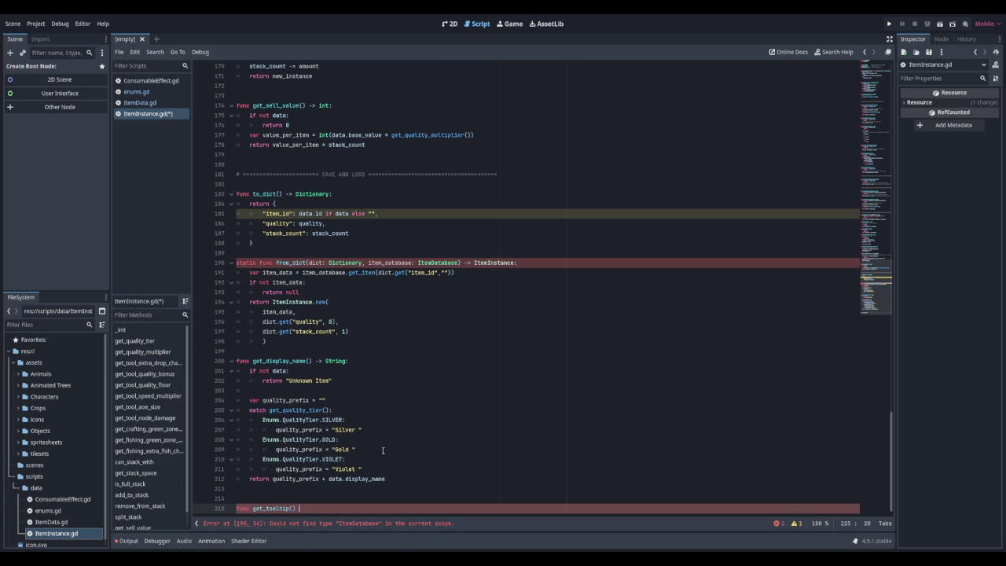
{"action": "type", "text": "String:"}
{"action": "key", "text": "Return"}
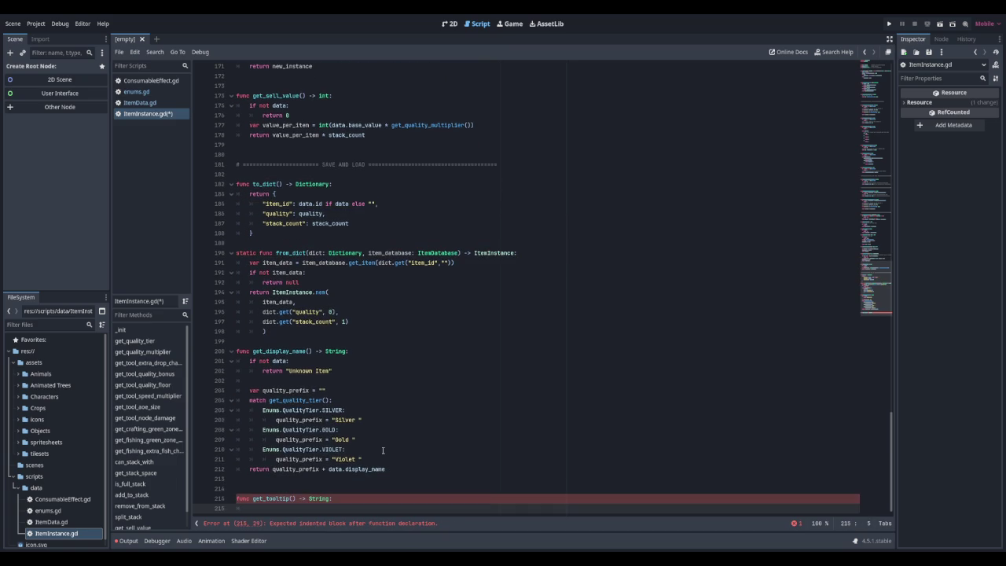
{"action": "type", "text": "if not data"}
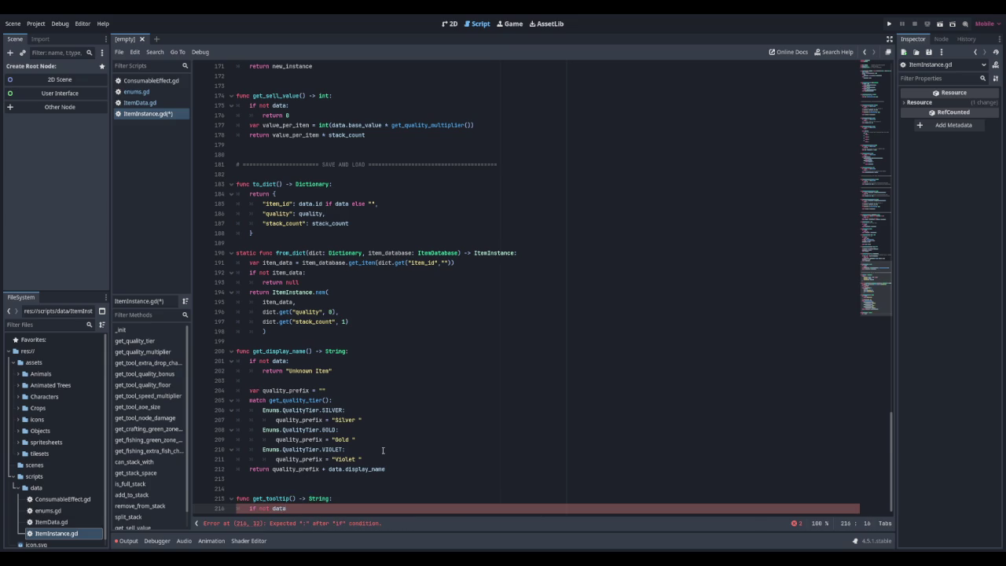
{"action": "type", "text": ":"}
{"action": "key", "text": "Return"}
{"action": "type", "text": "return \"\""}
{"action": "key", "text": "Return"}
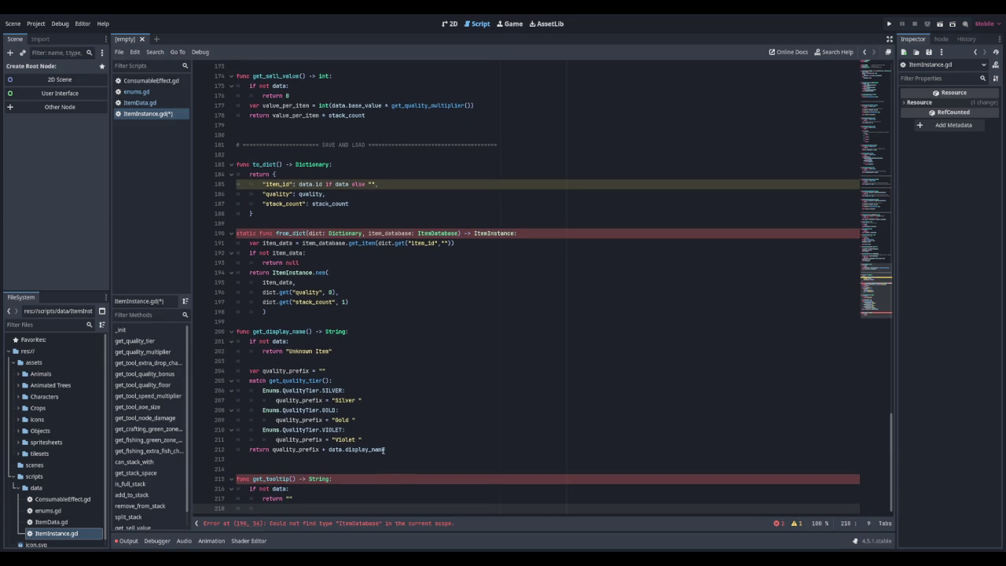
Build tooltip from get_display_name() and append data.description plus a newline
{"action": "key", "text": "Return"}
{"action": "type", "text": "var tooltip"}
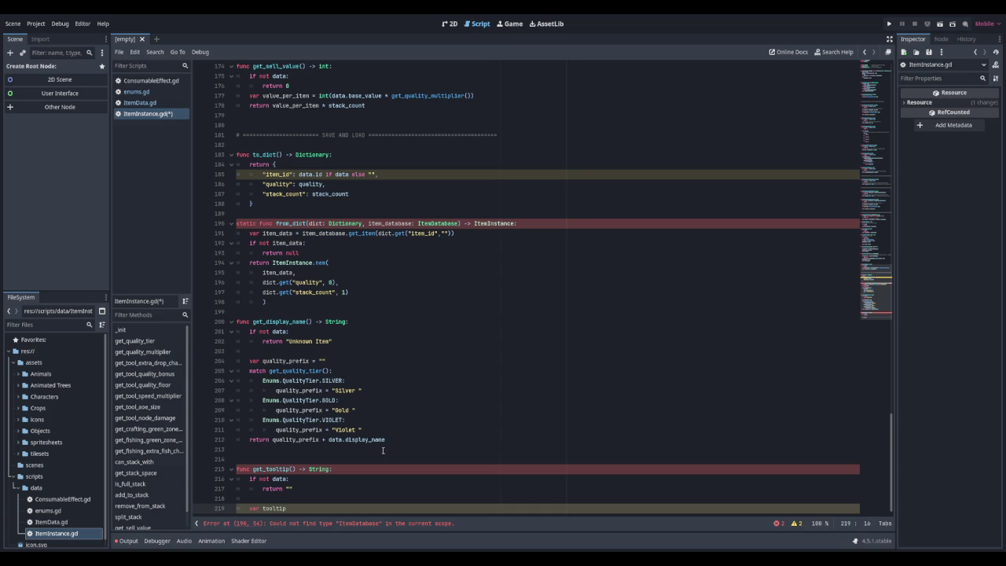
{"action": "type", "text": " = get"}
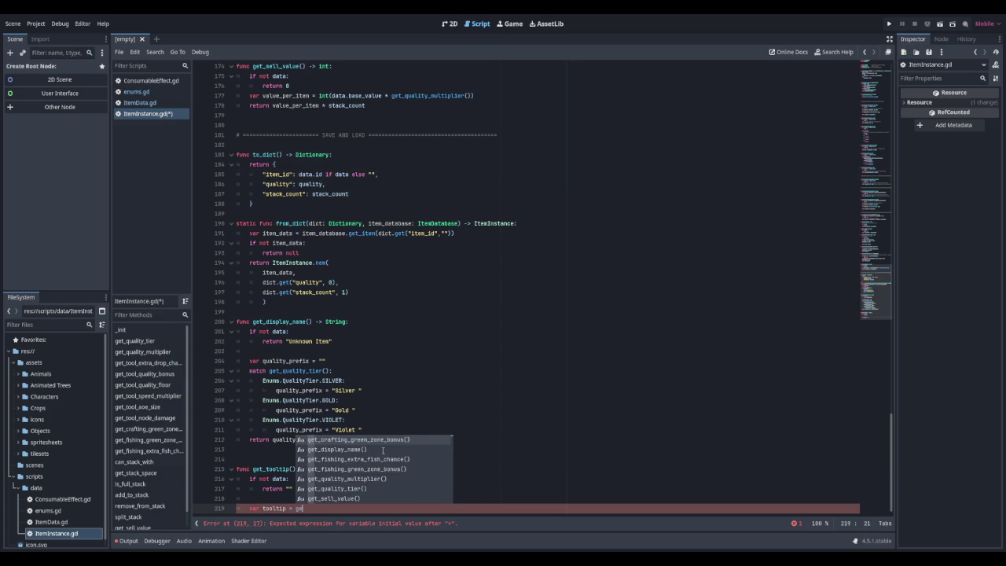
{"action": "left_click", "coordinate": [383, 450]}
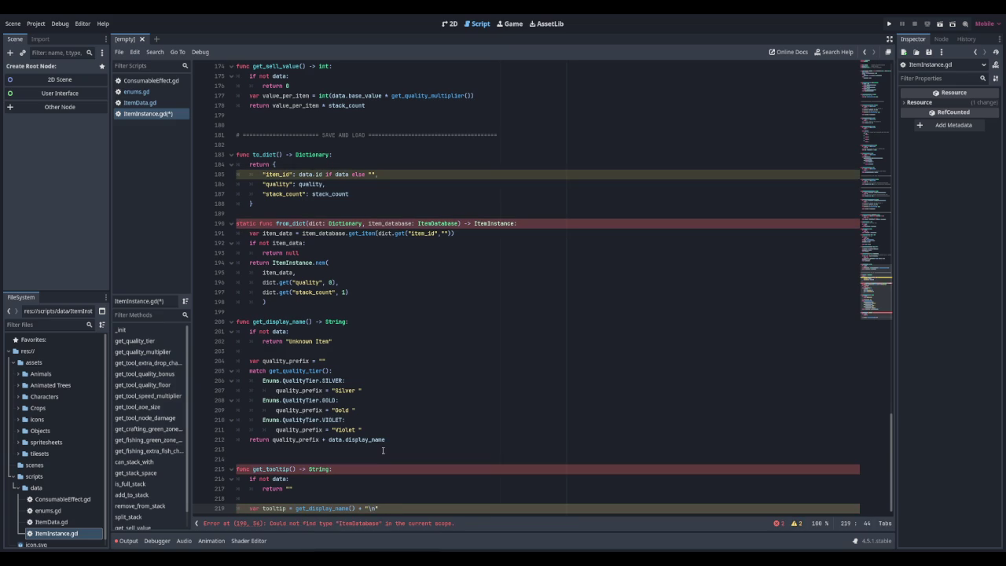
{"action": "key", "text": "Return"}
{"action": "type", "text": "tooltip"}
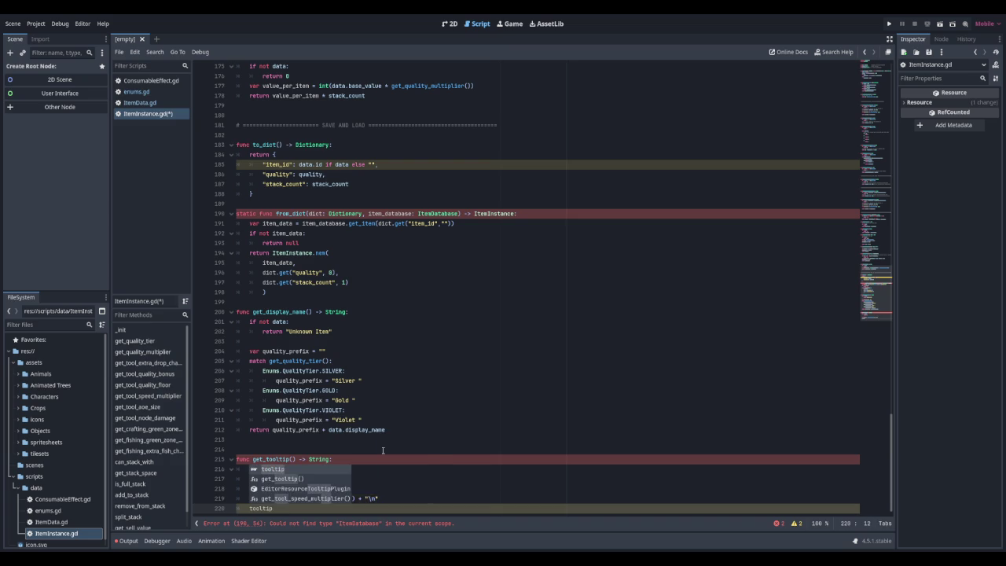
{"action": "type", "text": " = data.descript"}
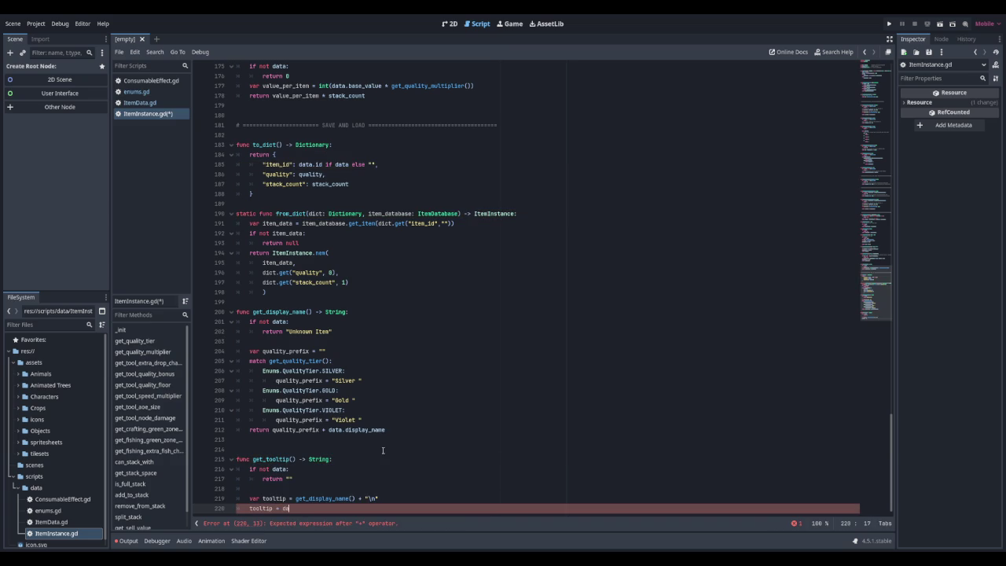
{"action": "type", "text": "ion + "}
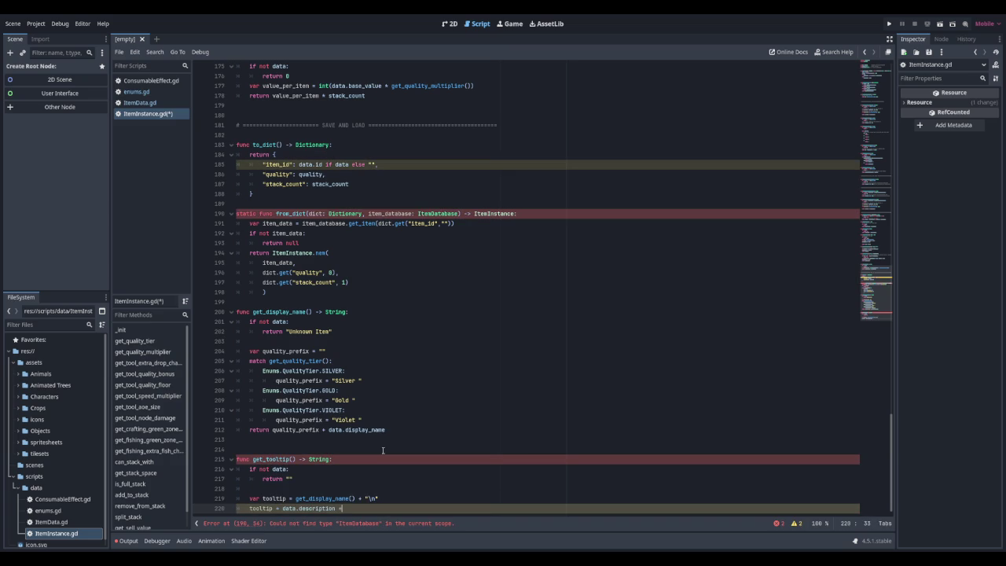
{"action": "type", "text": "\"\\n"}
{"action": "key", "text": "Return"}
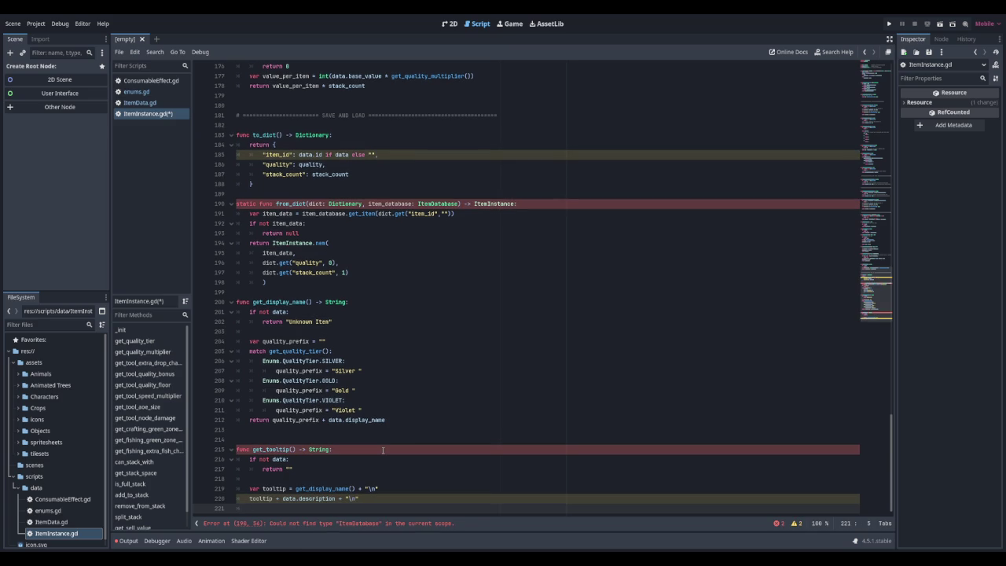
Add an equipment-stats comment and an if data.is_equipment() block starting var stats
{"action": "key", "text": "Return"}
{"action": "type", "text": "# "}
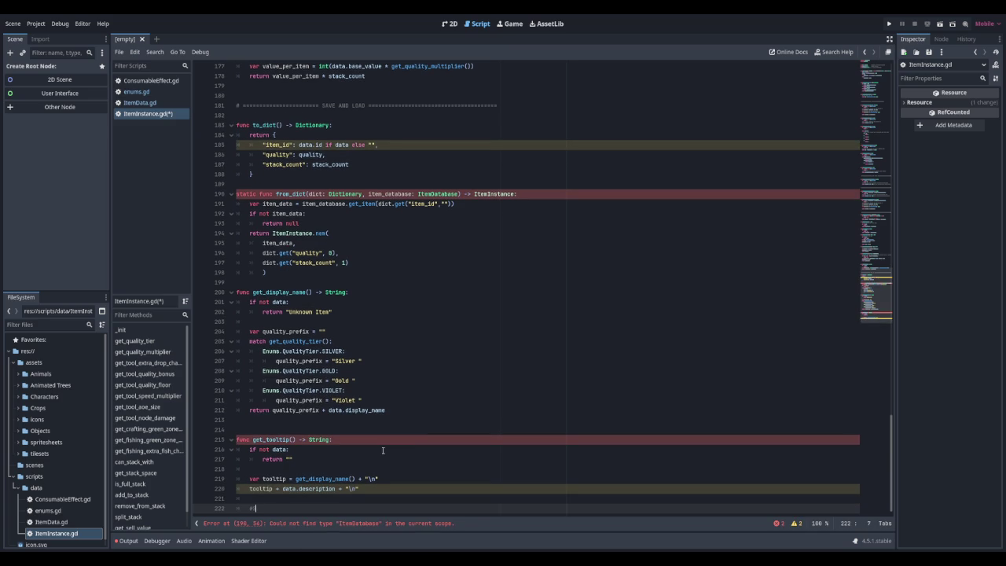
{"action": "type", "text": "This shows the st"}
{"action": "type", "text": "ats for r"}
{"action": "key", "text": "BackSpace"}
{"action": "type", "text": "equipme"}
{"action": "type", "text": "nt"}
{"action": "key", "text": "Return"}
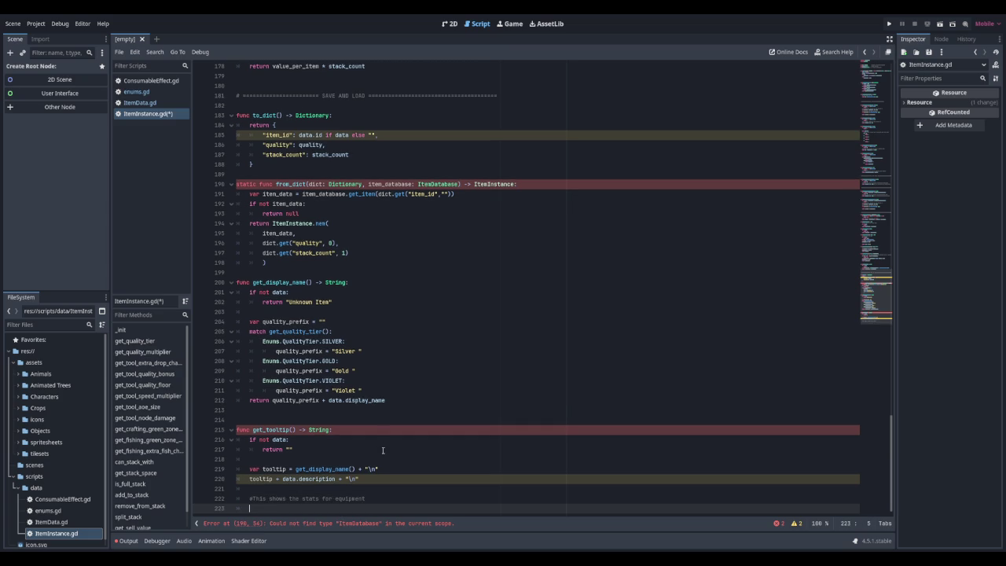
{"action": "type", "text": "if data.is"}
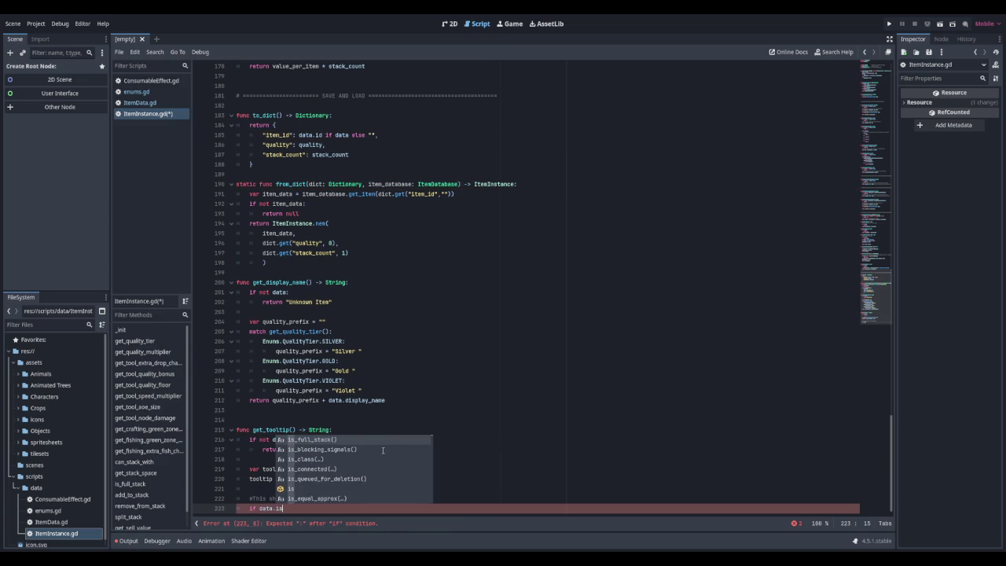
{"action": "key", "text": "Return"}
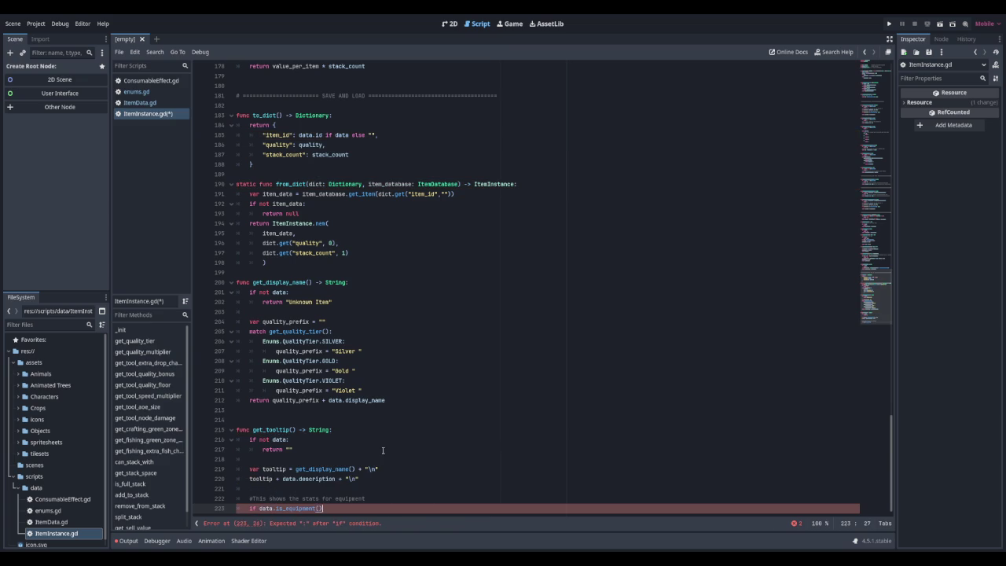
{"action": "type", "text": ":"}
{"action": "key", "text": "Return"}
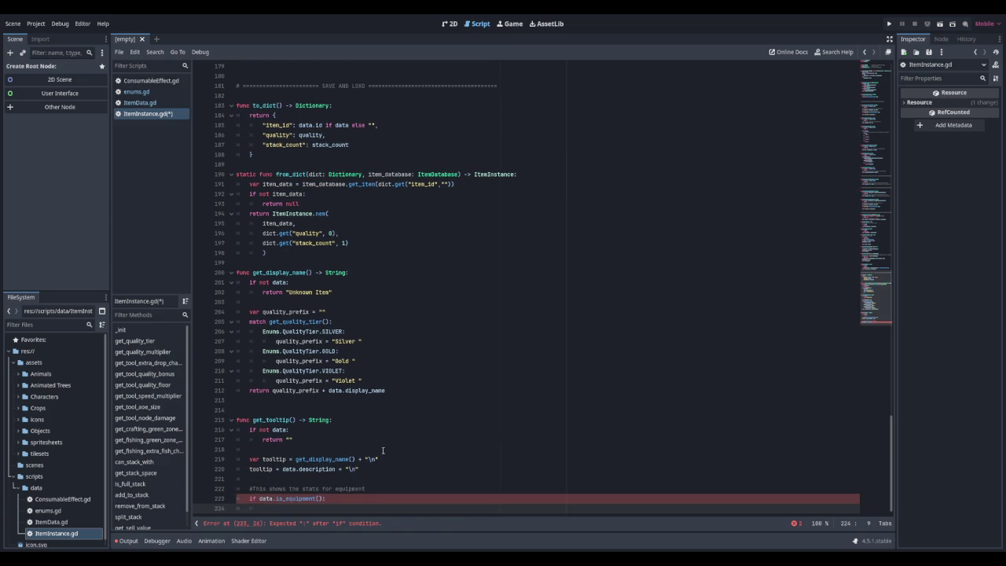
{"action": "type", "text": "var stats"}
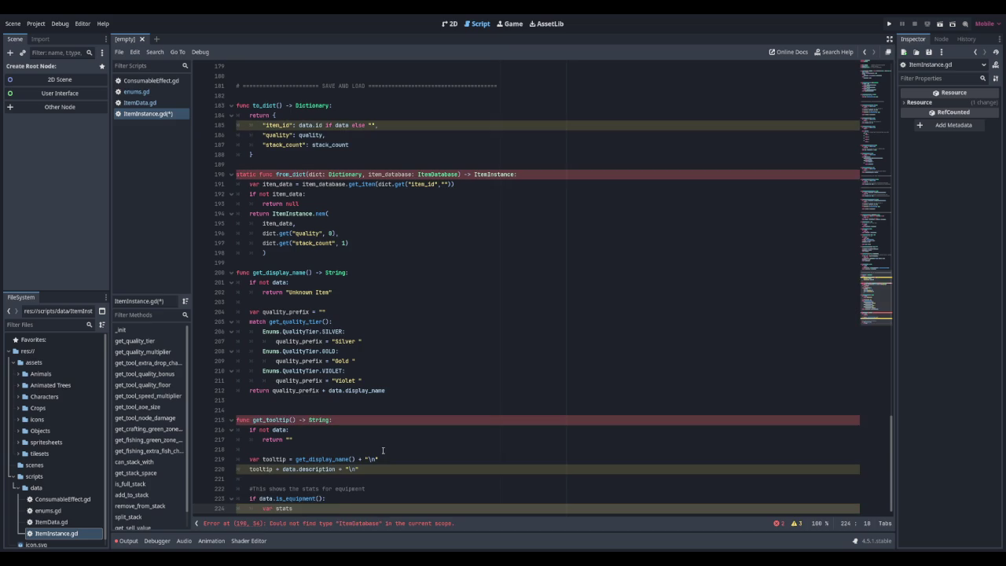
{"action": "type", "text": " = get_eff"}
Look through ItemData.gd, enums.gd and ConsumableEffect.gd, then return to ItemInstance.gd
{"action": "left_click", "coordinate": [139, 103]}
{"action": "scroll", "coordinate": [349, 208], "scroll_direction": "down", "scroll_amount": 10}
{"action": "scroll", "coordinate": [349, 208], "scroll_direction": "down", "scroll_amount": 8}
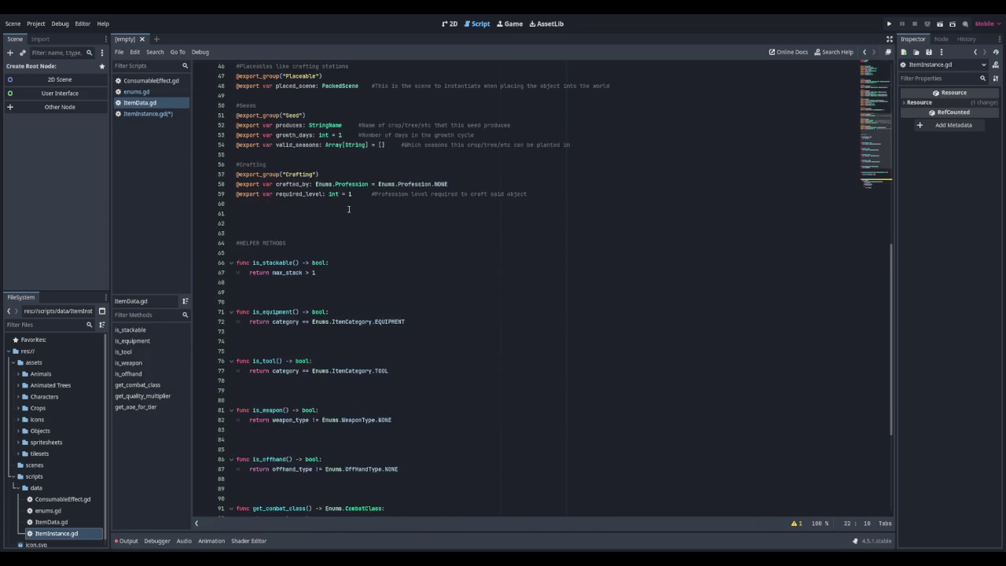
{"action": "scroll", "coordinate": [349, 208], "scroll_direction": "down", "scroll_amount": 1}
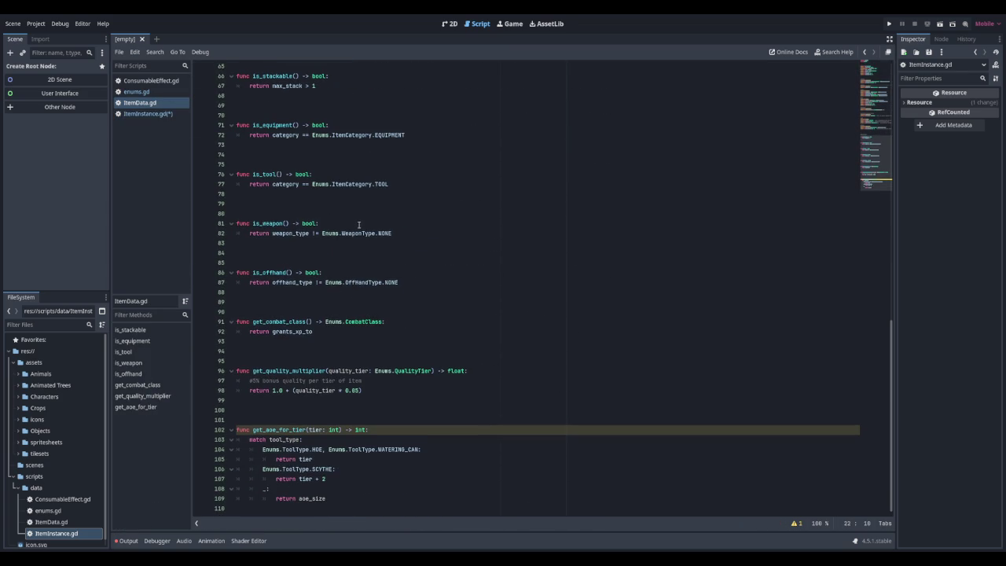
{"action": "scroll", "coordinate": [359, 224], "scroll_direction": "up", "scroll_amount": 3}
{"action": "scroll", "coordinate": [360, 224], "scroll_direction": "up", "scroll_amount": 18}
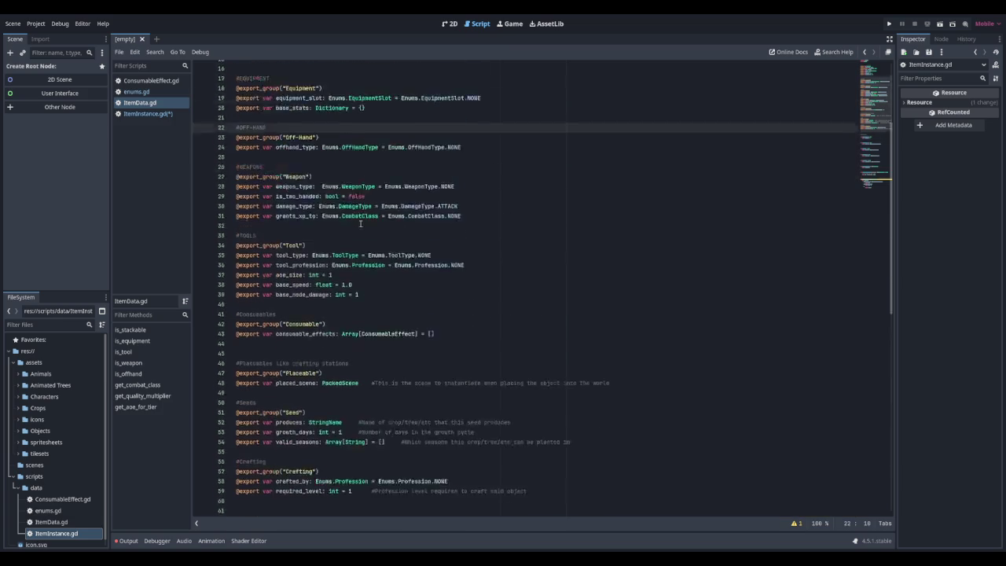
{"action": "left_click", "coordinate": [136, 91]}
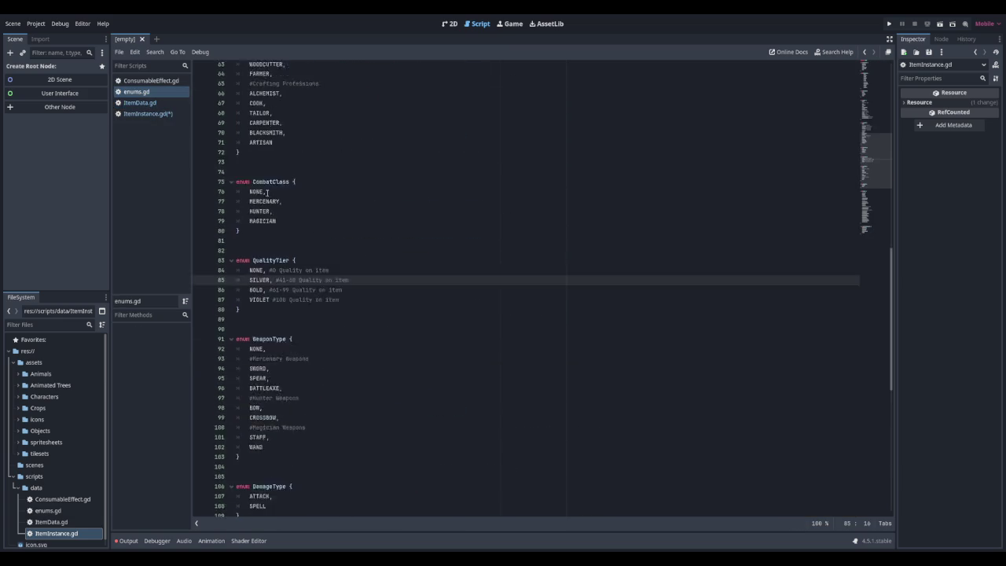
{"action": "scroll", "coordinate": [288, 202], "scroll_direction": "down", "scroll_amount": 10}
{"action": "scroll", "coordinate": [287, 203], "scroll_direction": "up", "scroll_amount": 20}
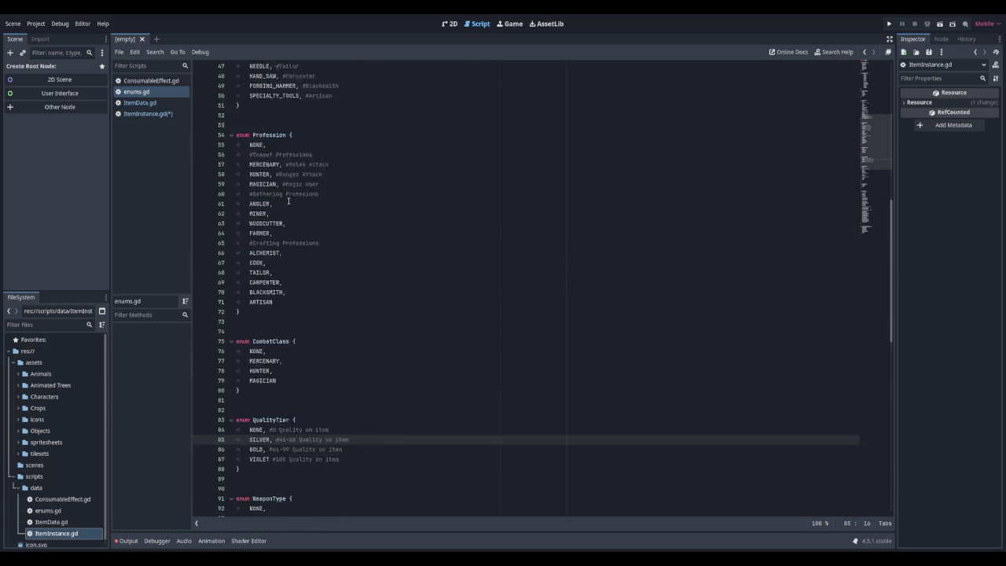
{"action": "left_click", "coordinate": [161, 81]}
{"action": "left_click", "coordinate": [156, 113]}
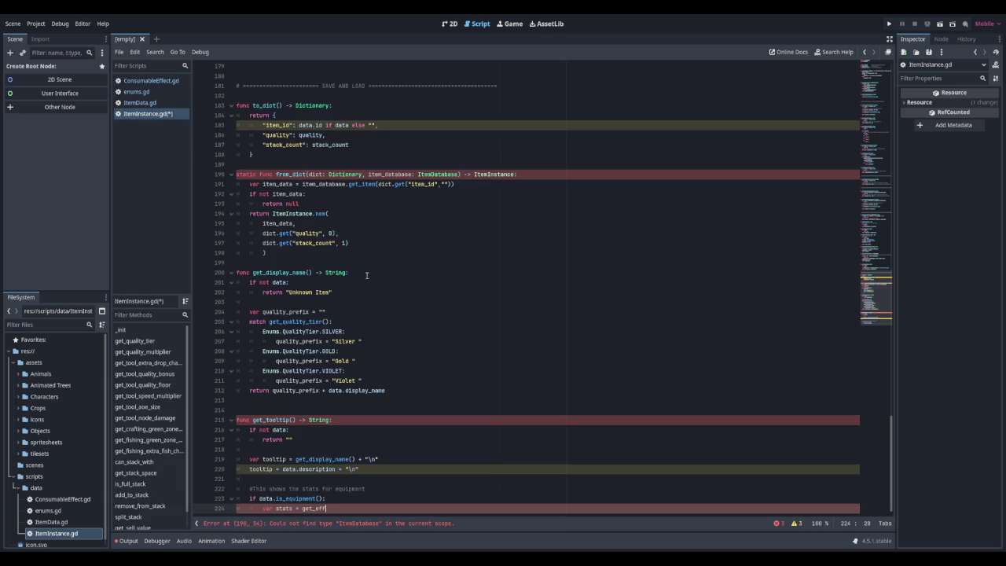
Complete var stats = get_effective_stats() and open a "for stat in stats:" loop
{"action": "type", "text": "ective"}
{"action": "type", "text": "_stats"}
{"action": "type", "text": "():"}
{"action": "key", "text": "Return"}
{"action": "type", "text": "for stat"}
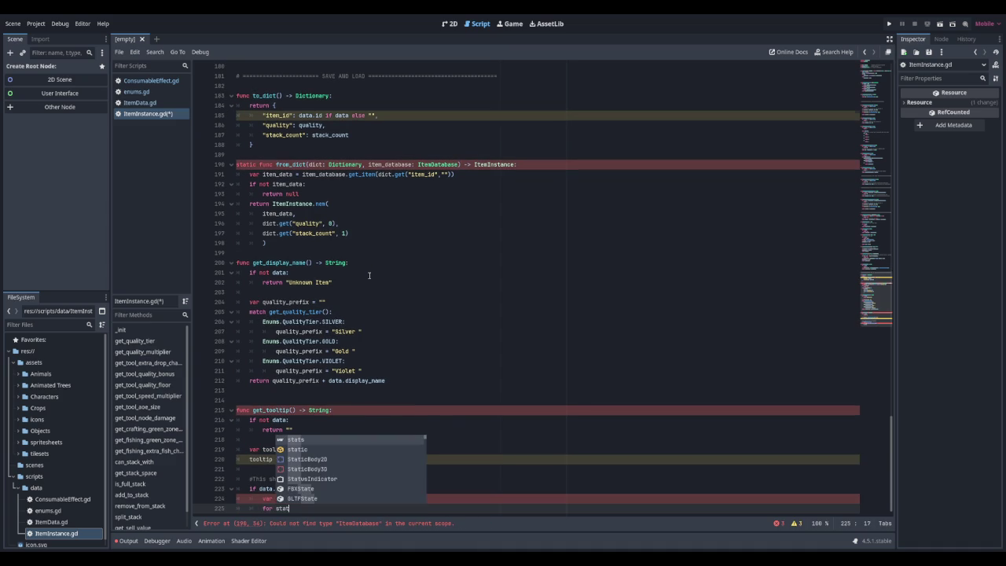
{"action": "type", "text": " in stats"}
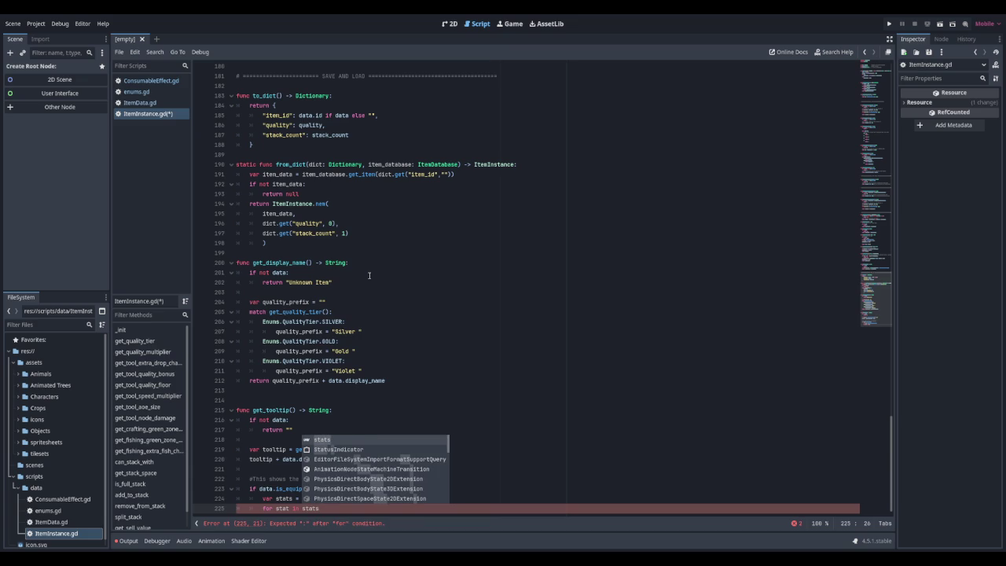
{"action": "type", "text": ":"}
{"action": "key", "text": "Return"}
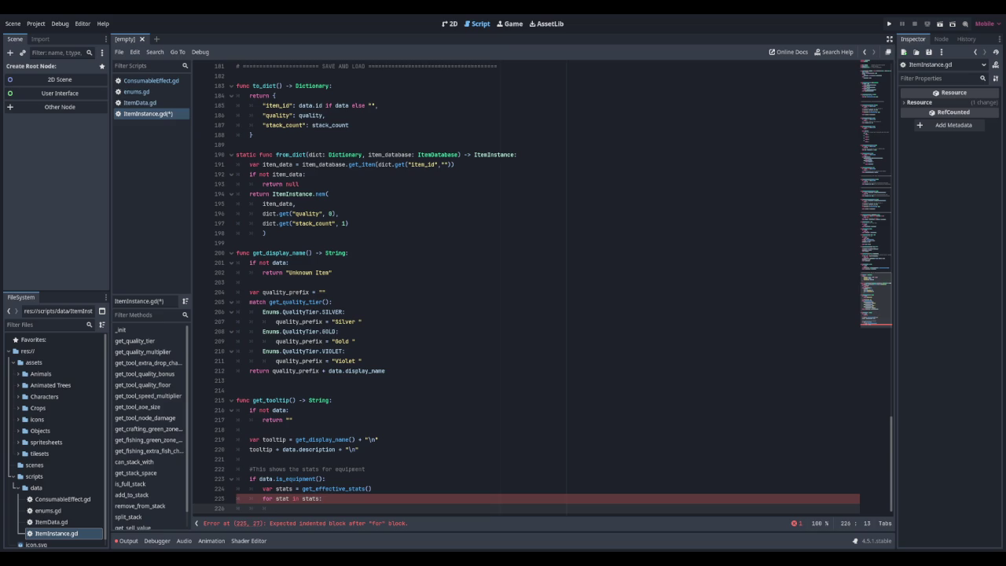
Add an '====== EQUIPMENT STATS ======' section header comment below _init in ItemInstance.gd
{"action": "scroll", "coordinate": [446, 249], "scroll_direction": "up", "scroll_amount": 20}
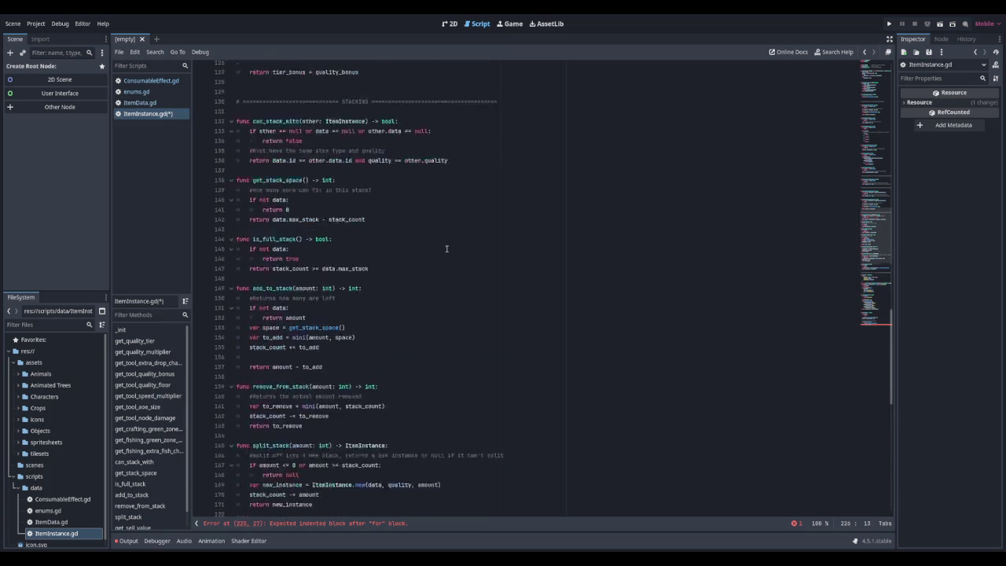
{"action": "scroll", "coordinate": [447, 248], "scroll_direction": "up", "scroll_amount": 15}
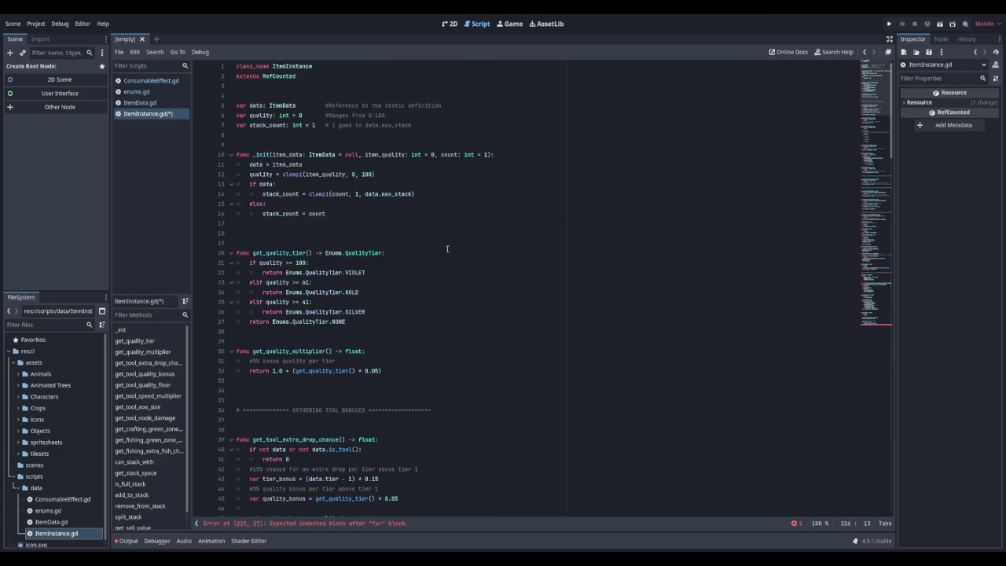
{"action": "left_click", "coordinate": [266, 233]}
{"action": "key", "text": "Return"}
{"action": "key", "text": "Return"}
{"action": "key", "text": "Return"}
{"action": "key", "text": "Up"}
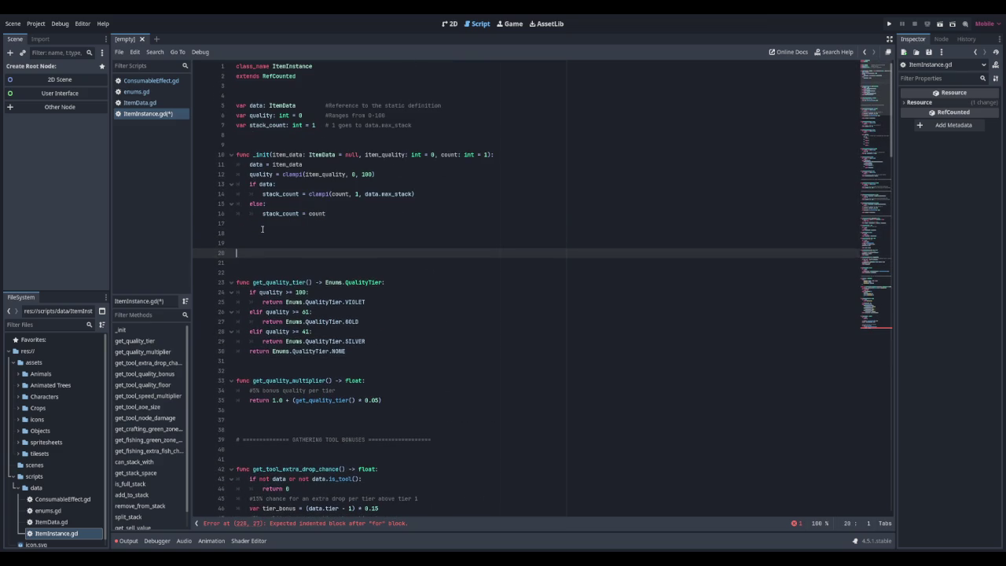
{"action": "type", "text": "====================== E"}
{"action": "type", "text": "QUIPMENT STATS "}
{"action": "type", "text": "===================="}
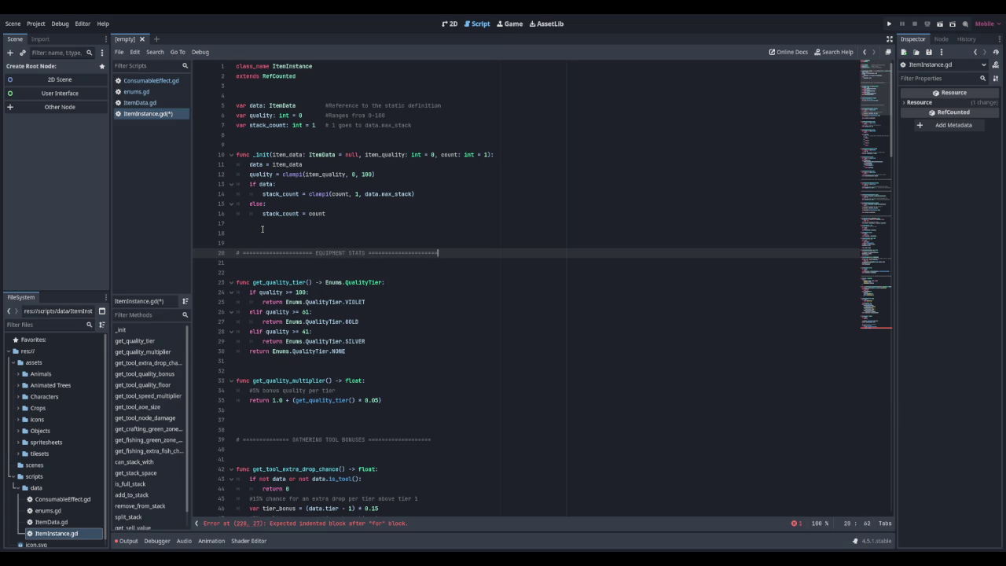
{"action": "type", "text": "================="}
{"action": "key", "text": "Return"}
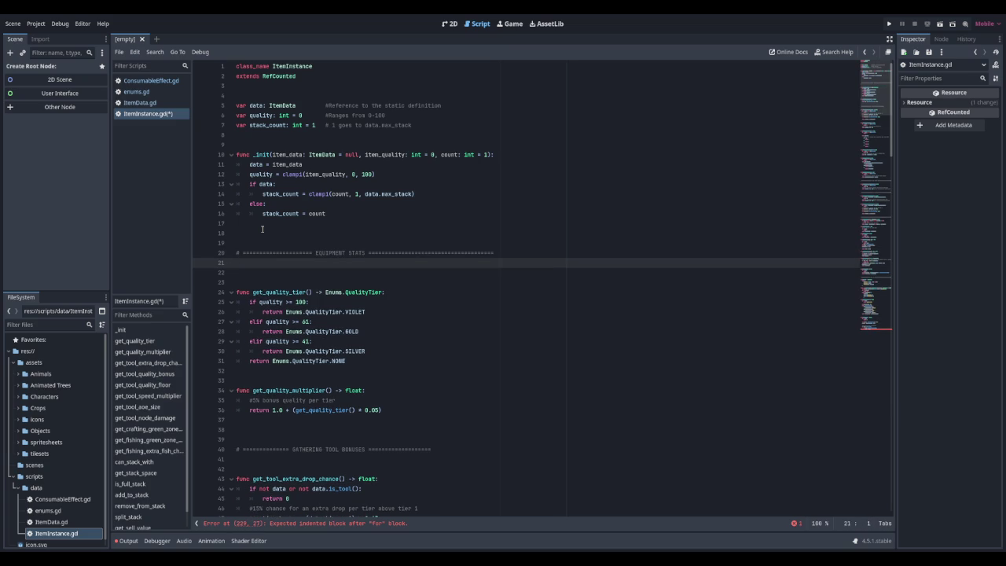
Declare func get_effective_stats() -> Dictionary: under the new header
{"action": "type", "text": "#in"}
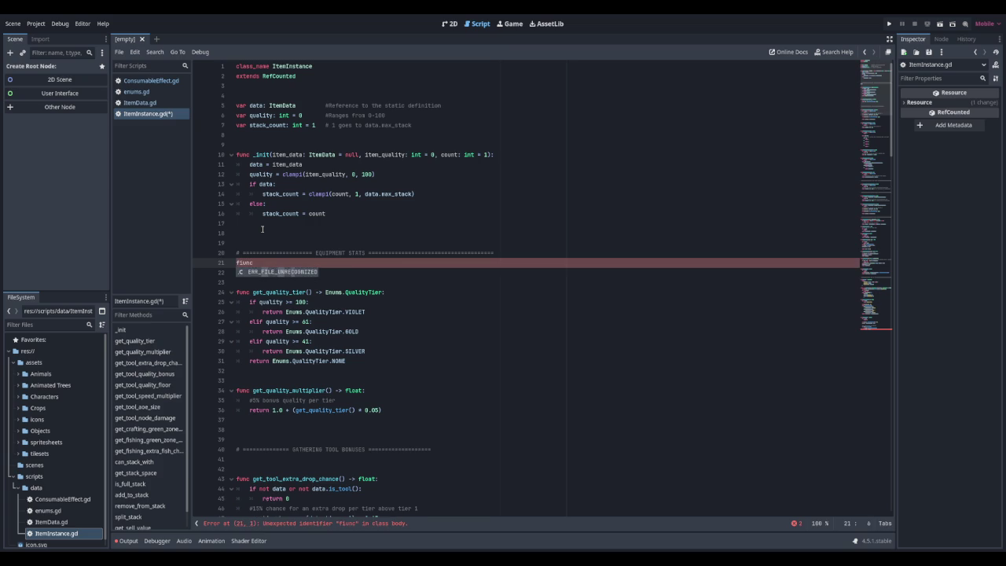
{"action": "key", "text": "BackSpace"}
{"action": "key", "text": "BackSpace"}
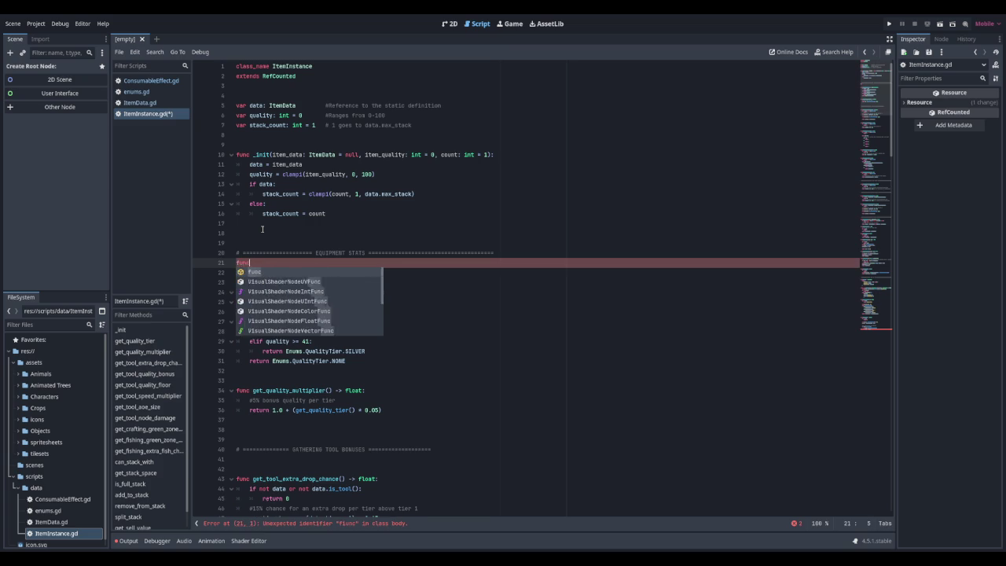
{"action": "type", "text": "unc get_effective"}
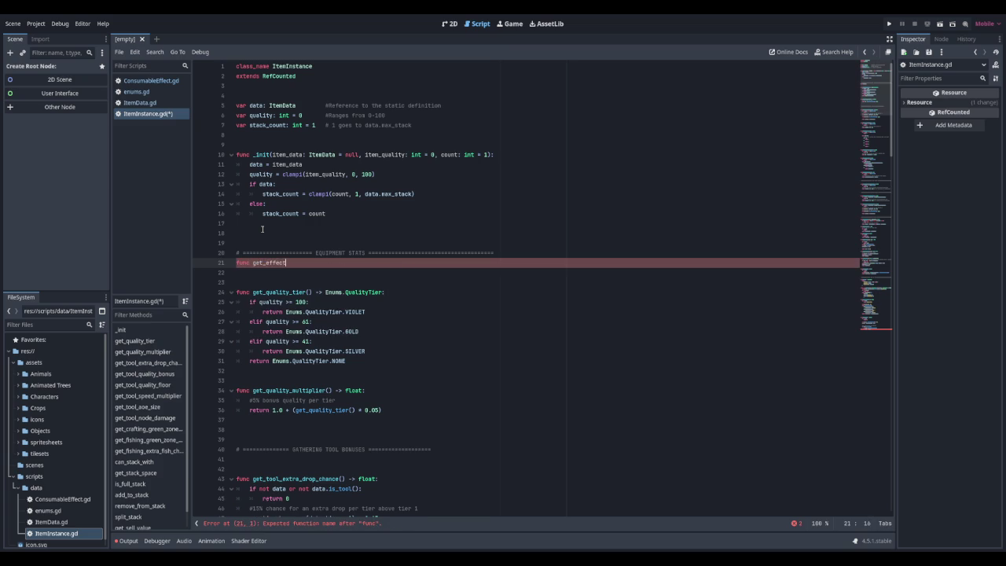
{"action": "type", "text": "_stats"}
{"action": "type", "text": "() -"}
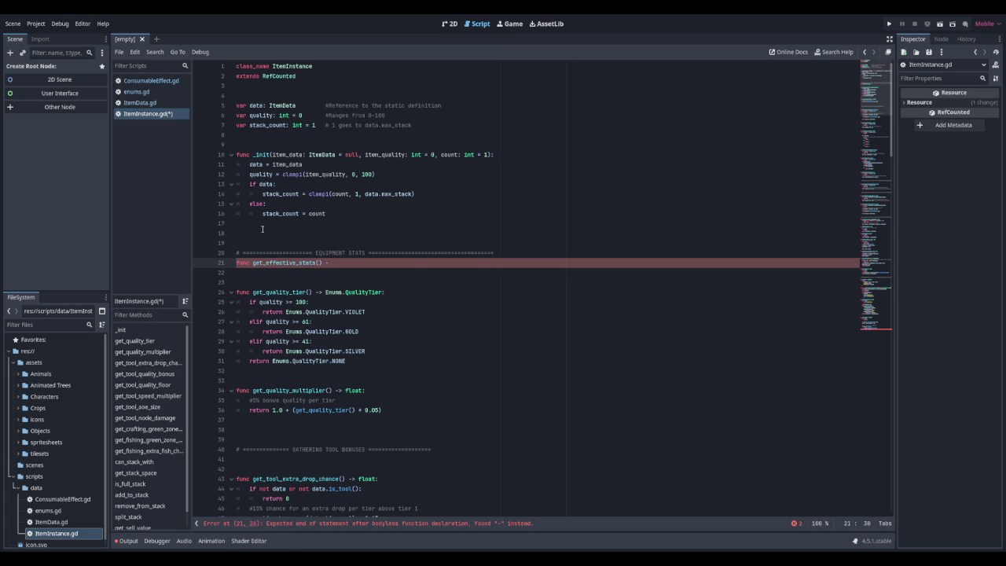
{"action": "key", "text": "BackSpace"}
{"action": "type", "text": "> Di"}
{"action": "type", "text": "ctionary:"}
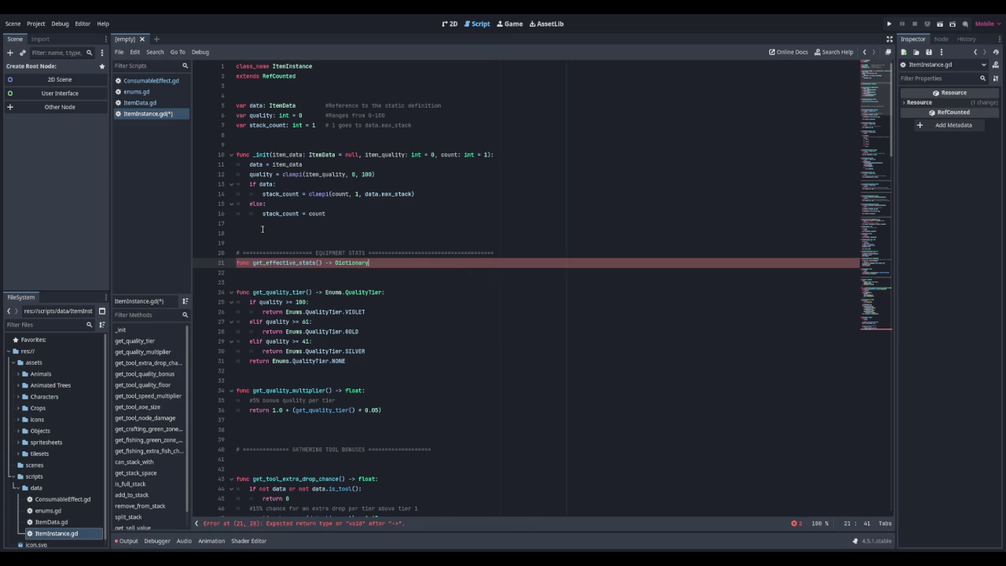
{"action": "key", "text": "Return"}
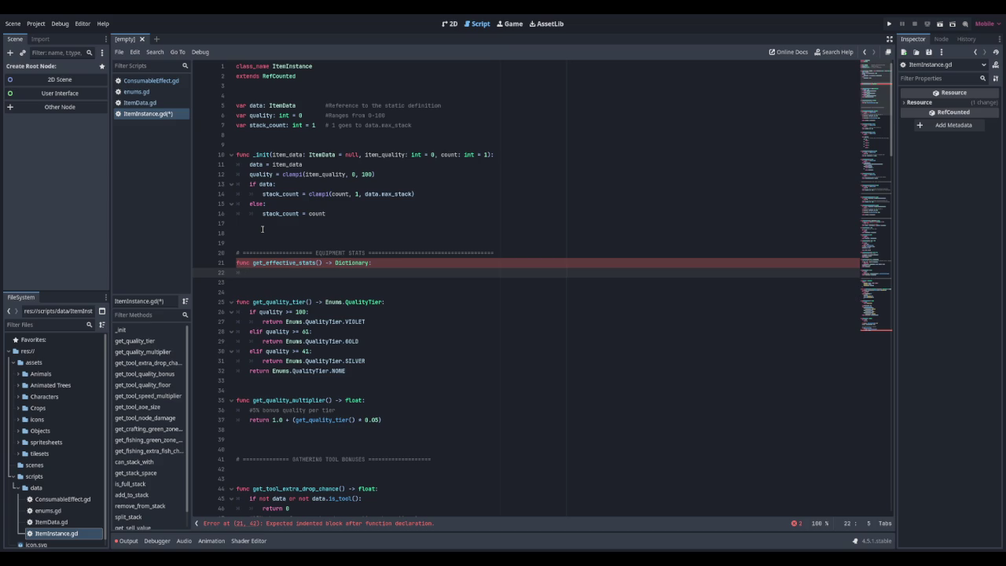
Return an empty dictionary when data is missing or data.base_stats is empty
{"action": "type", "text": "if not data ro"}
{"action": "key", "text": "BackSpace"}
{"action": "key", "text": "BackSpace"}
{"action": "type", "text": "or "}
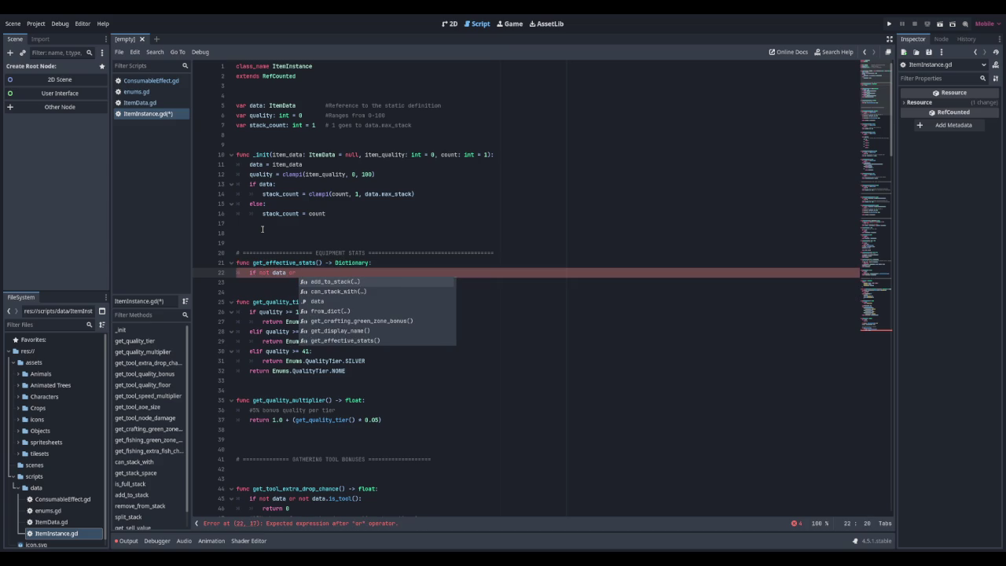
{"action": "type", "text": "data.base"}
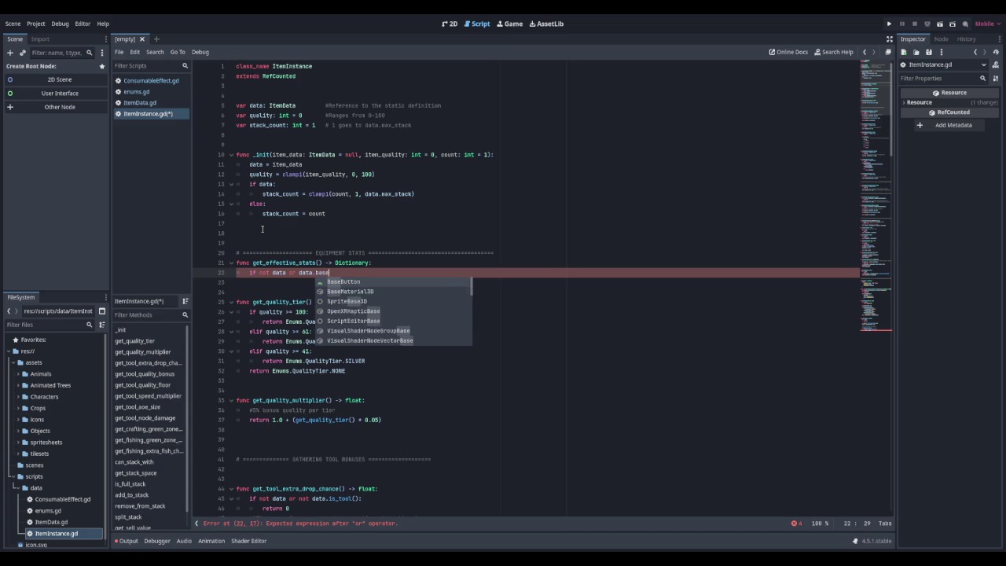
{"action": "key", "text": "Down"}
{"action": "key", "text": "Down"}
{"action": "key", "text": "Return"}
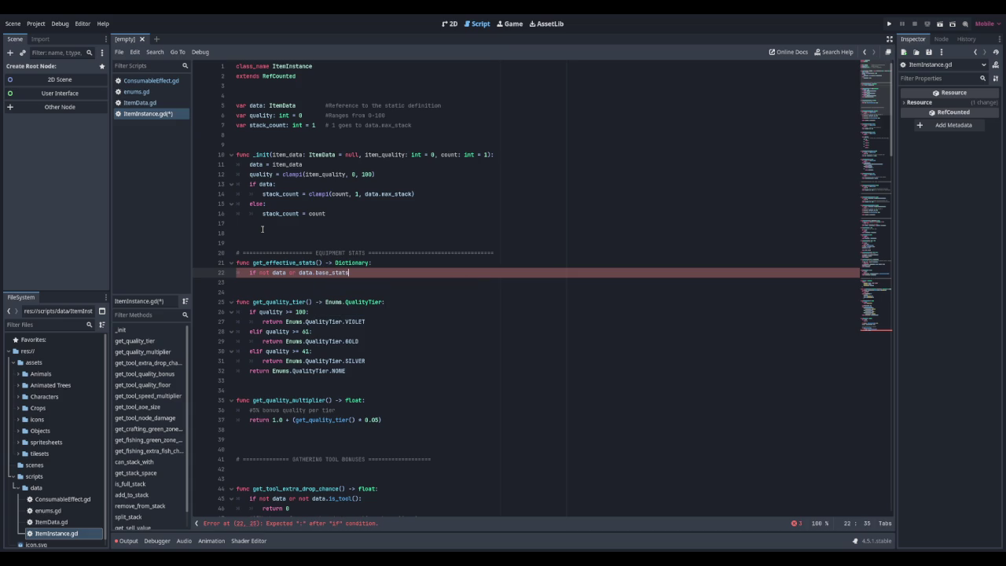
{"action": "type", "text": ".is_e"}
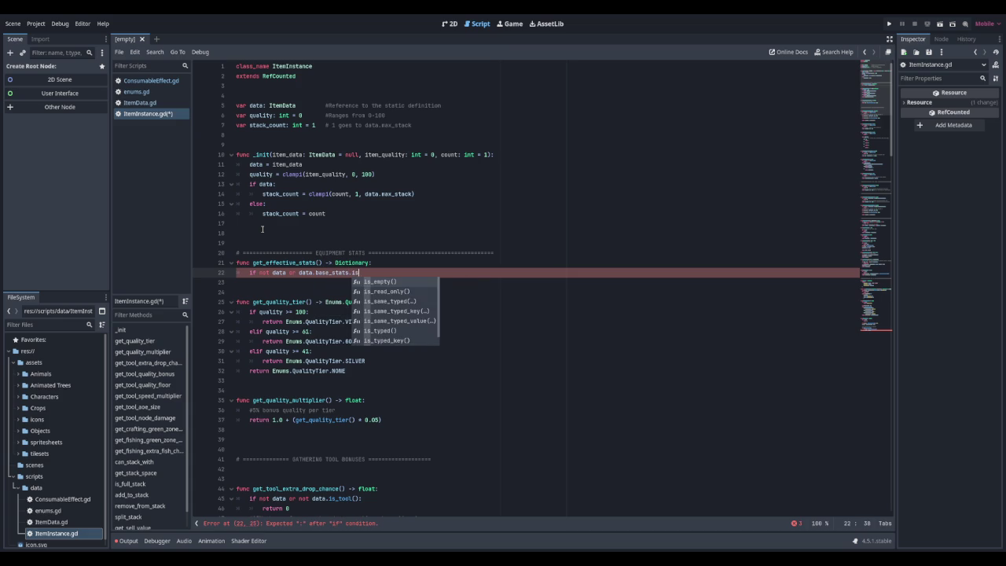
{"action": "key", "text": "Return"}
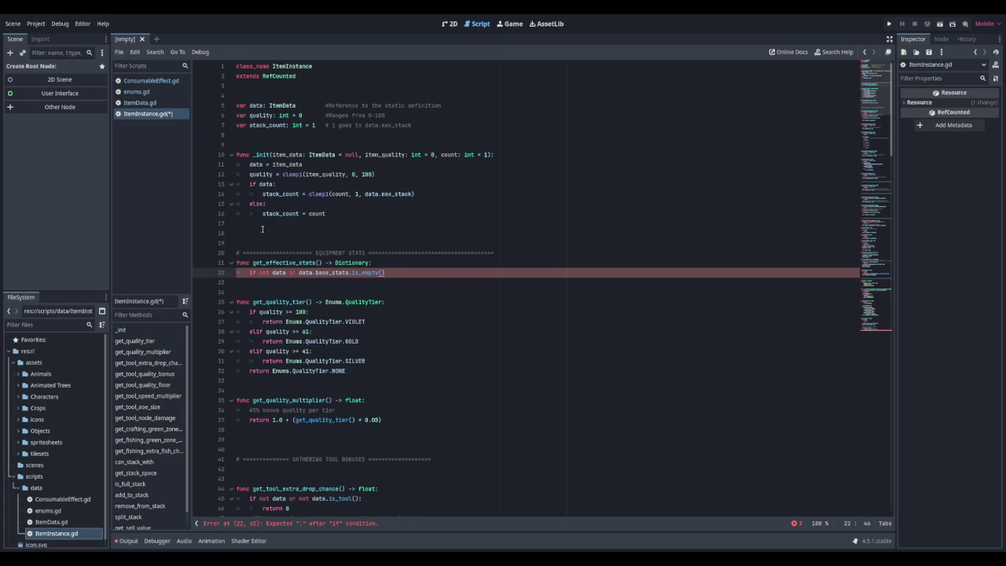
{"action": "type", "text": ":"}
{"action": "key", "text": "Return"}
{"action": "type", "text": "return {"}
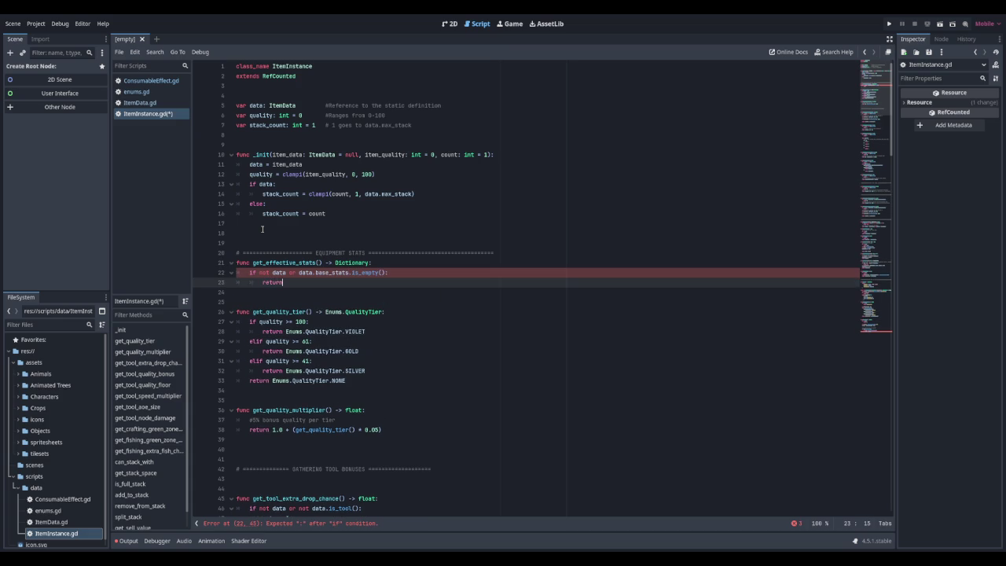
{"action": "key", "text": "Return"}
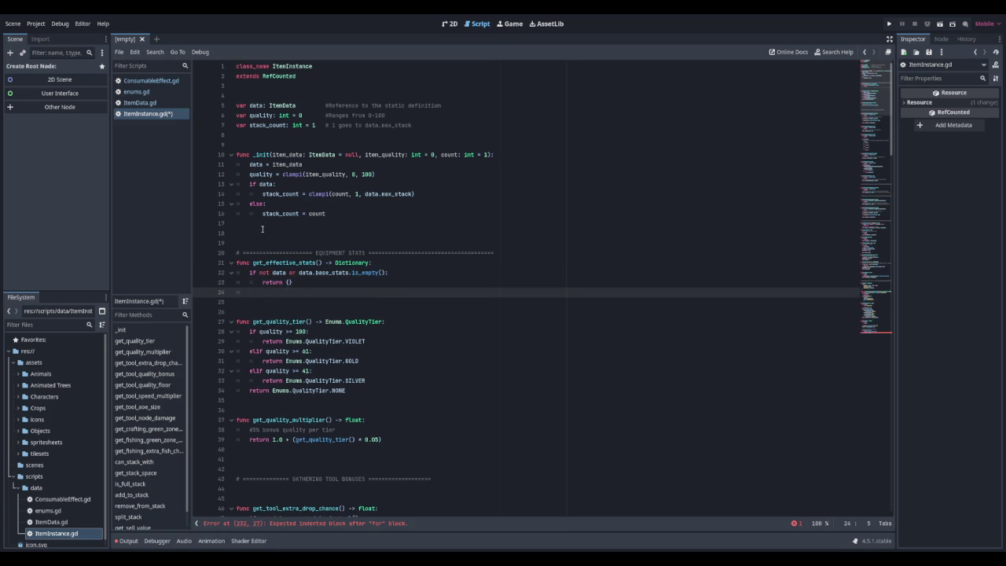
Copy data.base_stats.duplicate() into stats and store get_quality_multiplier() in multiplier
{"action": "key", "text": "Return"}
{"action": "type", "text": "var stats"}
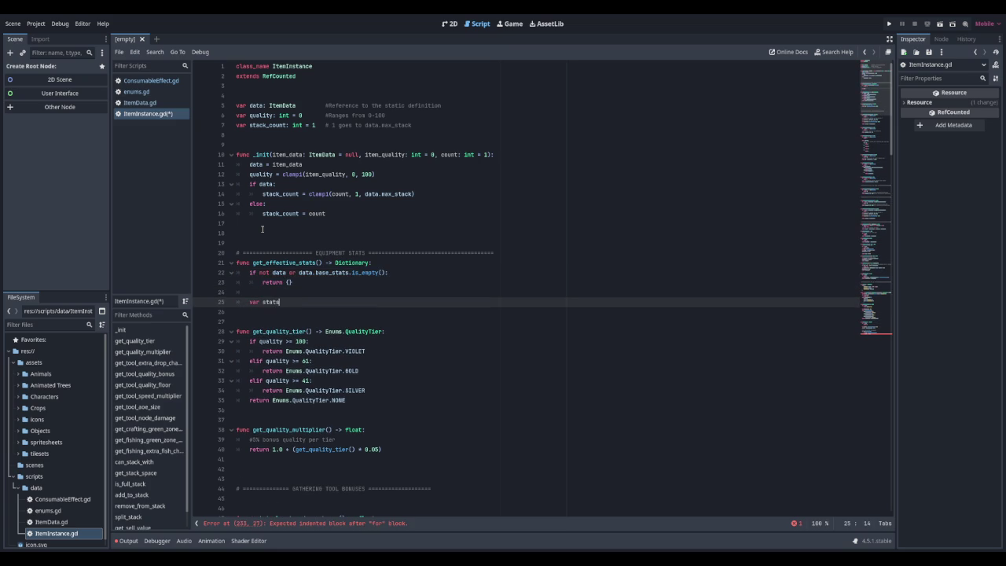
{"action": "type", "text": " = data.base_"}
{"action": "type", "text": "stats"}
{"action": "type", "text": ".d"}
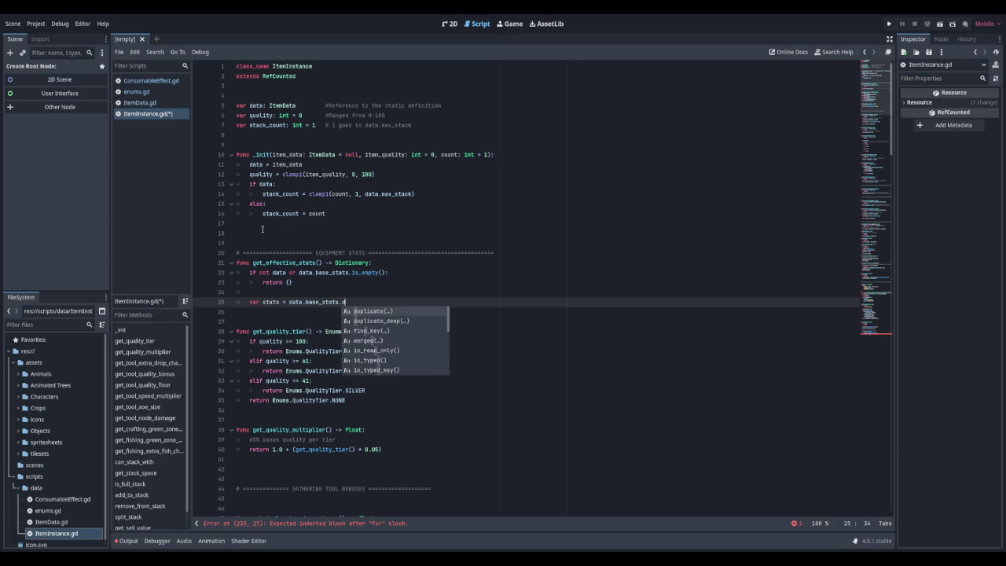
{"action": "type", "text": "uplicate()"}
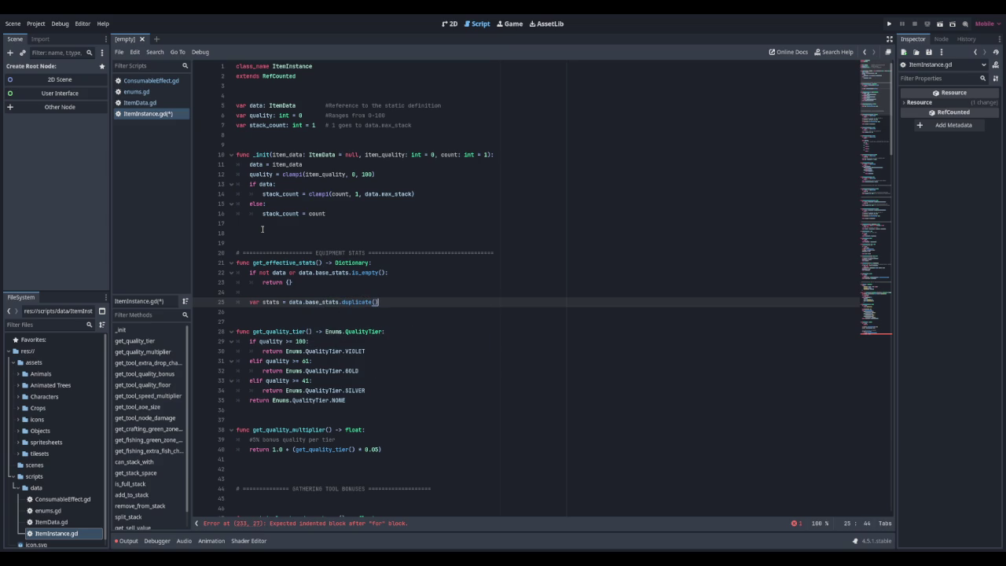
{"action": "key", "text": "Return"}
{"action": "type", "text": "va"}
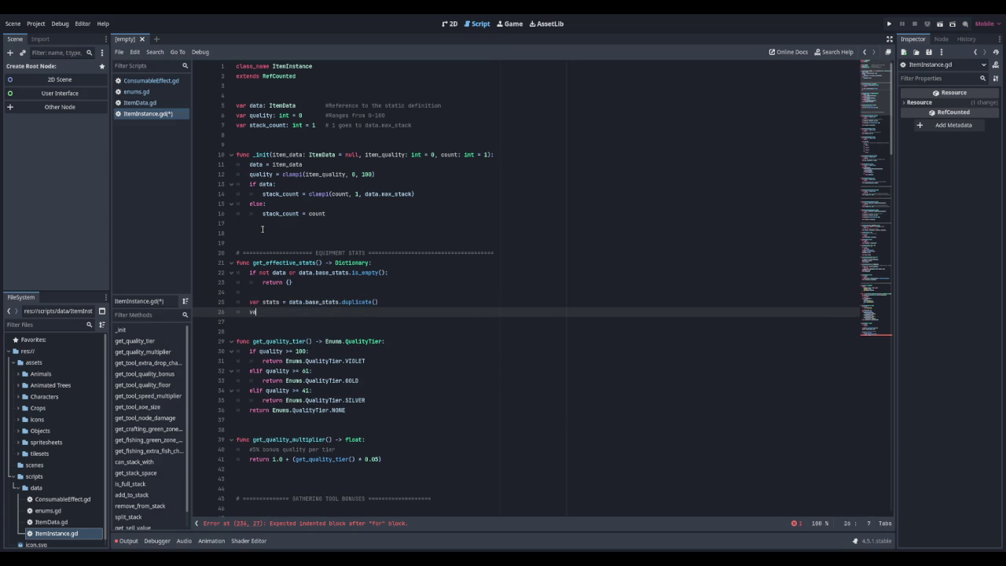
{"action": "type", "text": "r m"}
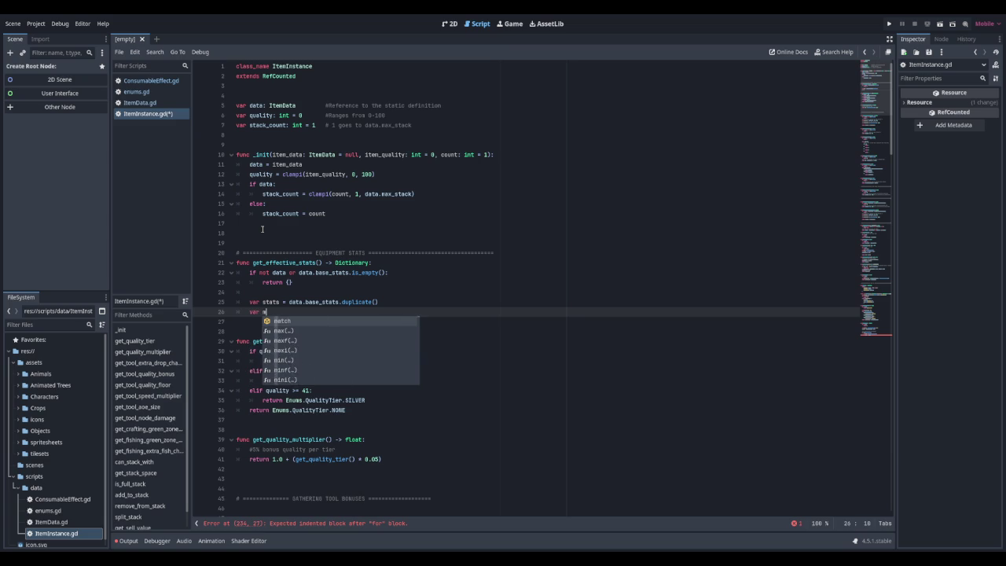
{"action": "type", "text": "ultiplier ="}
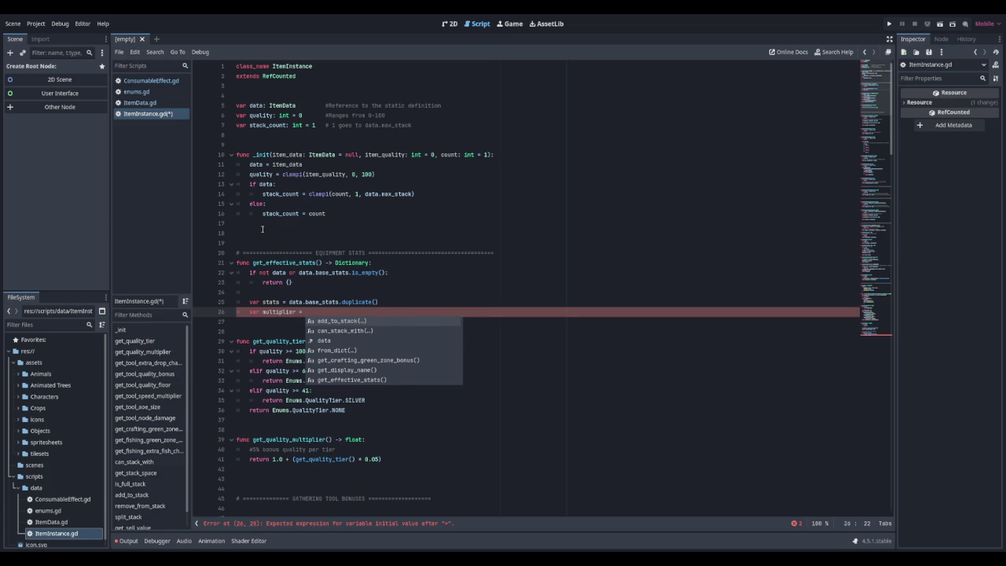
{"action": "type", "text": "get_quali"}
{"action": "key", "text": "Return"}
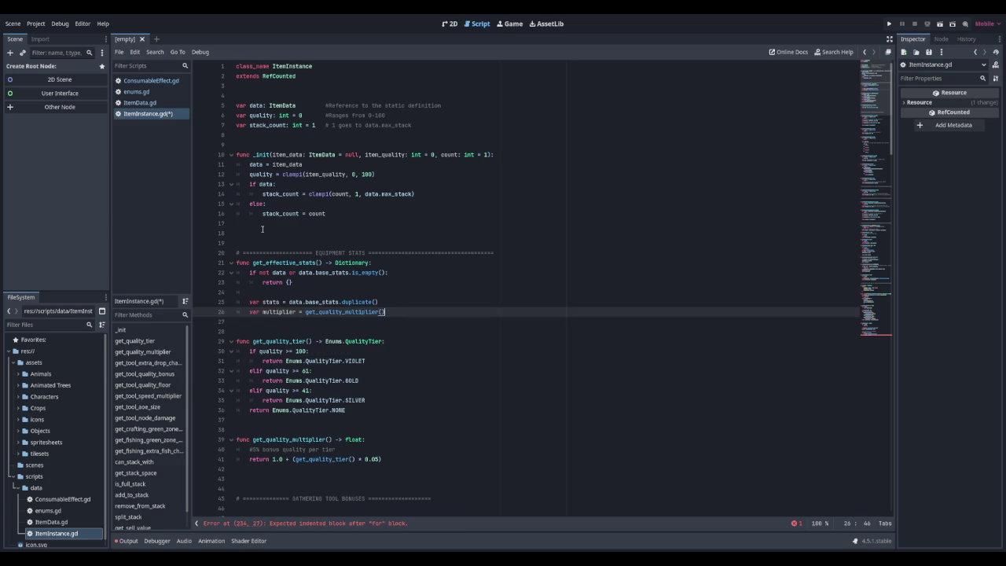
Loop over stats, setting each stats[stat] to int(stats[stat] * multiplier)
{"action": "key", "text": "Return"}
{"action": "key", "text": "Return"}
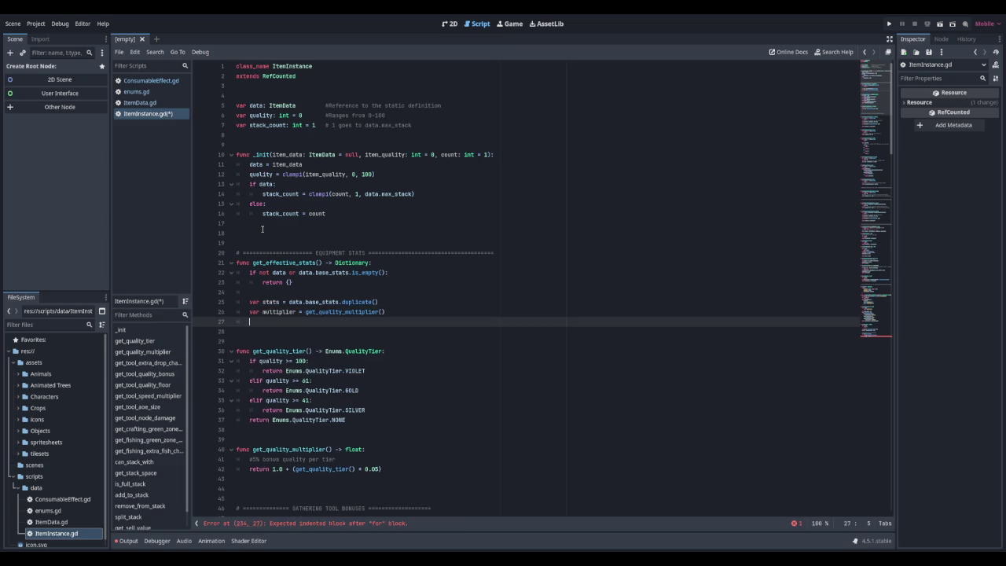
{"action": "type", "text": "for stats"}
{"action": "key", "text": "BackSpace"}
{"action": "type", "text": "in stats"}
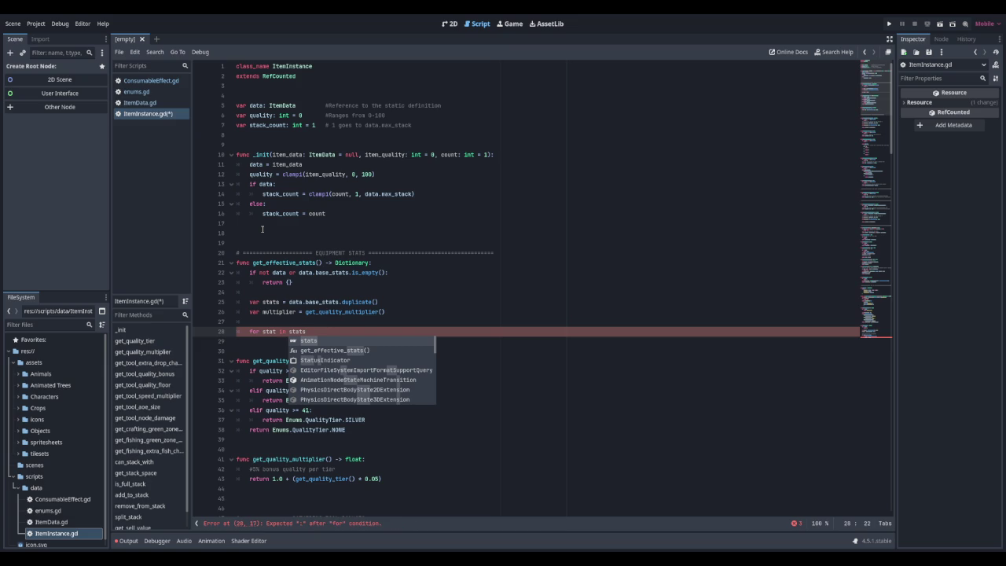
{"action": "type", "text": ":"}
{"action": "key", "text": "Return"}
{"action": "type", "text": "sta"}
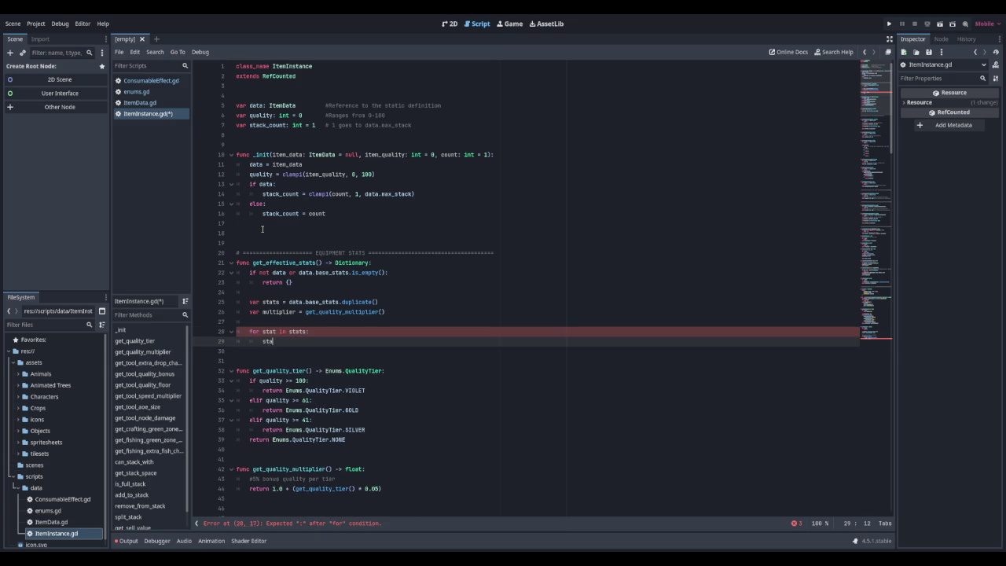
{"action": "type", "text": "ts[stat] = "}
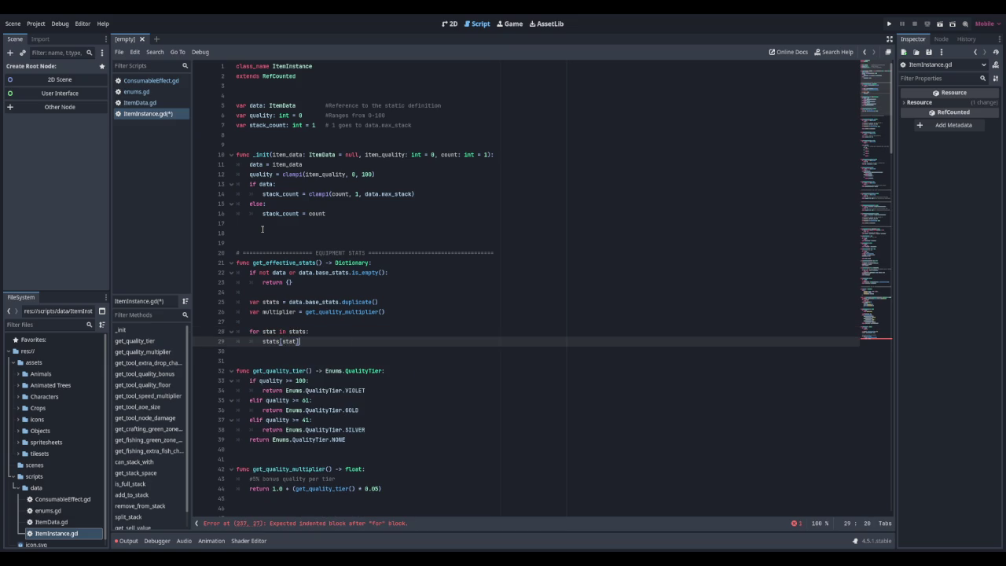
{"action": "type", "text": "int"}
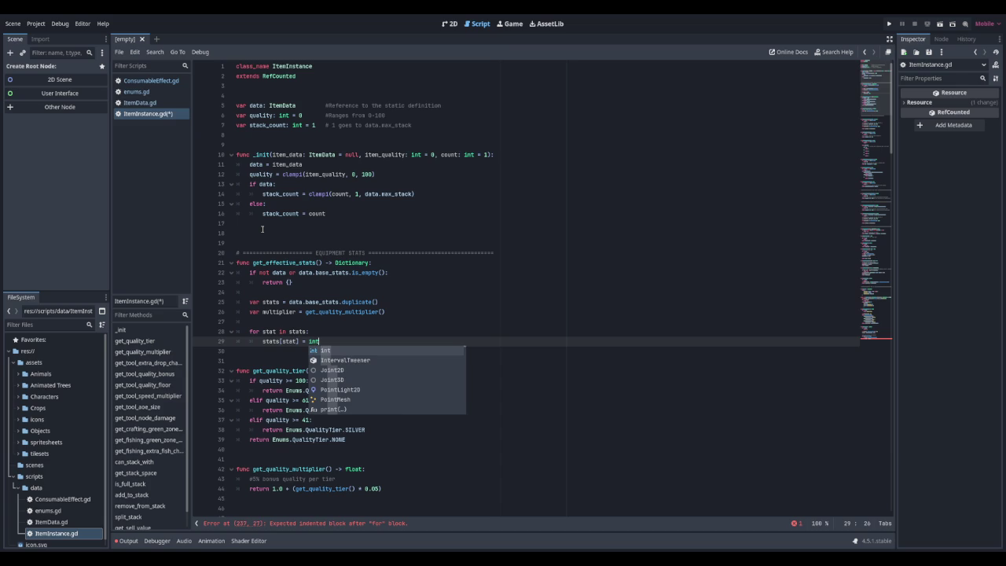
{"action": "type", "text": "(stats[sta"}
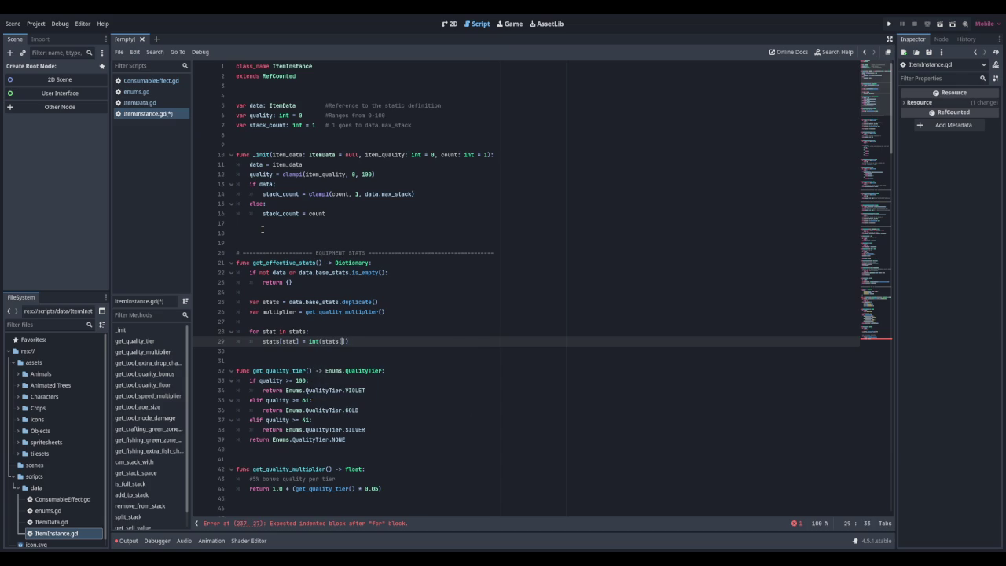
{"action": "type", "text": "t"}
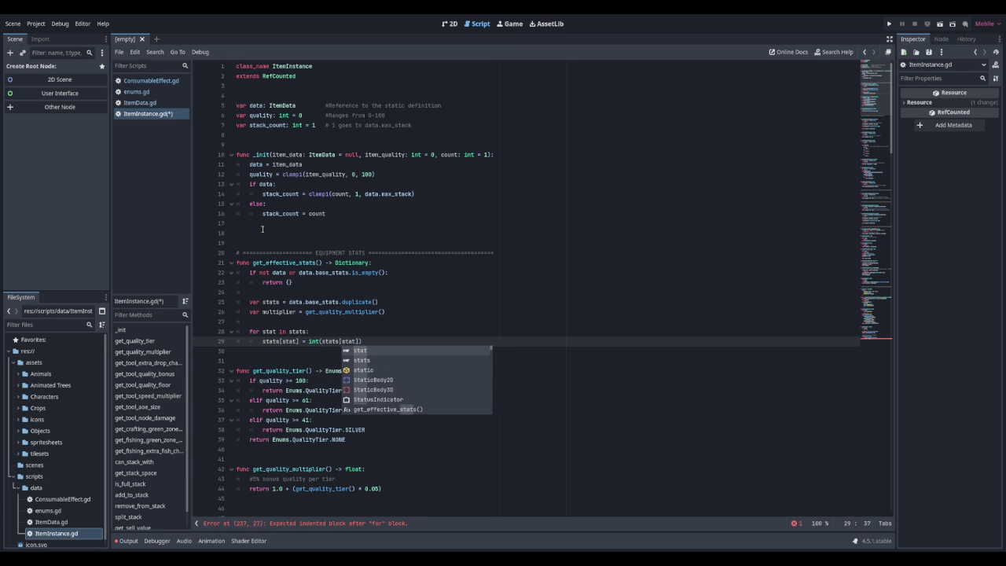
{"action": "type", "text": "] * m"}
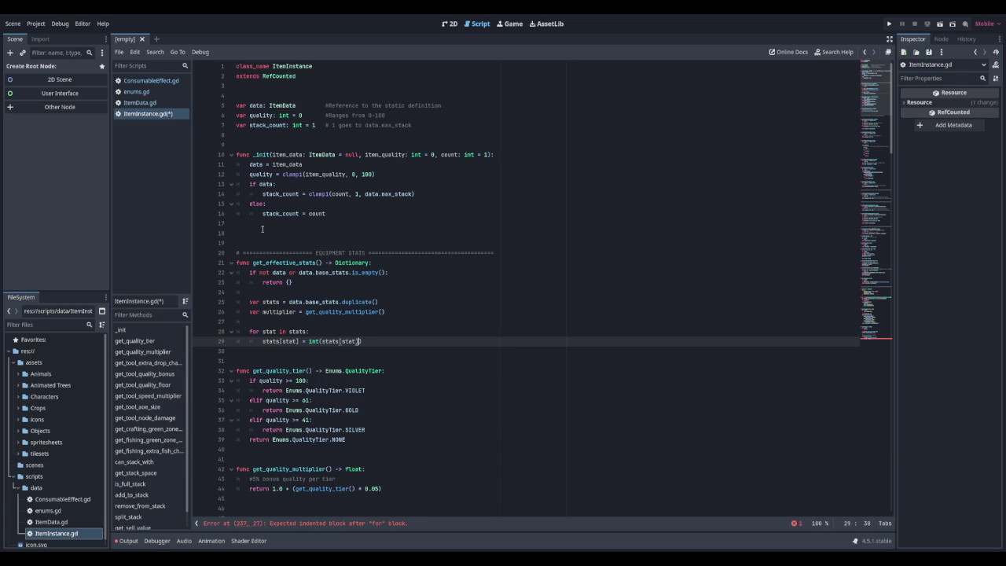
{"action": "type", "text": "ultiplier"}
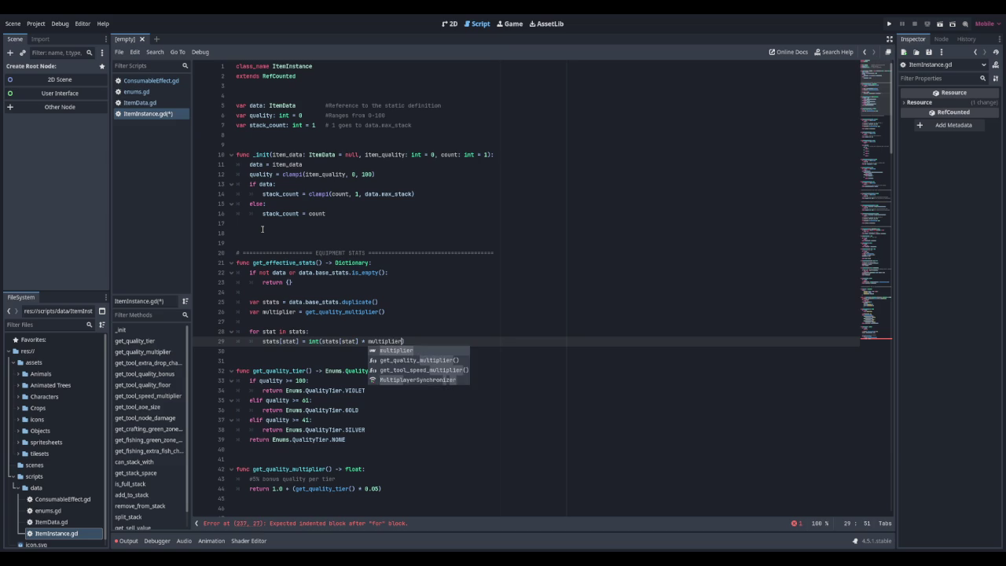
{"action": "key", "text": "Escape"}
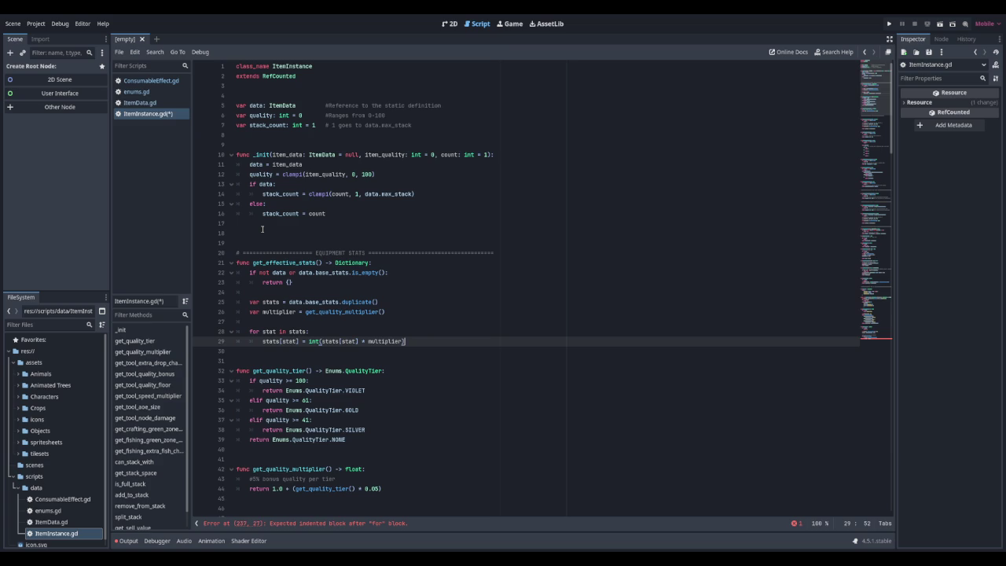
End the function with return stats and save ItemInstance.gd
{"action": "key", "text": "Return"}
{"action": "type", "text": "return stats"}
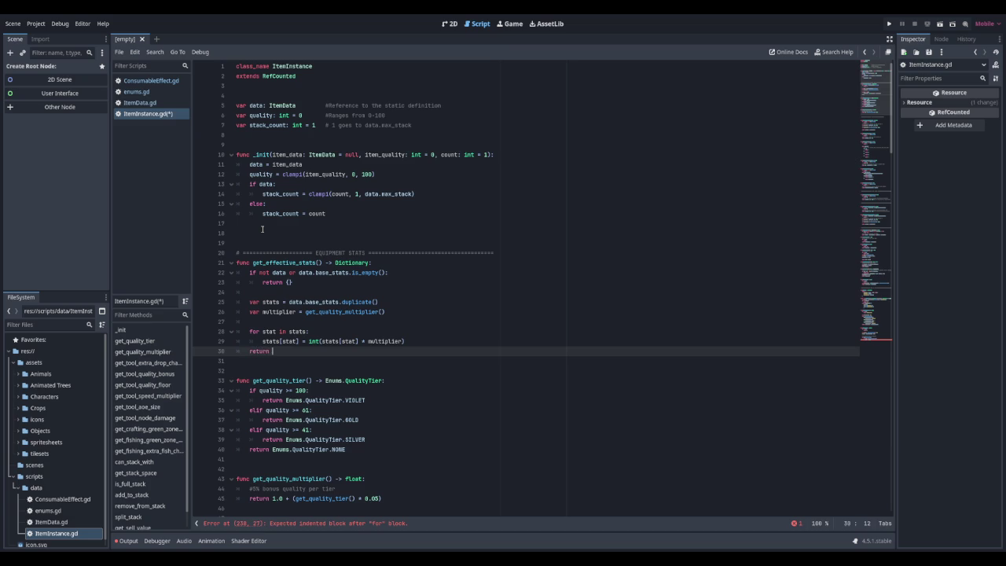
{"action": "key", "text": "Home"}
{"action": "key", "text": "Return"}
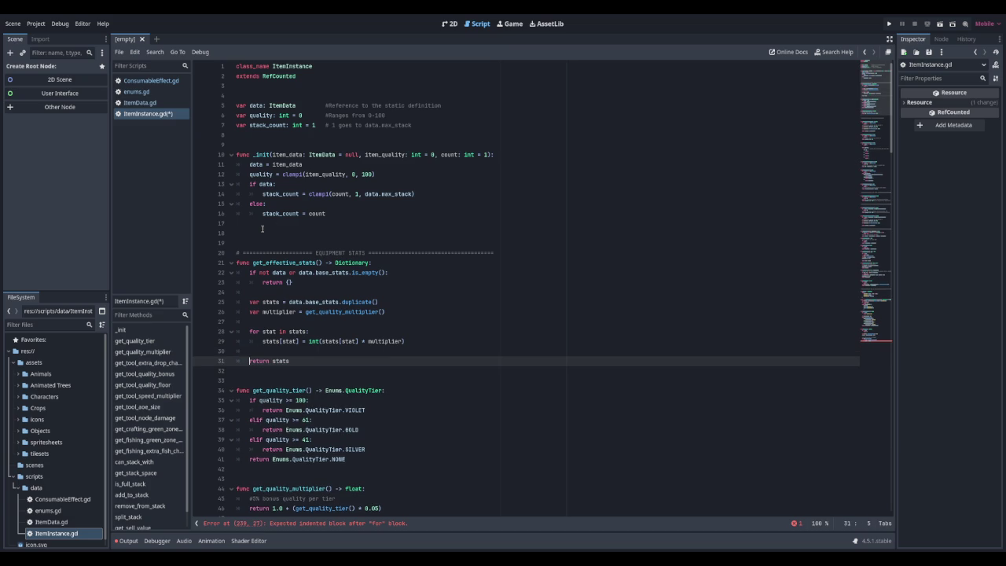
{"action": "key", "text": "ctrl+s"}
In the tooltip stat loop, append "\n" + Enums.StatType.keys()[stat] + ": +" + str(stats[stat])
{"action": "scroll", "coordinate": [401, 250], "scroll_direction": "down", "scroll_amount": 20}
{"action": "scroll", "coordinate": [396, 265], "scroll_direction": "down", "scroll_amount": 20}
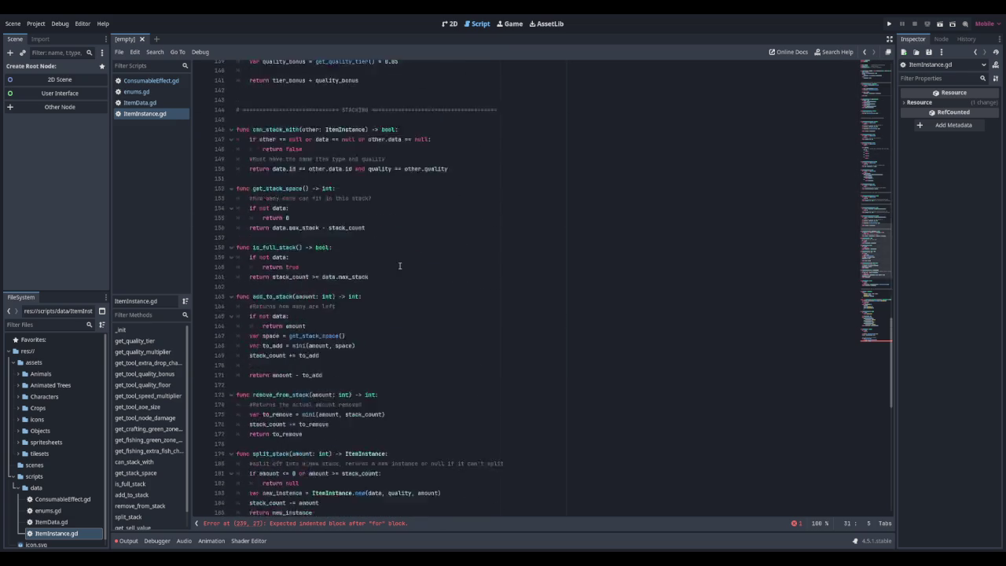
{"action": "left_click", "coordinate": [344, 489]}
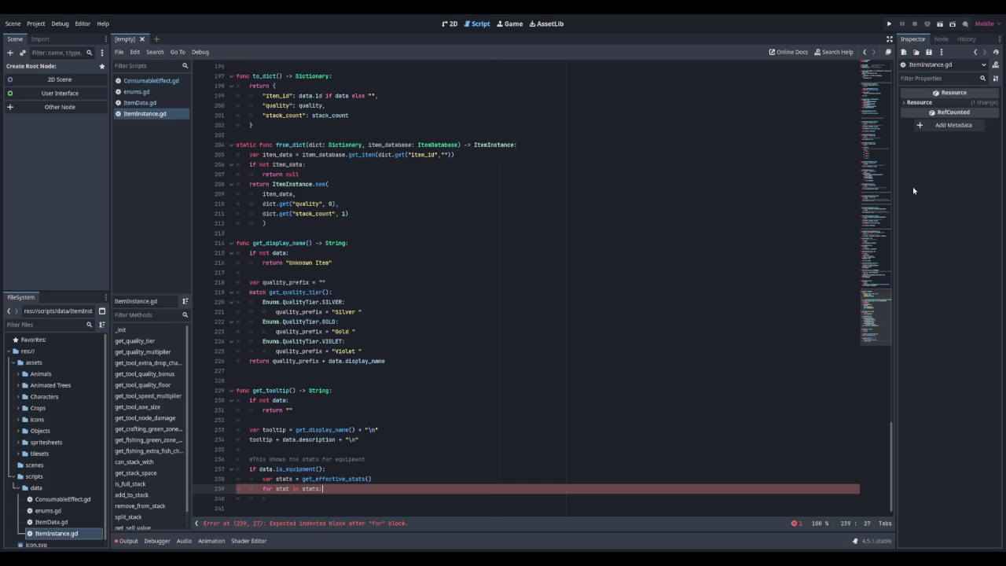
{"action": "key", "text": "Return"}
{"action": "type", "text": "tooltip"}
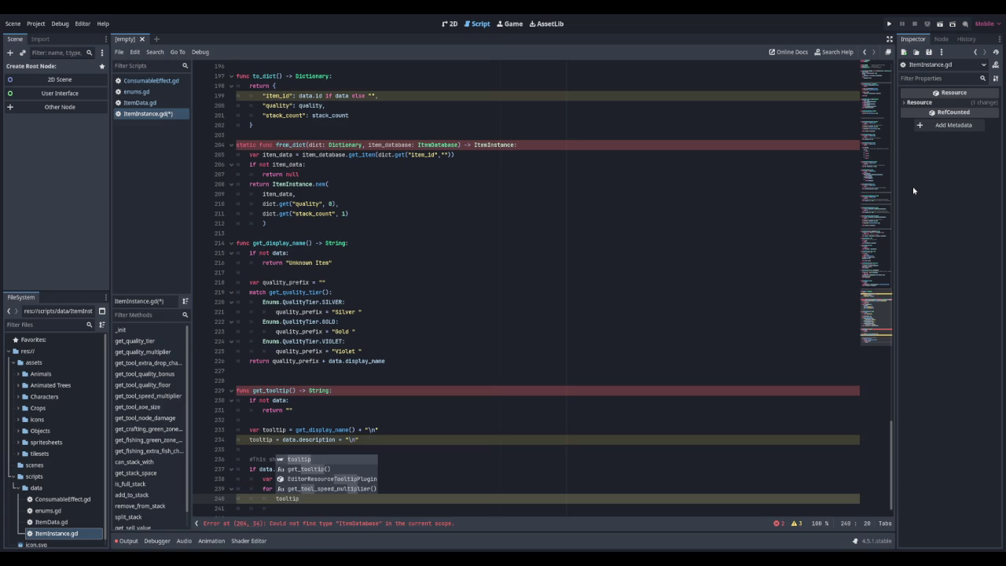
{"action": "type", "text": " += "}
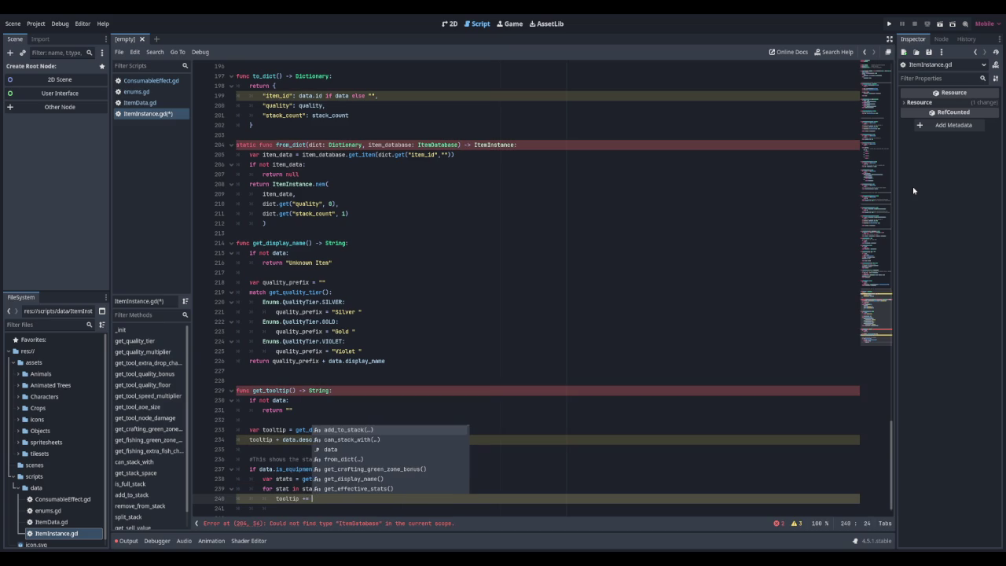
{"action": "type", "text": "\"\\n\""}
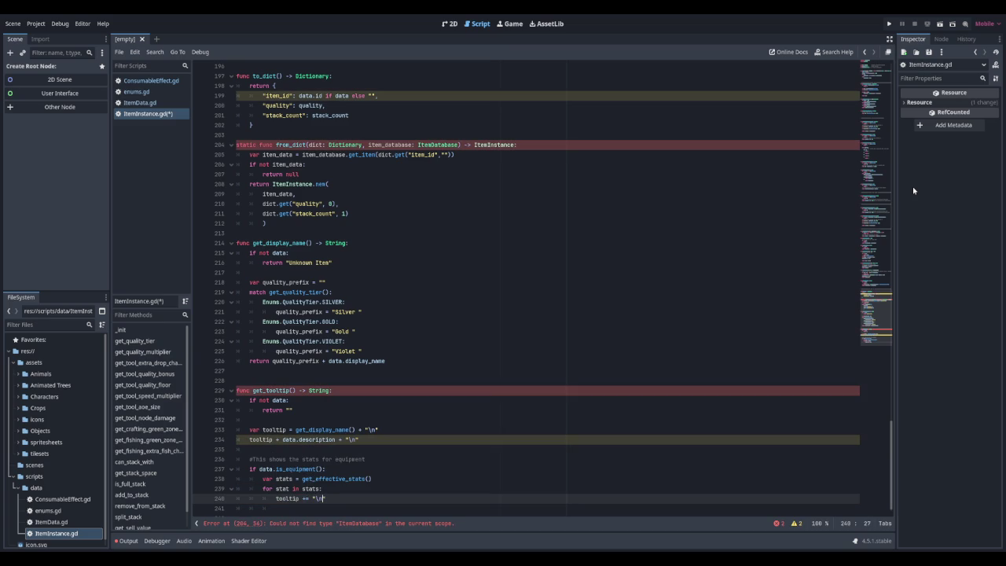
{"action": "type", "text": " Enums.Stat"}
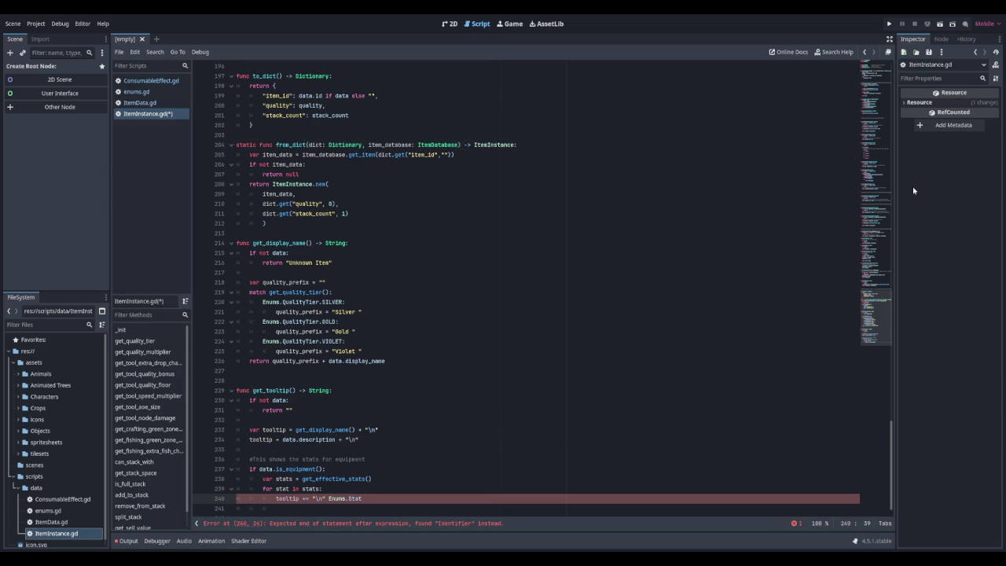
{"action": "key", "text": "BackSpace"}
{"action": "key", "text": "BackSpace"}
{"action": "key", "text": "BackSpace"}
{"action": "type", "text": "tatT"}
{"action": "type", "text": "ype"}
{"action": "key", "text": "BackSpace"}
{"action": "key", "text": "BackSpace"}
{"action": "key", "text": "BackSpace"}
{"action": "type", "text": "Enums"}
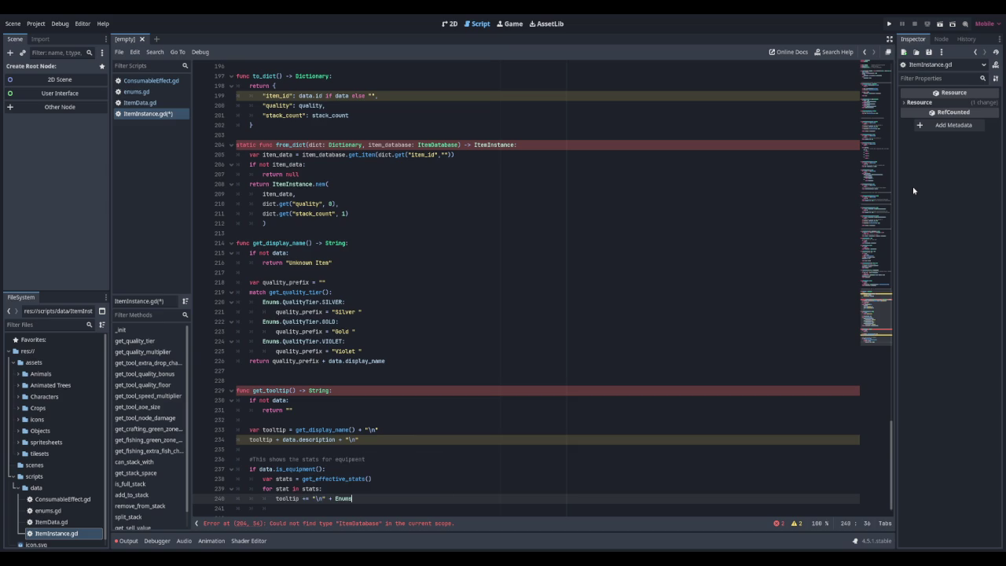
{"action": "type", "text": ".StatType."}
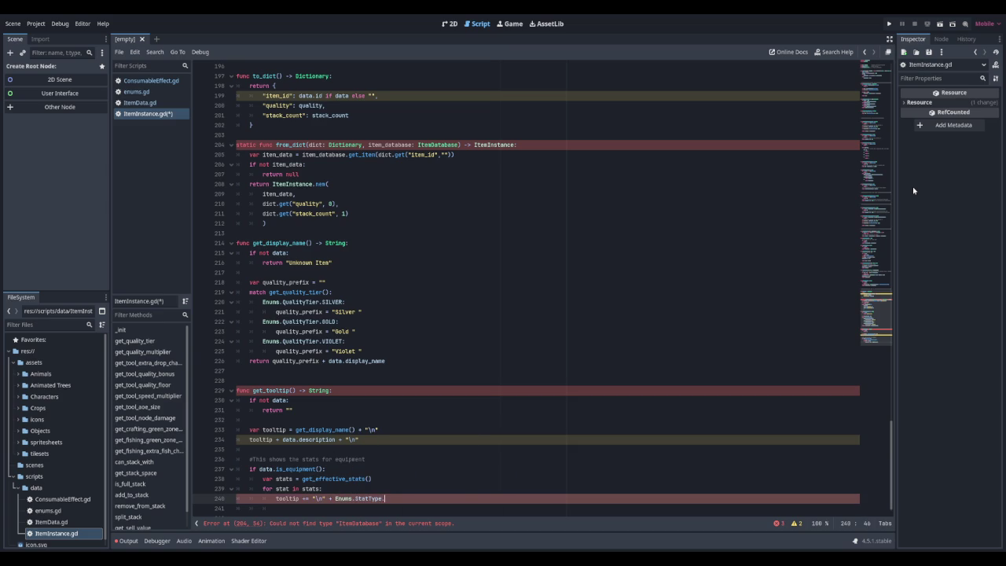
{"action": "type", "text": "keys"}
{"action": "key", "text": "Return"}
{"action": "type", "text": "[stat"}
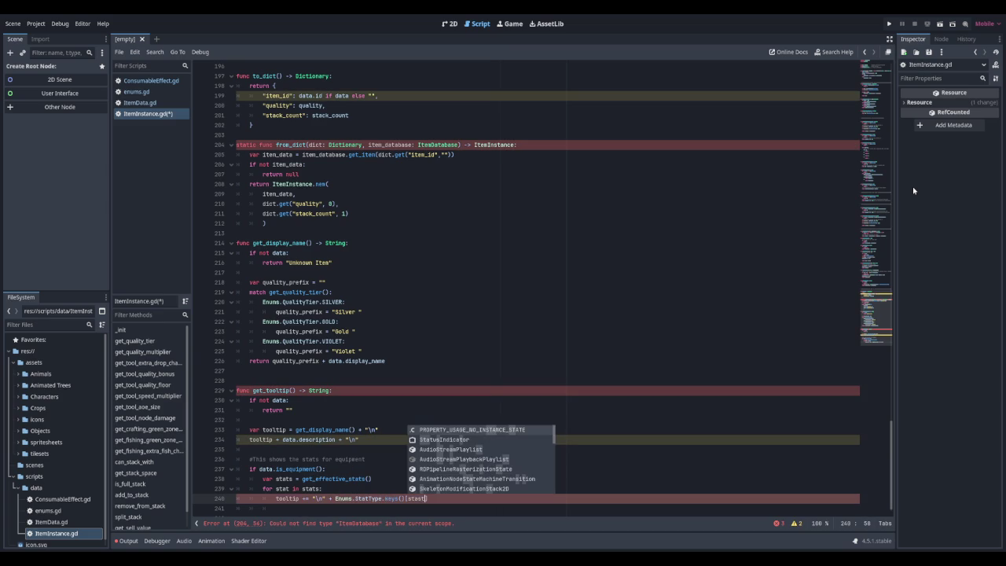
{"action": "key", "text": "Escape"}
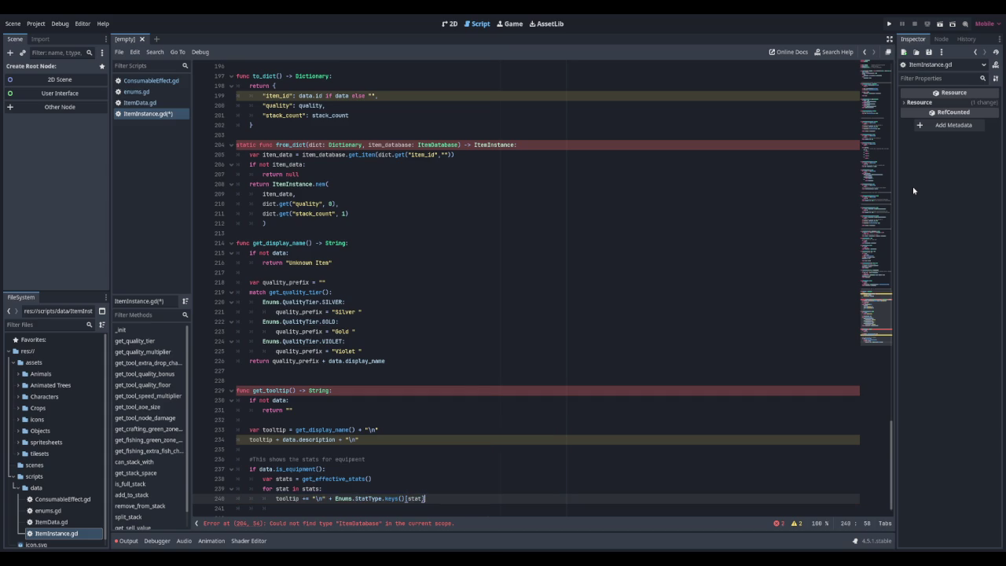
{"action": "type", "text": " + \""}
{"action": "type", "text": ": +"}
{"action": "type", "text": "\" + "}
{"action": "type", "text": "str"}
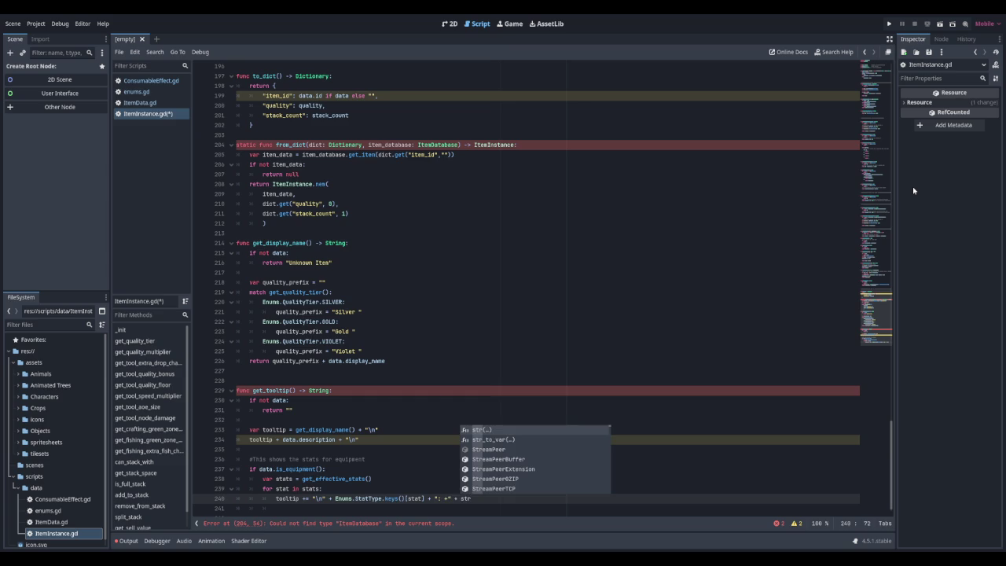
{"action": "type", "text": "(stats"}
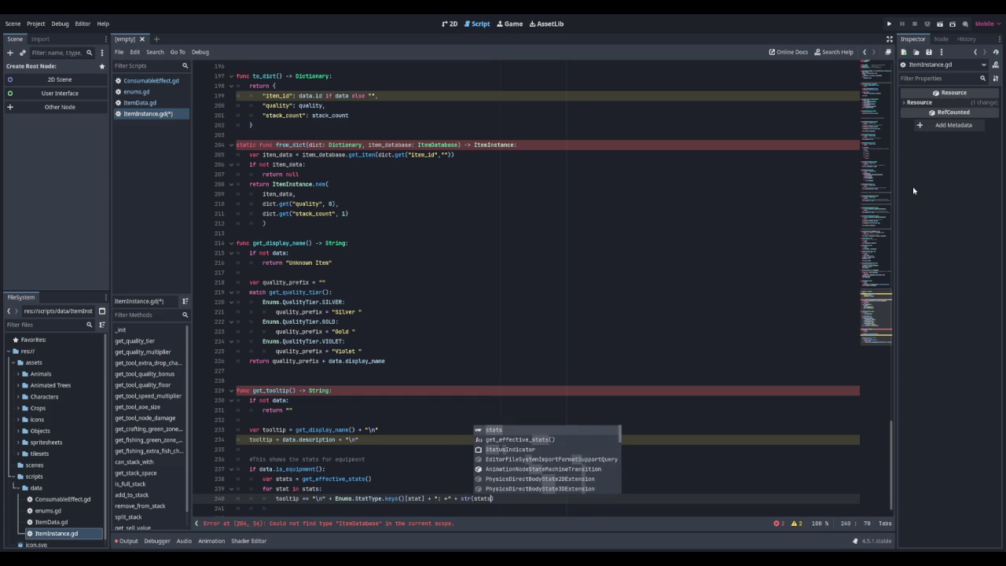
{"action": "type", "text": "[stat"}
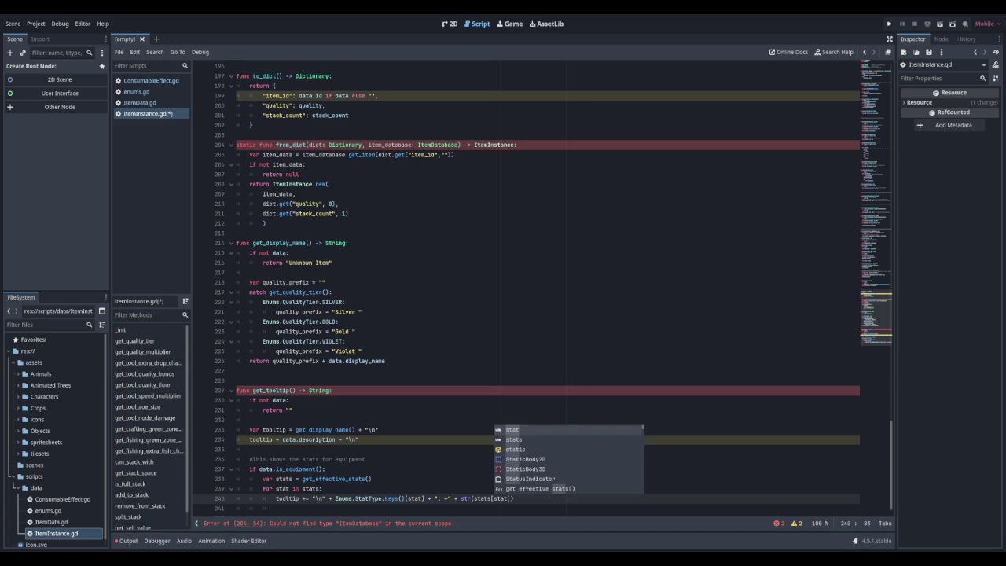
{"action": "key", "text": "Escape"}
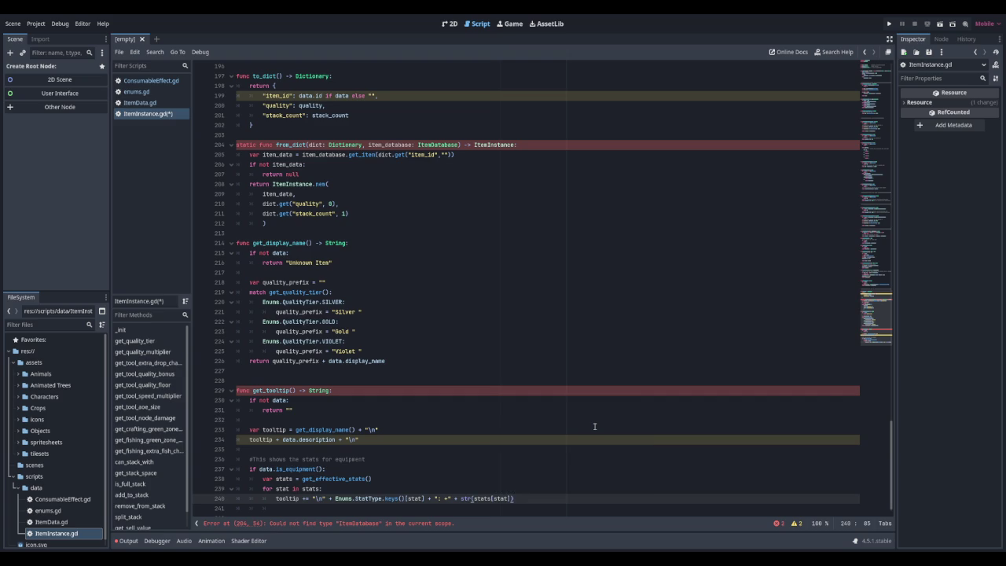
Add a value comment and a tooltip line appending "\n\n Sell: " + str(get_sell_value()) + "g"
{"action": "key", "text": "Return"}
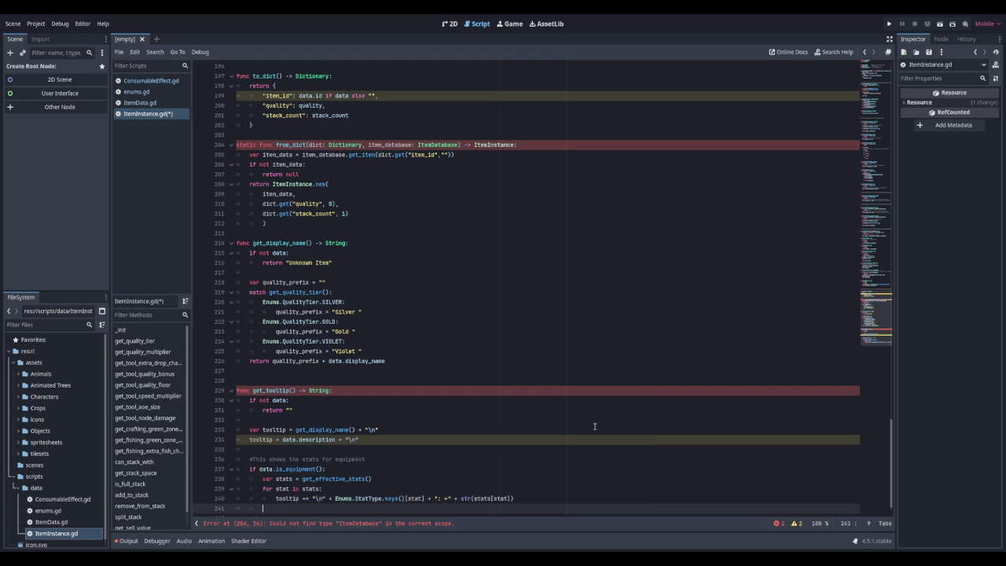
{"action": "key", "text": "Return"}
{"action": "type", "text": "#Thow the value"}
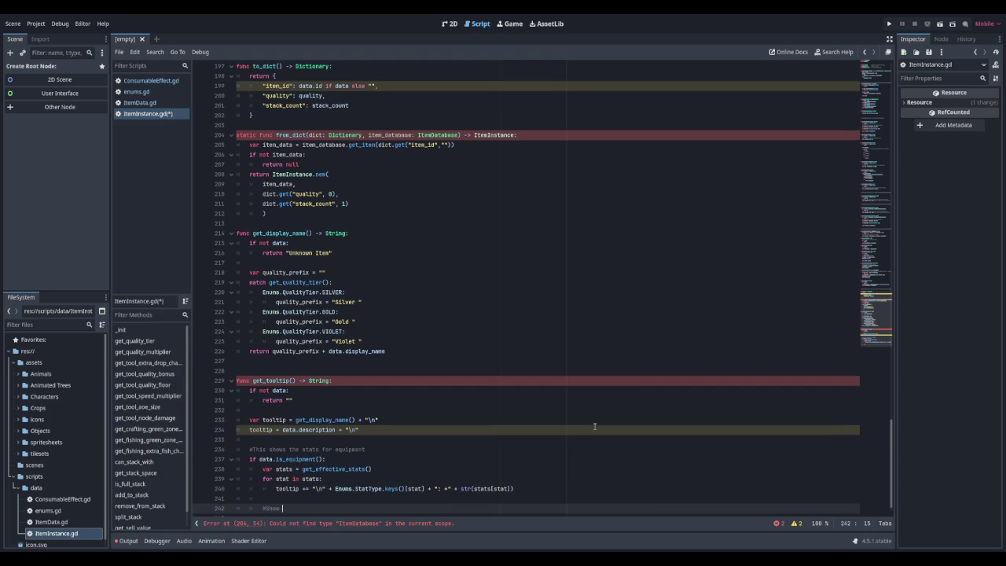
{"action": "key", "text": "Return"}
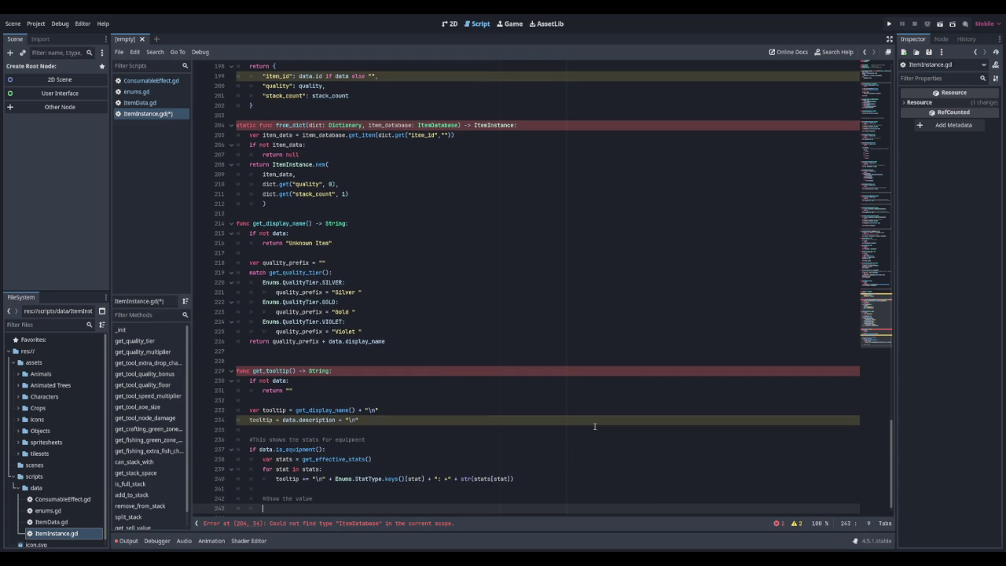
{"action": "type", "text": "tooltip "}
{"action": "type", "text": "+= "}
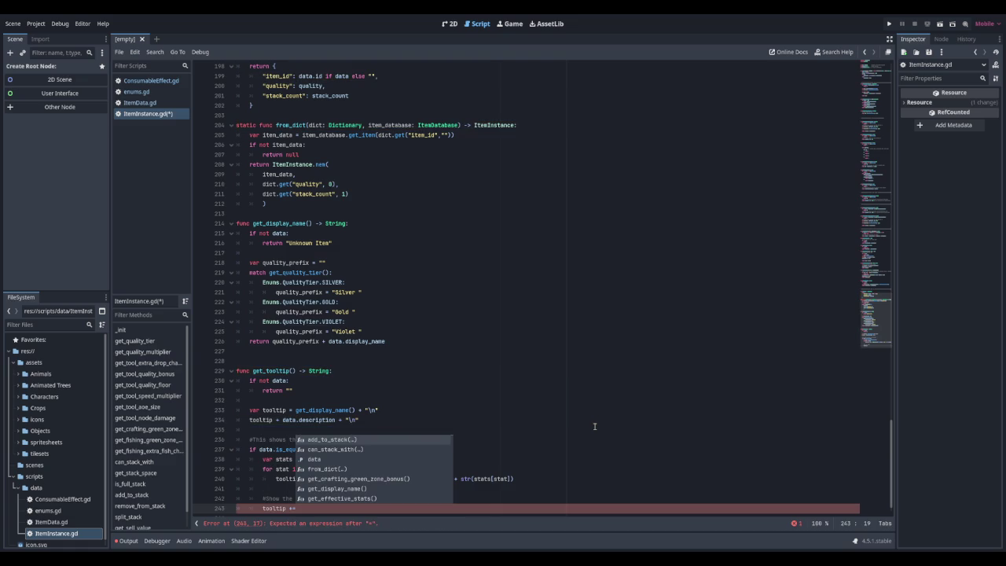
{"action": "type", "text": "\"\\"}
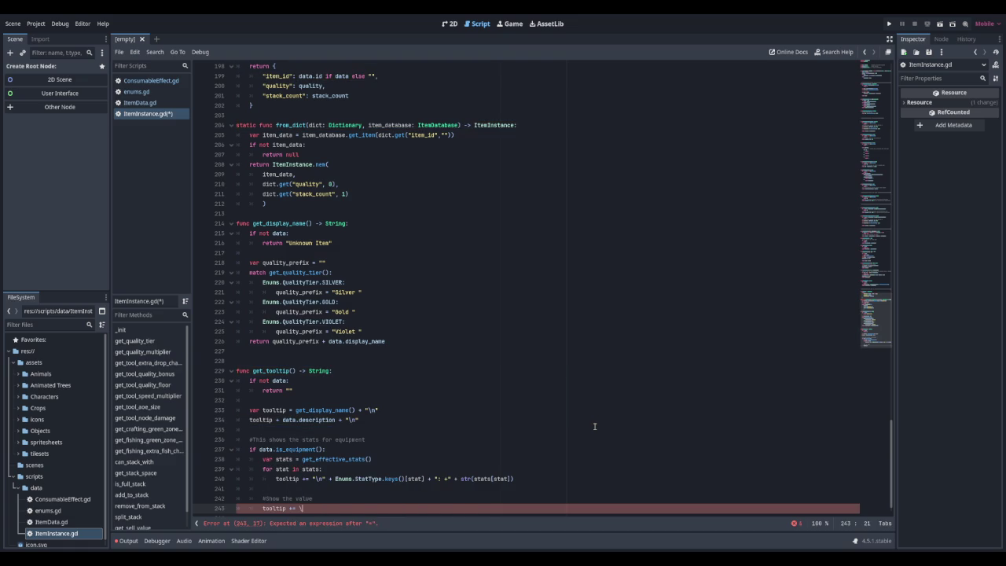
{"action": "type", "text": "n\" "}
{"action": "type", "text": "\\n Set"}
{"action": "type", "text": "l: "}
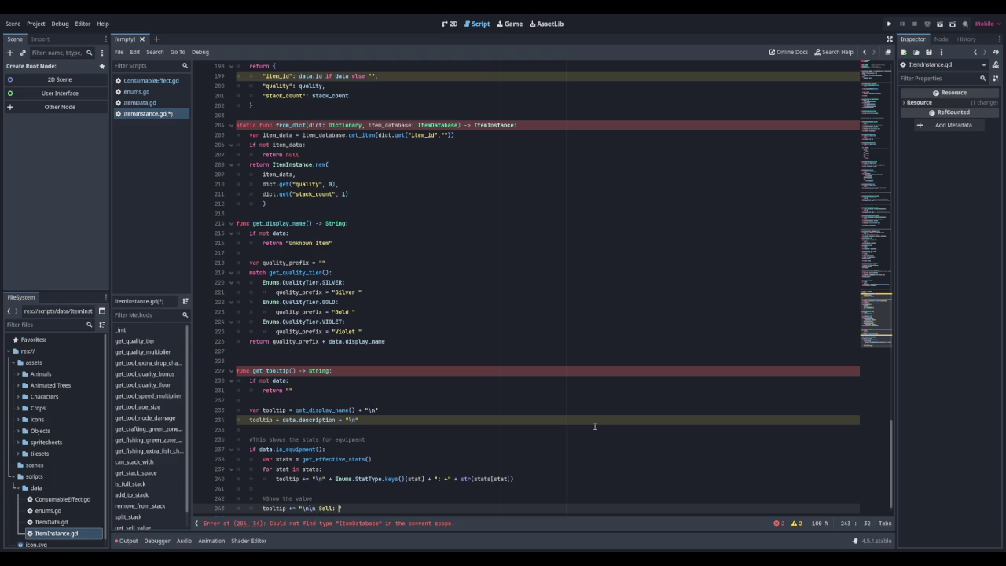
{"action": "type", "text": "+ "}
{"action": "type", "text": "str("}
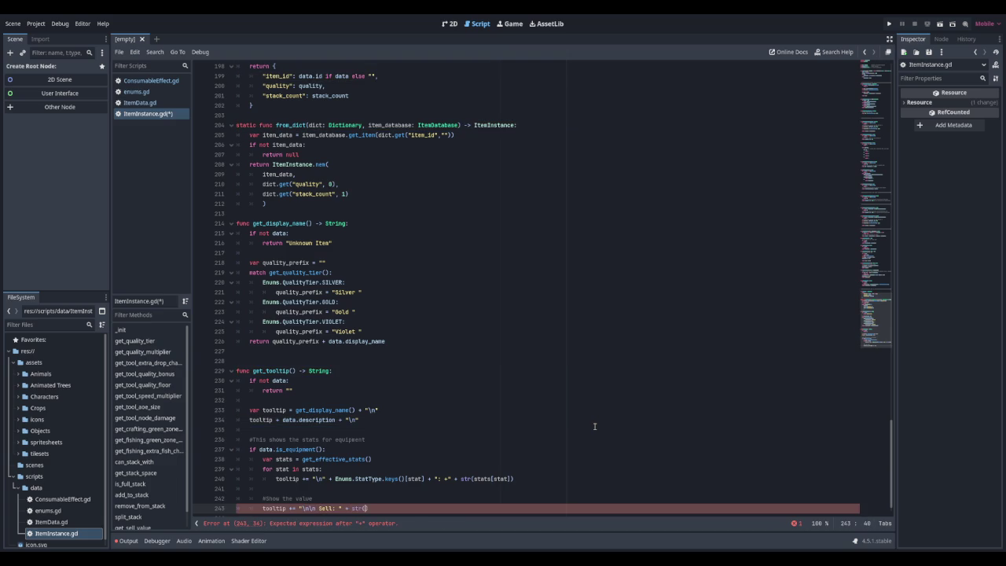
{"action": "type", "text": "get_sell"}
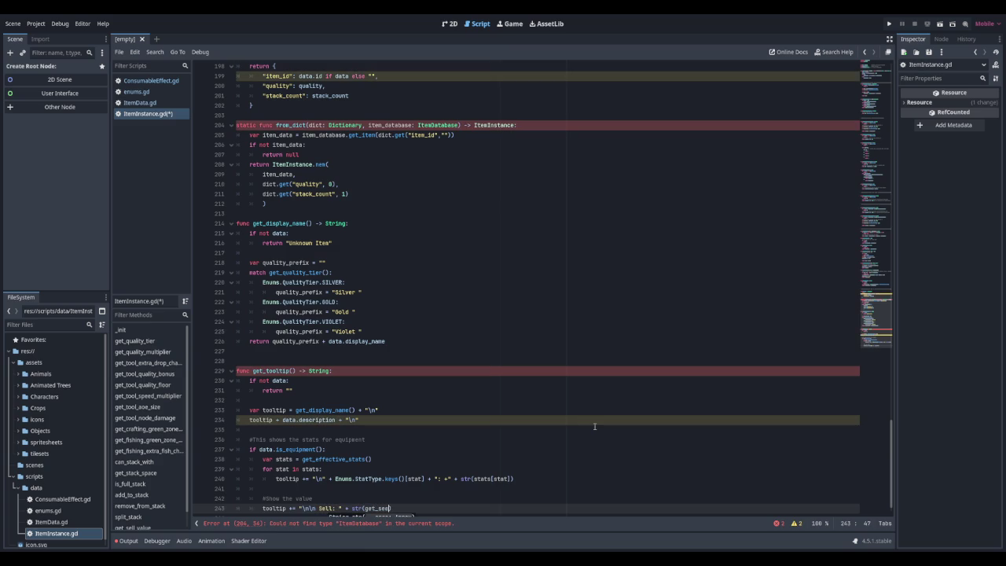
{"action": "key", "text": "Return"}
{"action": "type", "text": "+ \"g"}
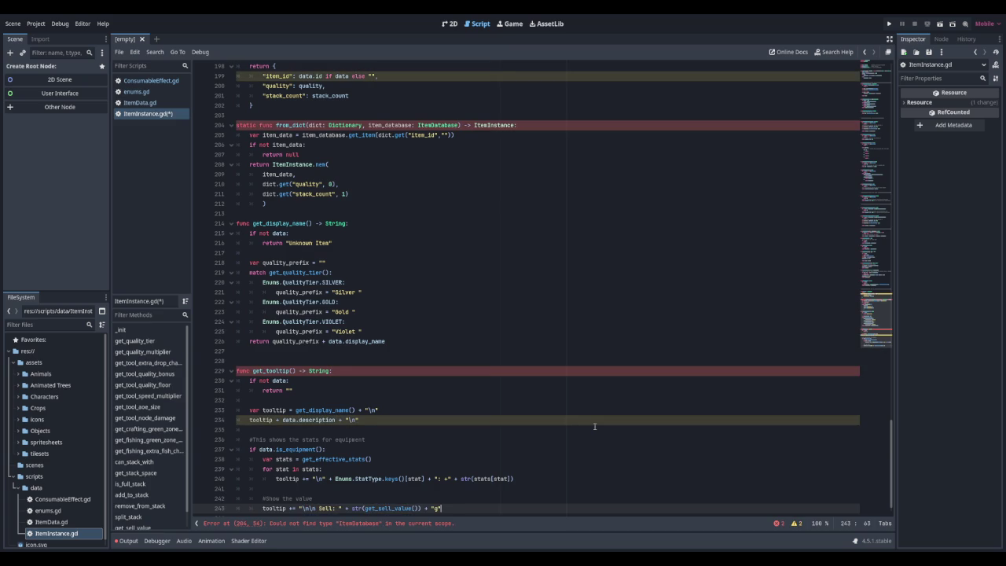
Finish get_tooltip with return tooltip and tidy the blank lines at the file end
{"action": "key", "text": "Return"}
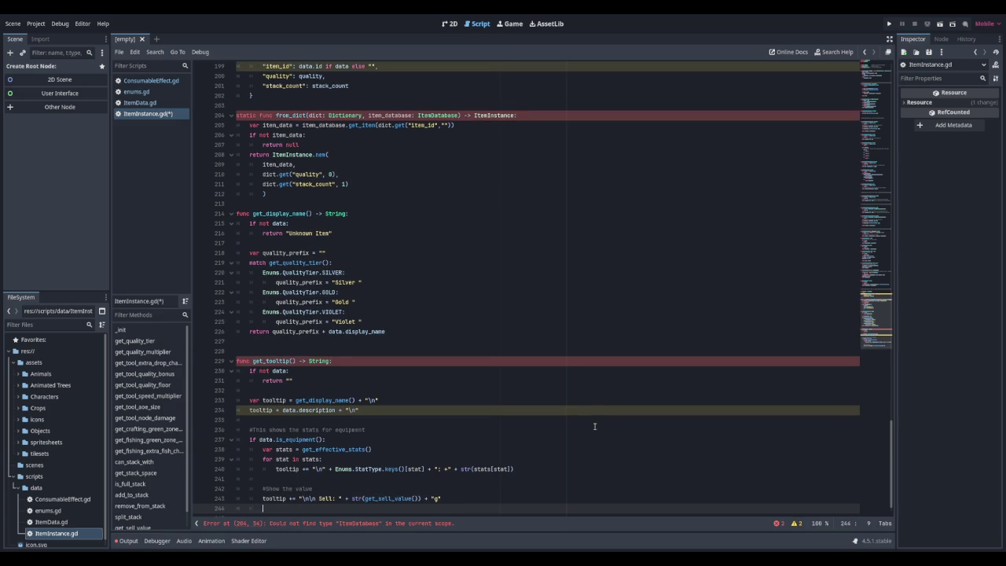
{"action": "key", "text": "Return"}
{"action": "type", "text": "return tool"}
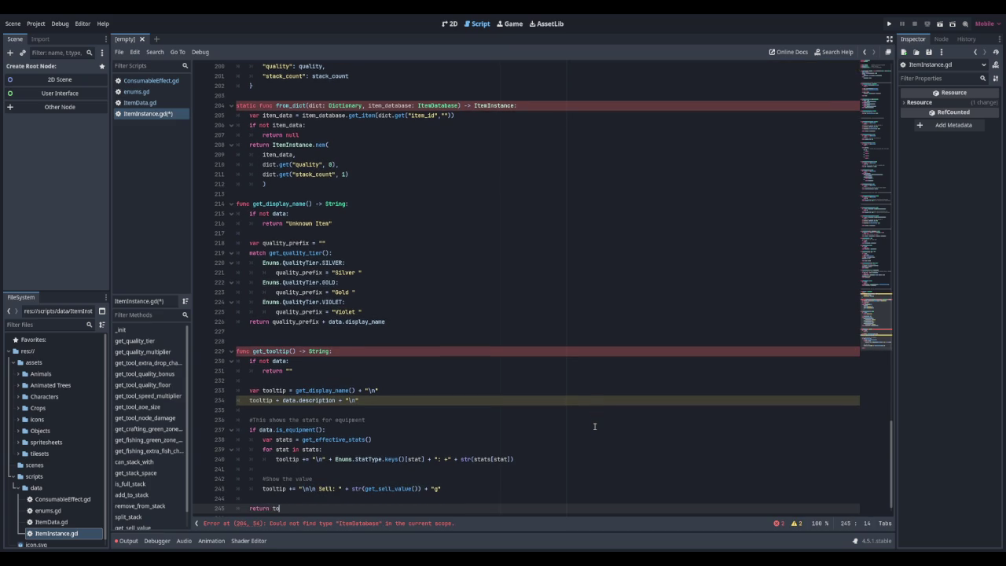
{"action": "key", "text": "Return"}
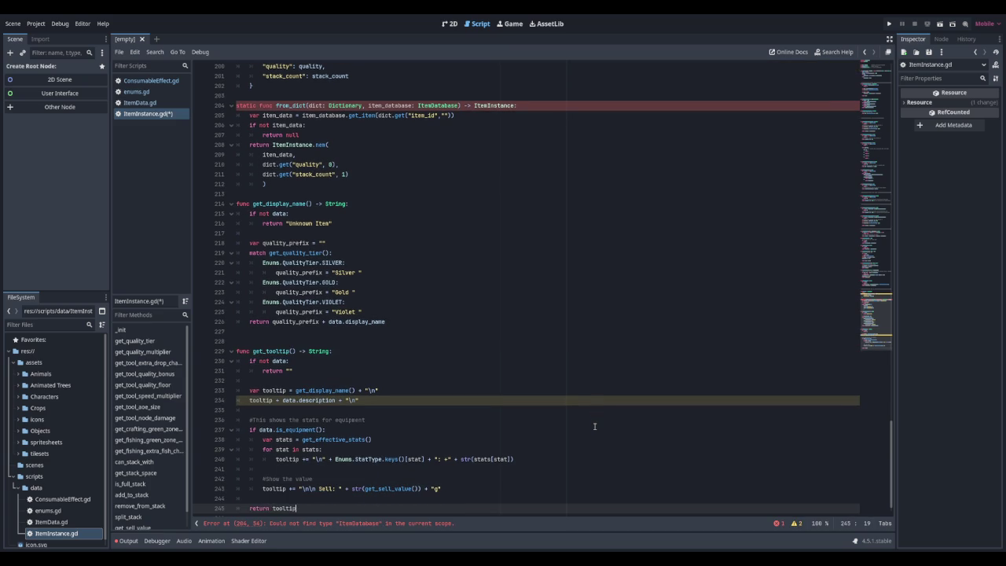
{"action": "key", "text": "Return"}
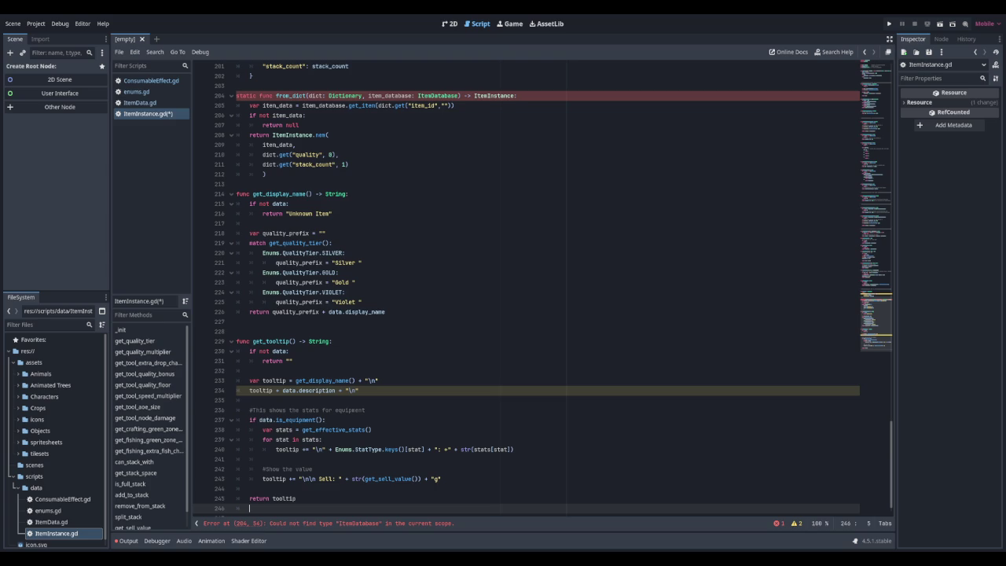
{"action": "scroll", "coordinate": [553, 264], "scroll_direction": "down", "scroll_amount": 1}
{"action": "key", "text": "Delete"}
{"action": "key", "text": "Delete"}
{"action": "key", "text": "Return"}
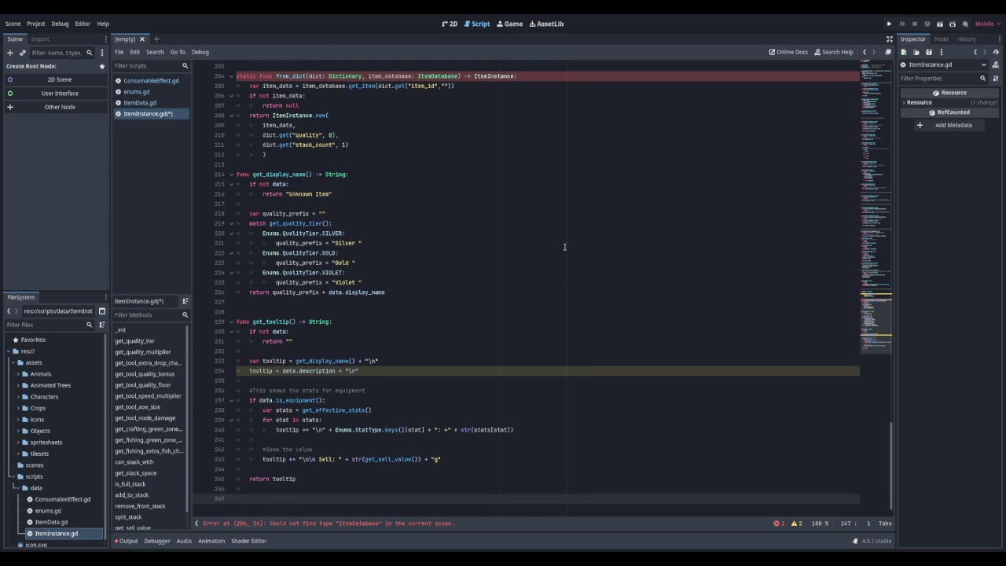
Save ItemInstance.gd with the new Sell line and return tooltip
{"action": "key", "text": "ctrl+s"}
Replace the Silver and Gold word prefixes with star characters and save
{"action": "double_click", "coordinate": [344, 243]}
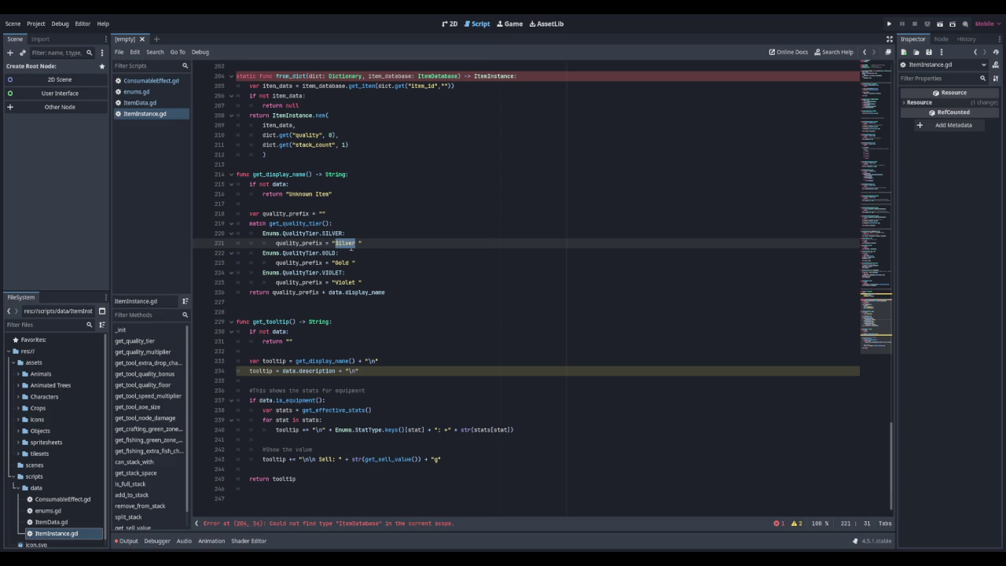
{"action": "type", "text": "*"}
{"action": "mouse_move", "coordinate": [352, 263]}
{"action": "left_mouse_down"}
{"action": "mouse_move", "coordinate": [334, 263]}
{"action": "mouse_move", "coordinate": [333, 281]}
{"action": "left_mouse_up"}
{"action": "type", "text": "★★"}
{"action": "type", "text": "★★★"}
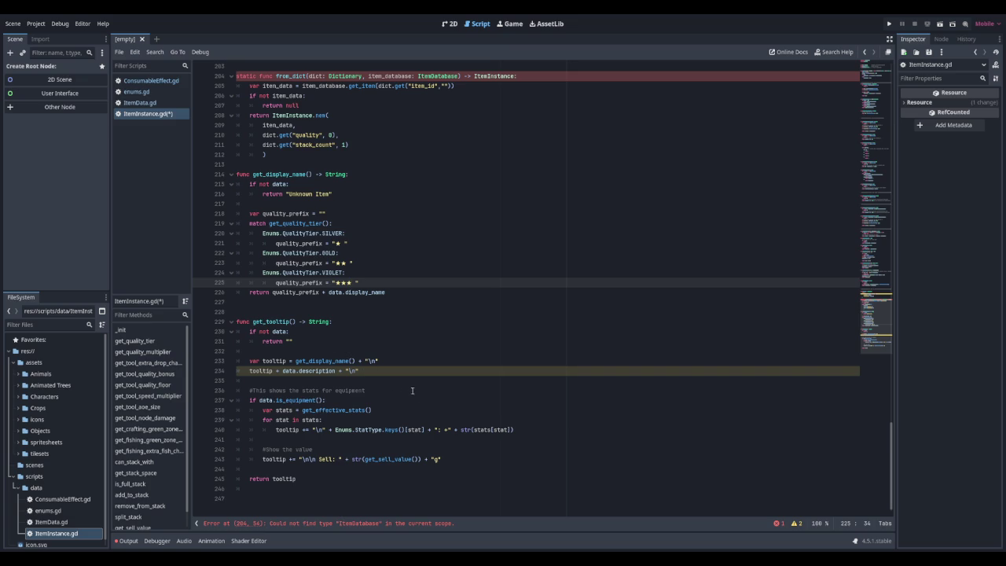
{"action": "key", "text": "ctrl+s"}
Check the quality_prefix declaration and its use in the return line
{"action": "left_click_drag", "start_coordinate": [265, 213], "coordinate": [310, 213]}
{"action": "left_click", "coordinate": [292, 213]}
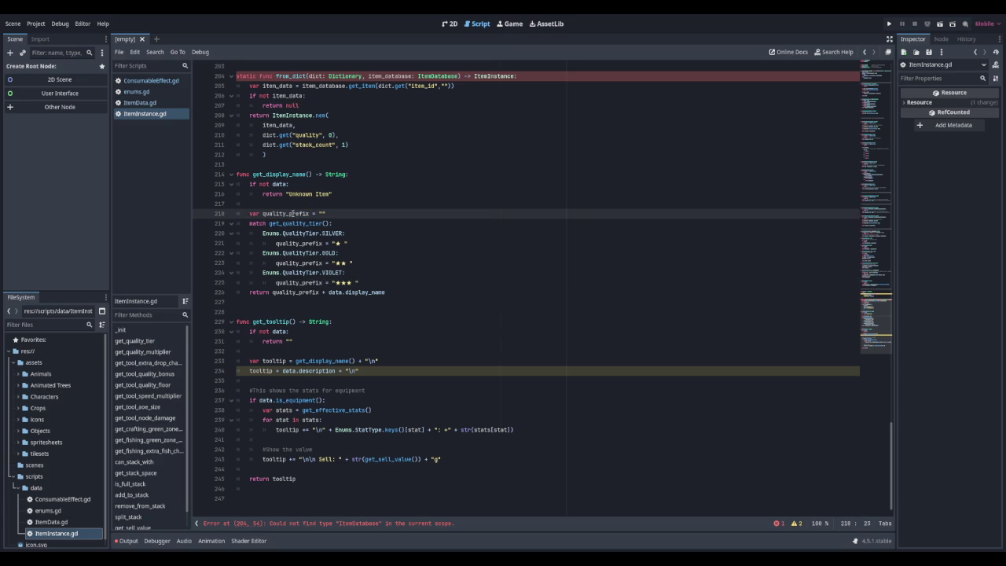
{"action": "left_click_drag", "start_coordinate": [273, 292], "coordinate": [319, 292]}
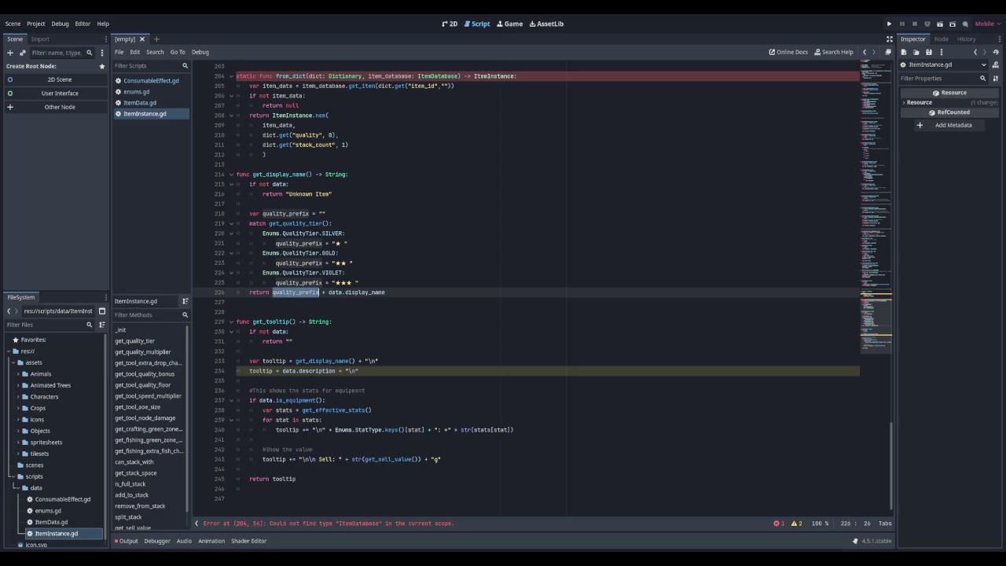
{"action": "left_click", "coordinate": [391, 292]}
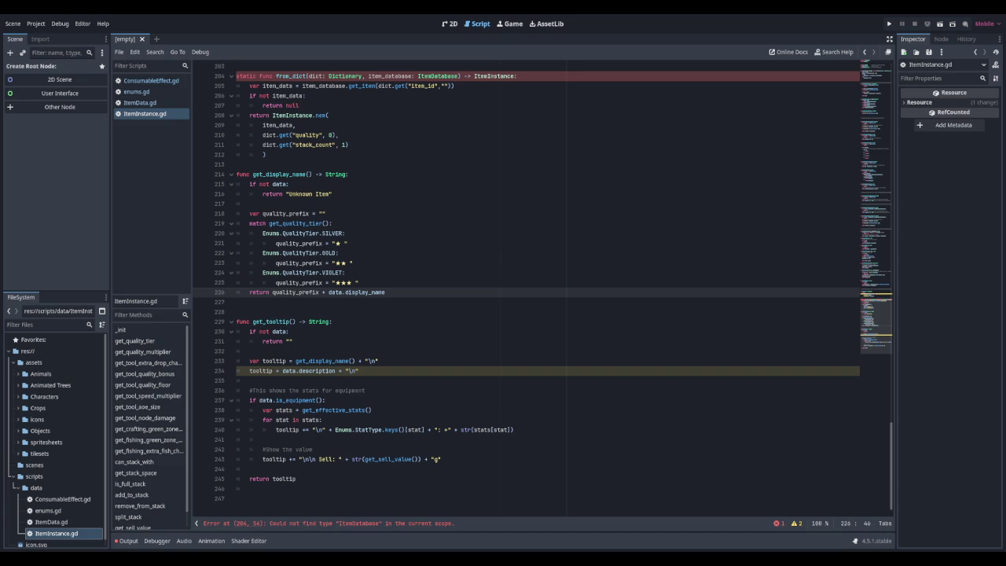
{"action": "left_click", "coordinate": [139, 102]}
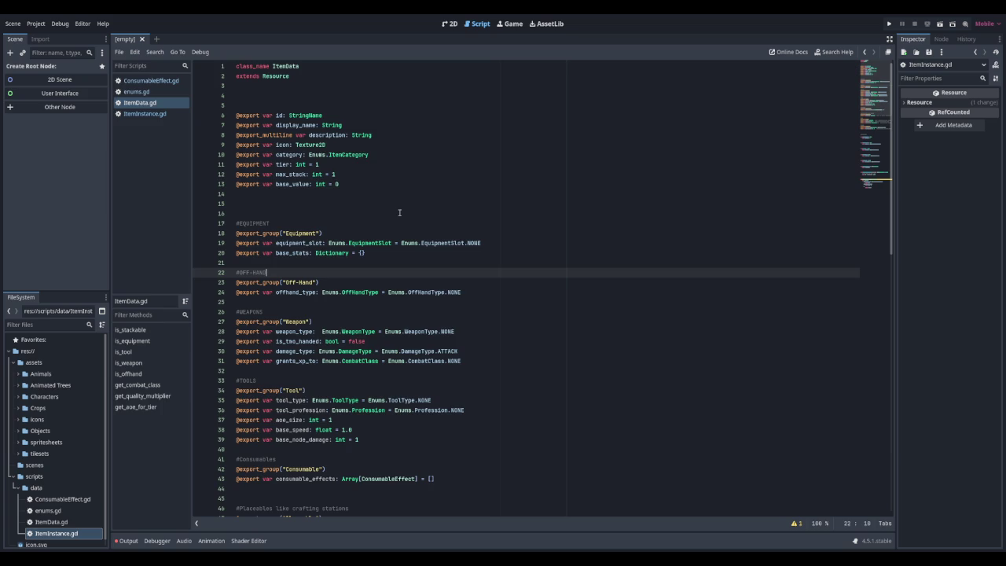
Look over ItemData.gd, then open enums.gd at the blank line after QualityTier
{"action": "scroll", "coordinate": [365, 195], "scroll_direction": "down", "scroll_amount": 6}
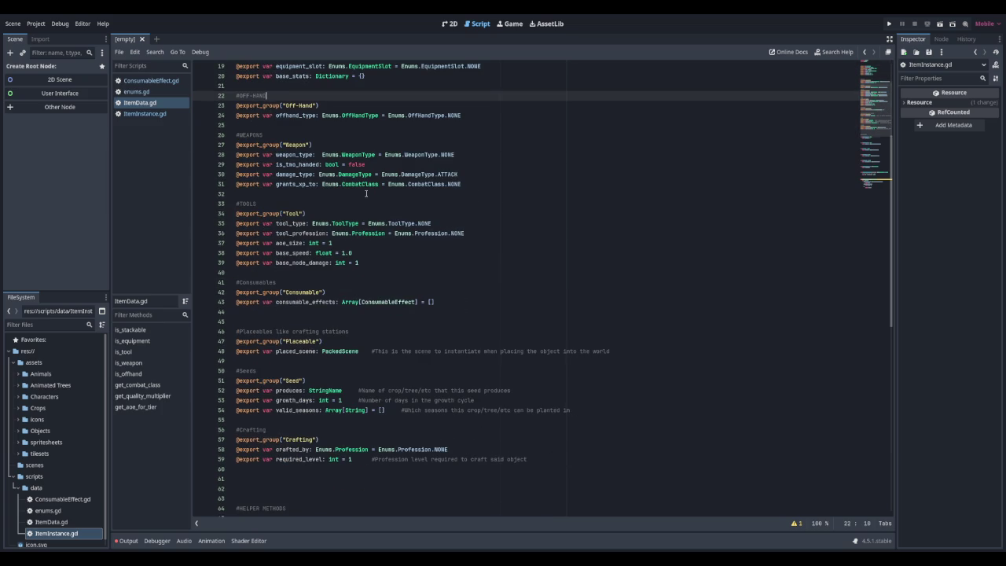
{"action": "scroll", "coordinate": [365, 193], "scroll_direction": "down", "scroll_amount": 7}
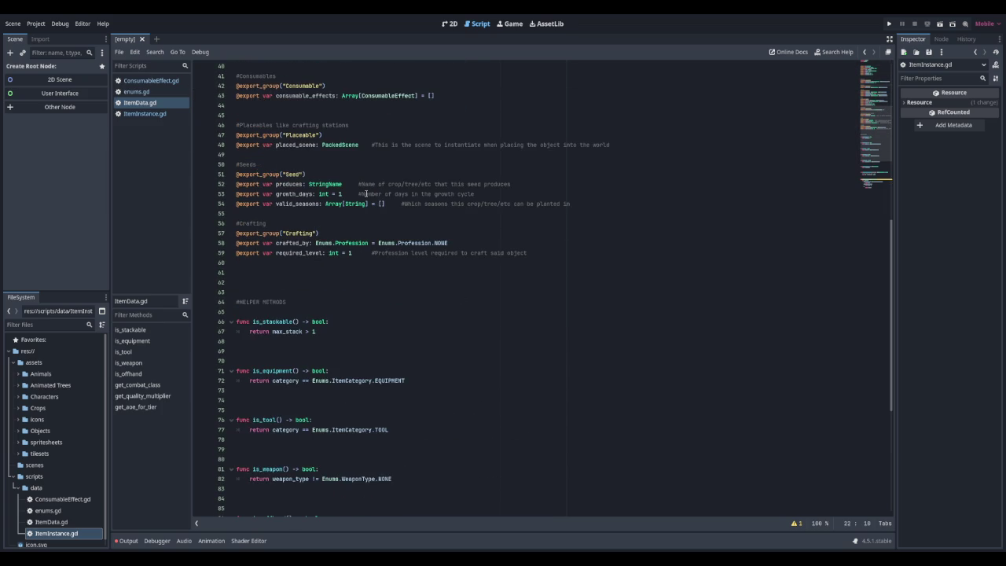
{"action": "scroll", "coordinate": [366, 193], "scroll_direction": "up", "scroll_amount": 8}
{"action": "left_click", "coordinate": [375, 183], "text": "ctrl"}
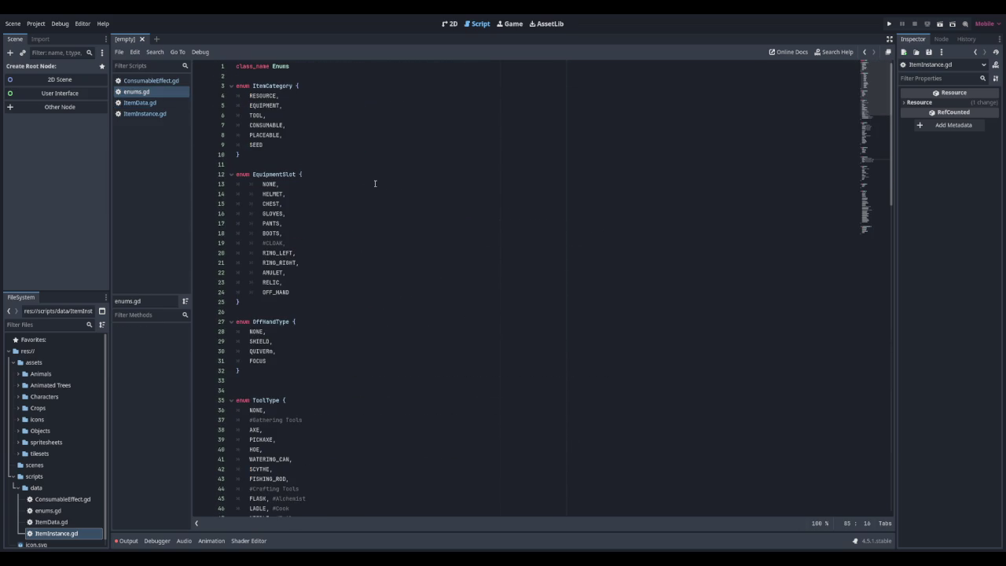
{"action": "scroll", "coordinate": [375, 183], "scroll_direction": "down", "scroll_amount": 6}
{"action": "scroll", "coordinate": [375, 183], "scroll_direction": "up", "scroll_amount": 6}
{"action": "scroll", "coordinate": [375, 183], "scroll_direction": "down", "scroll_amount": 16}
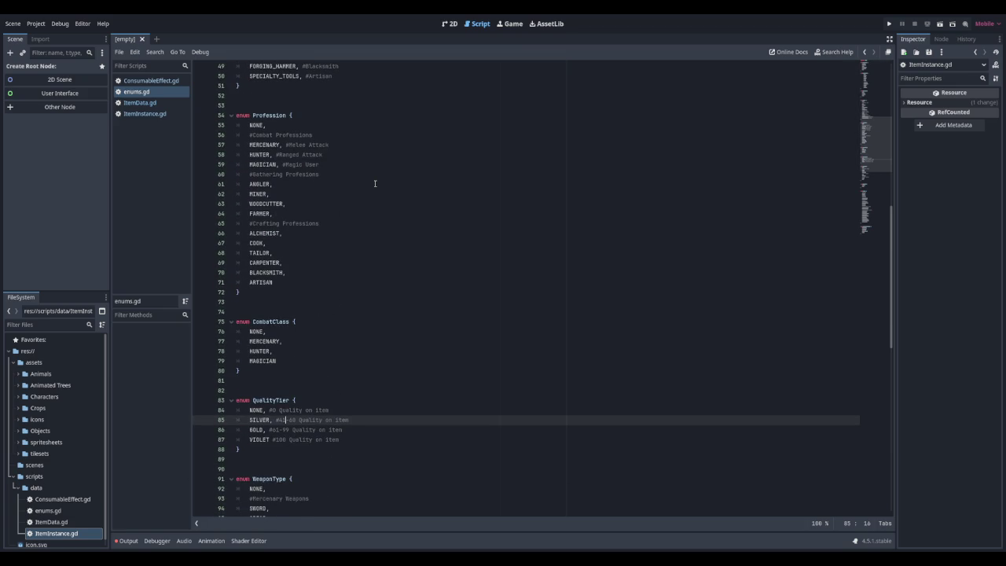
{"action": "scroll", "coordinate": [375, 183], "scroll_direction": "down", "scroll_amount": 7}
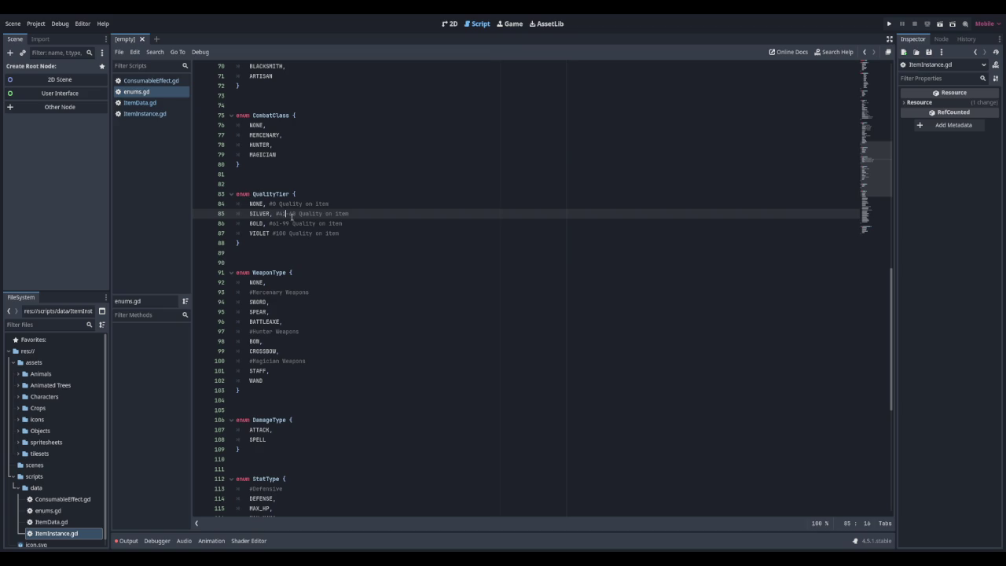
{"action": "left_click", "coordinate": [239, 252]}
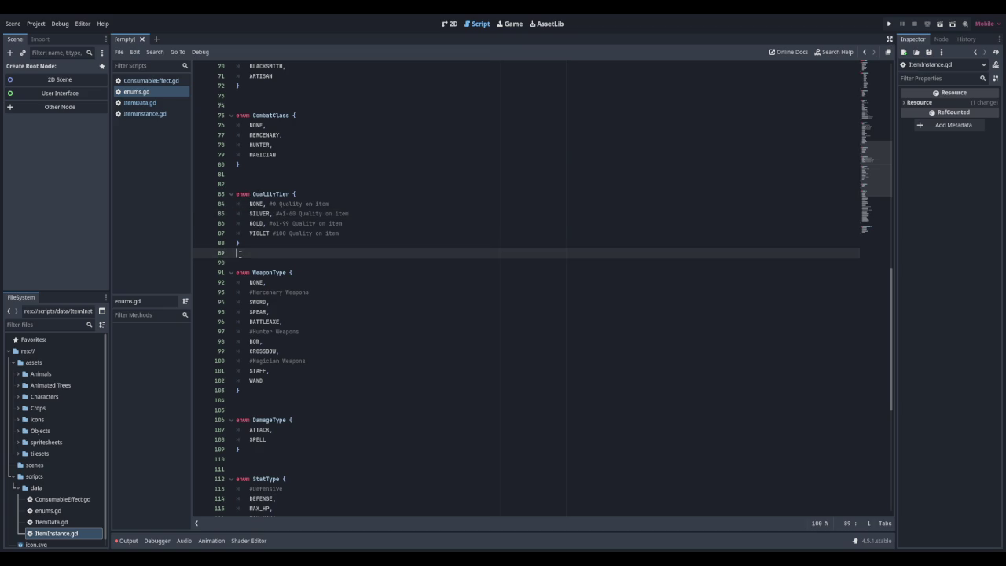
Write enum ItemRarity { COMMON, UNCOMMON, RARE, EPIC, LEGENDARY, MYTHIC } and save enums.gd
{"action": "key", "text": "Return"}
{"action": "key", "text": "Return"}
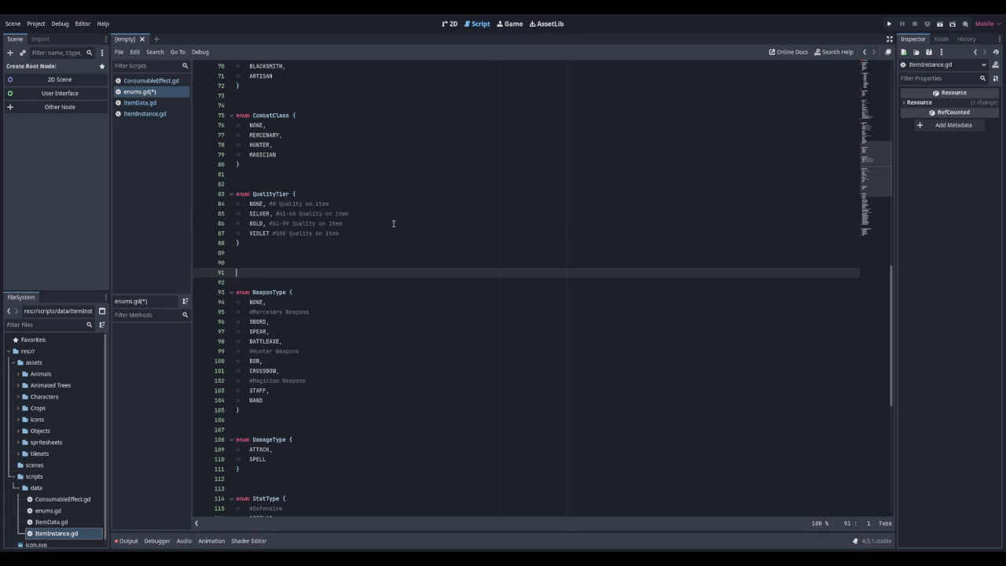
{"action": "type", "text": "enum"}
{"action": "type", "text": "ItemRar"}
{"action": "type", "text": "ity {"}
{"action": "key", "text": "Return"}
{"action": "type", "text": "COMMON,"}
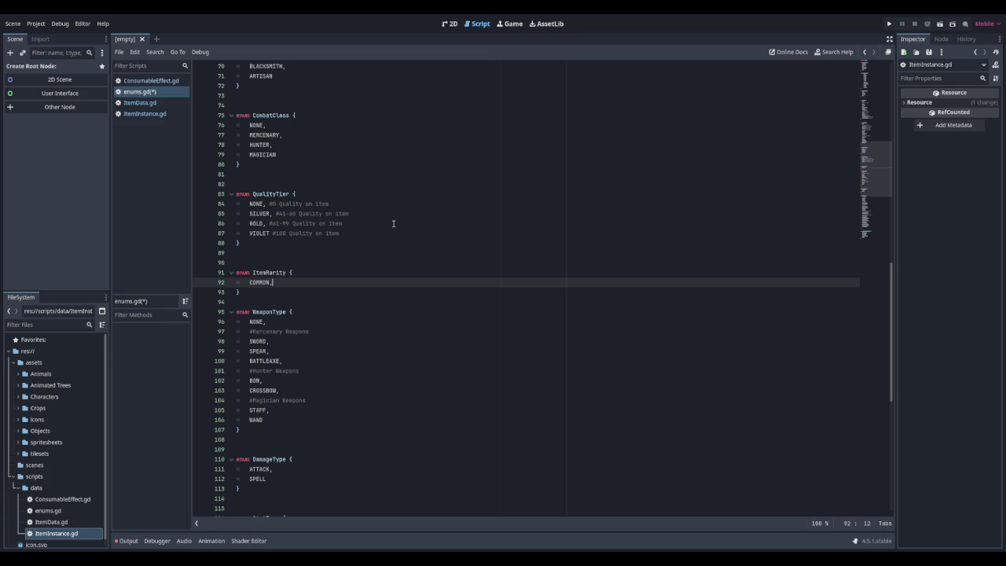
{"action": "key", "text": "Return"}
{"action": "type", "text": "NCOMMON,"}
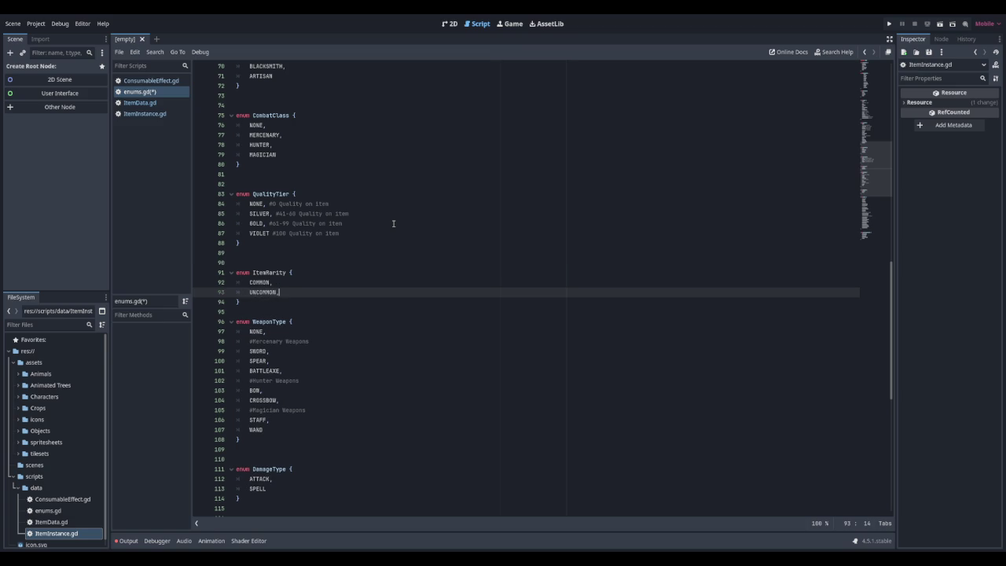
{"action": "key", "text": "Return"}
{"action": "type", "text": "RARE,"}
{"action": "key", "text": "Return"}
{"action": "type", "text": "EPI"}
{"action": "key", "text": "Return"}
{"action": "type", "text": "LEGE"}
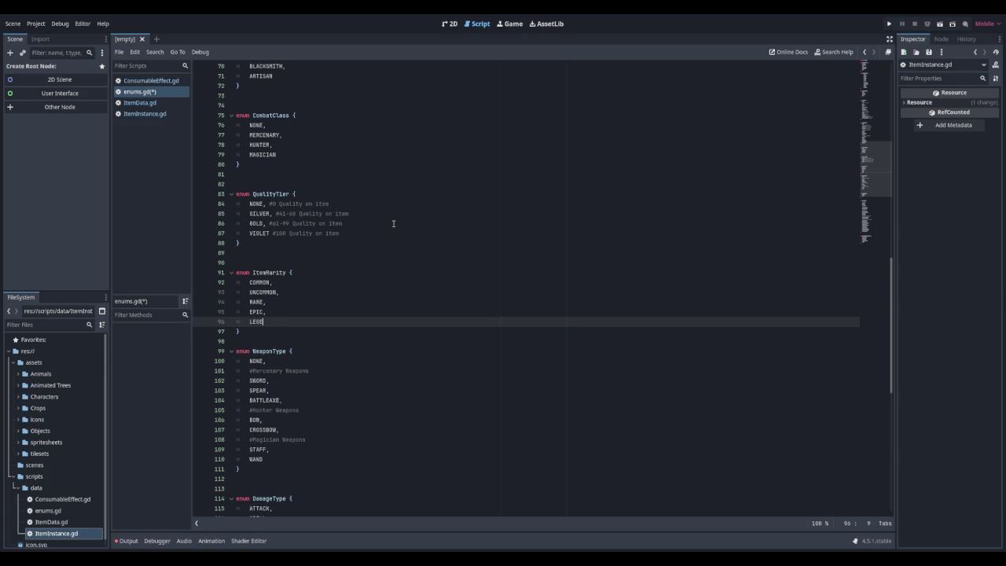
{"action": "type", "text": "NDARY,"}
{"action": "key", "text": "Return"}
{"action": "type", "text": "MYTHIC"}
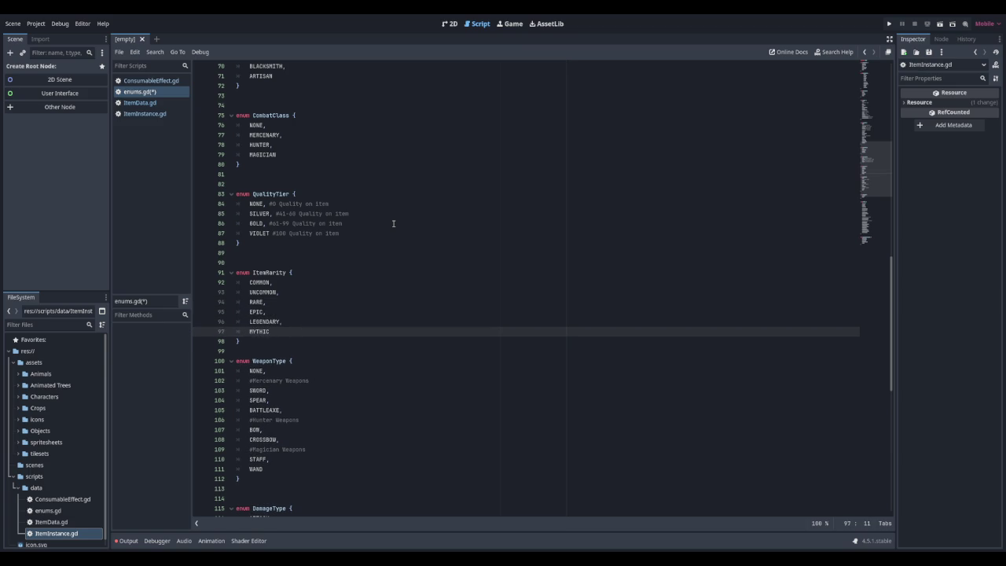
{"action": "key", "text": "ctrl+s"}
Add a blank line before the WeaponType enum, save, and return to ItemInstance.gd
{"action": "left_click", "coordinate": [288, 274]}
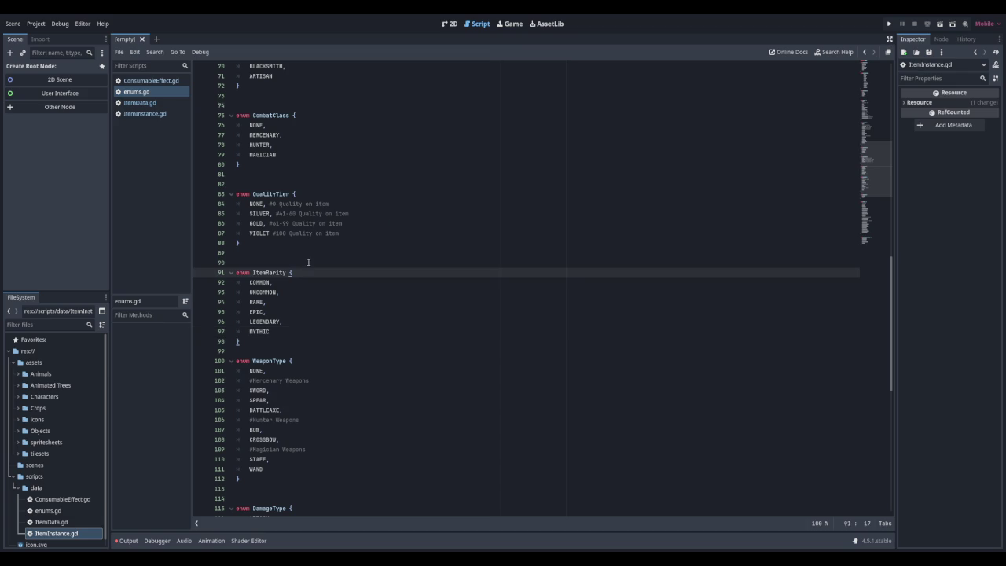
{"action": "scroll", "coordinate": [349, 308], "scroll_direction": "up", "scroll_amount": 4}
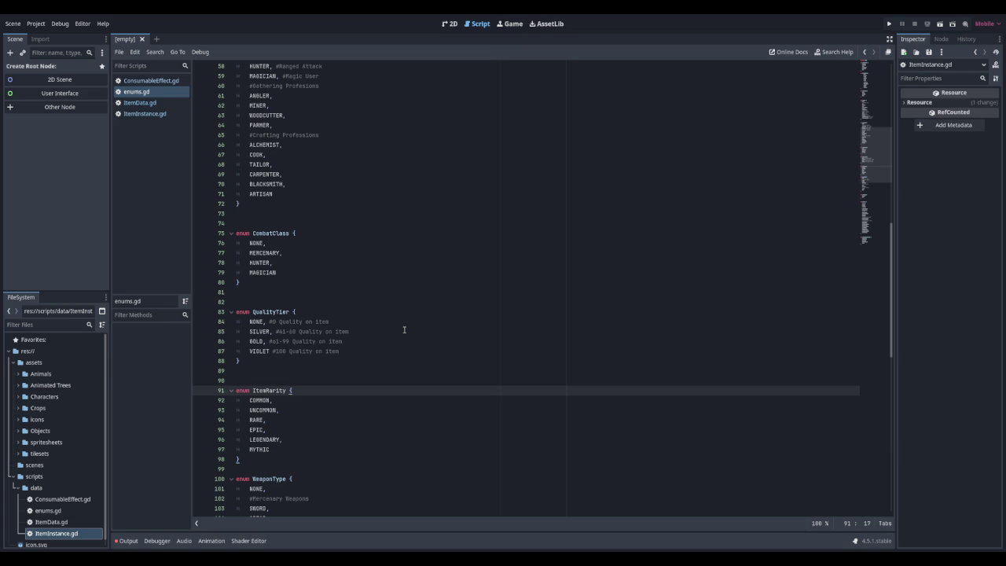
{"action": "left_click", "coordinate": [276, 468]}
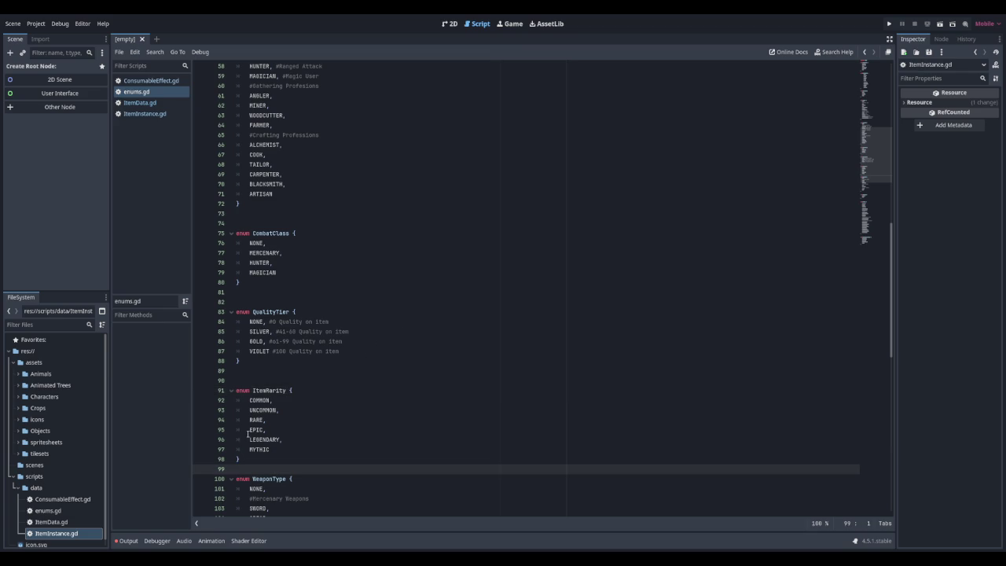
{"action": "key", "text": "Return"}
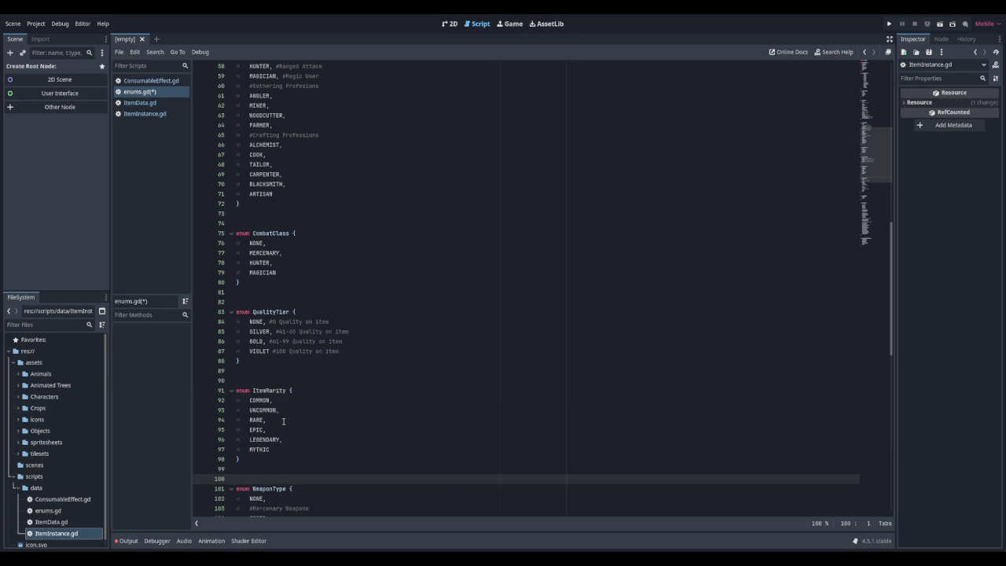
{"action": "key", "text": "ctrl+s"}
{"action": "left_click", "coordinate": [145, 113]}
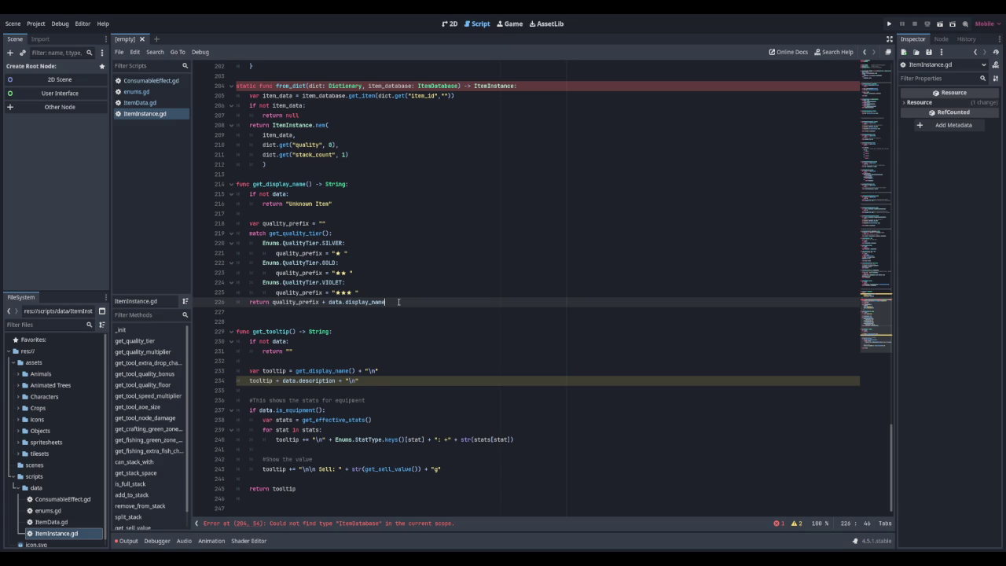
{"action": "key", "text": "Return"}
{"action": "key", "text": "Return"}
{"action": "type", "text": "var "}
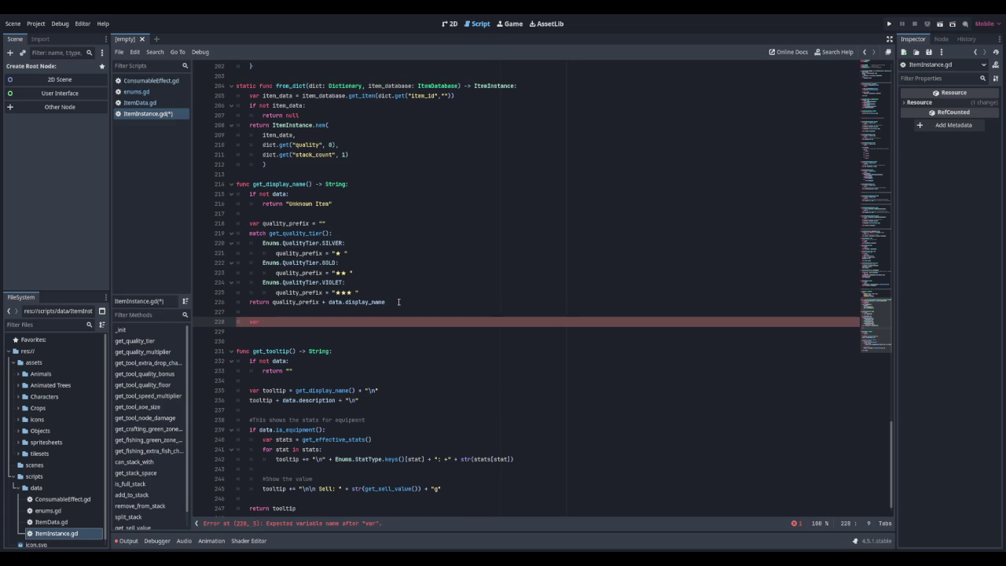
{"action": "type", "text": "rarity ="}
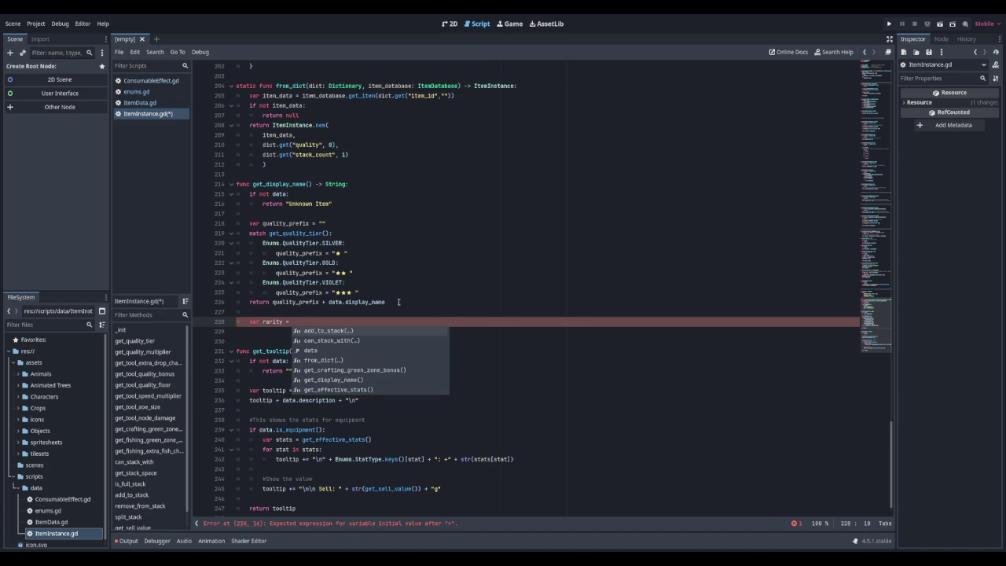
{"action": "type", "text": "Enume"}
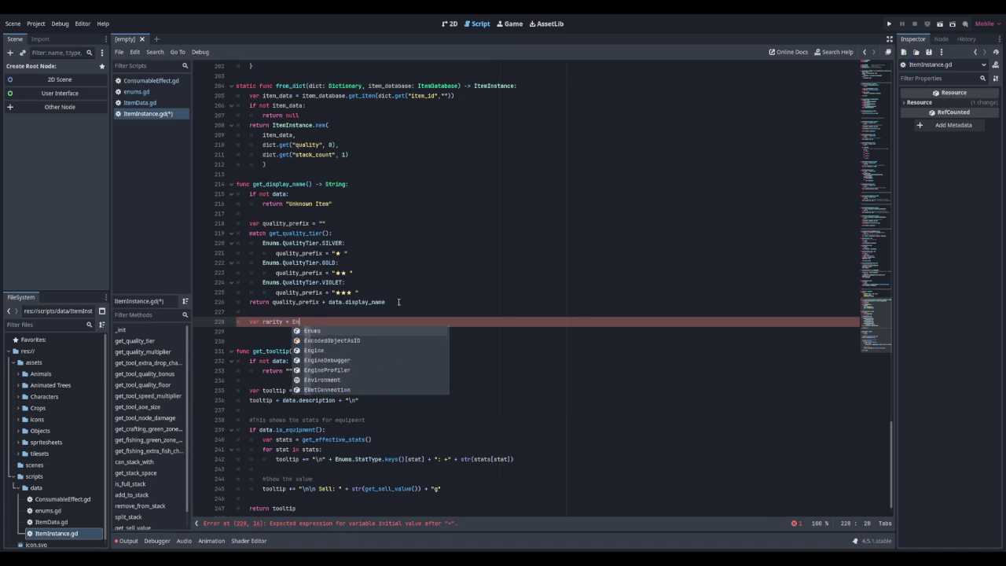
{"action": "key", "text": "BackSpace"}
{"action": "type", "text": "s.Item"}
{"action": "key", "text": "Down"}
{"action": "key", "text": "Return"}
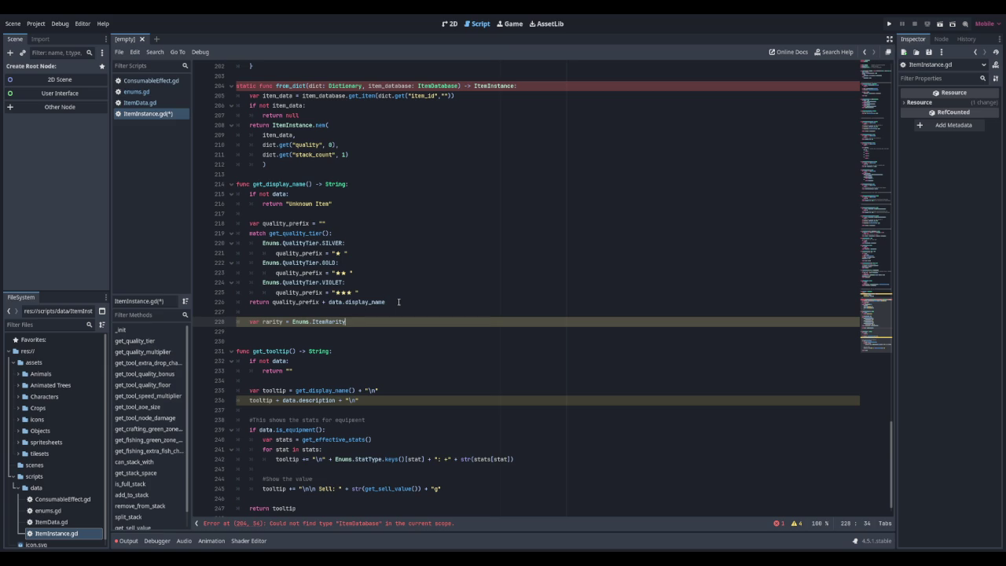
{"action": "key", "text": "BackSpace"}
{"action": "key", "text": "BackSpace"}
{"action": "key", "text": "BackSpace"}
{"action": "key", "text": "BackSpace"}
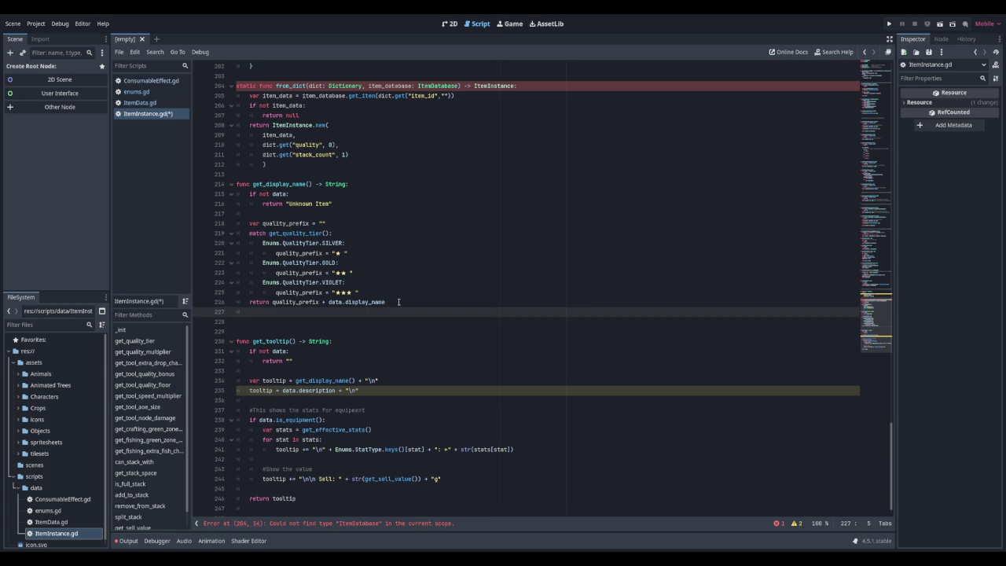
{"action": "scroll", "coordinate": [398, 302], "scroll_direction": "up", "scroll_amount": 2}
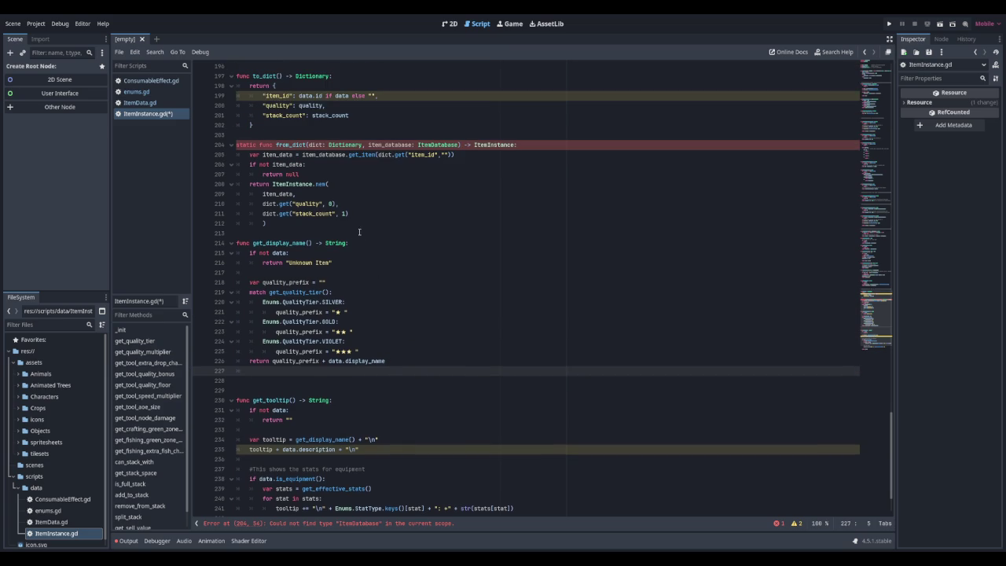
{"action": "scroll", "coordinate": [367, 237], "scroll_direction": "up", "scroll_amount": 5}
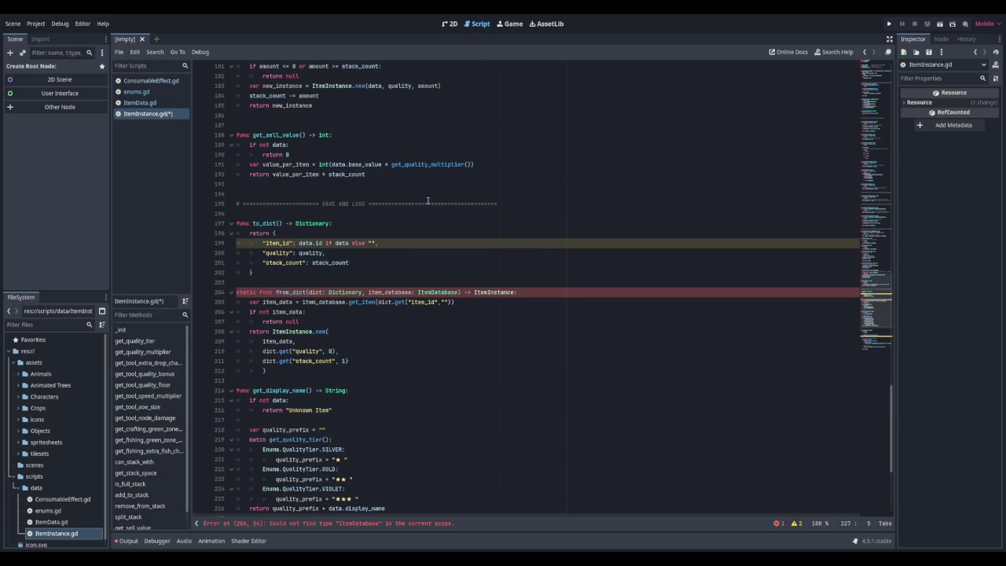
{"action": "scroll", "coordinate": [438, 196], "scroll_direction": "up", "scroll_amount": 1}
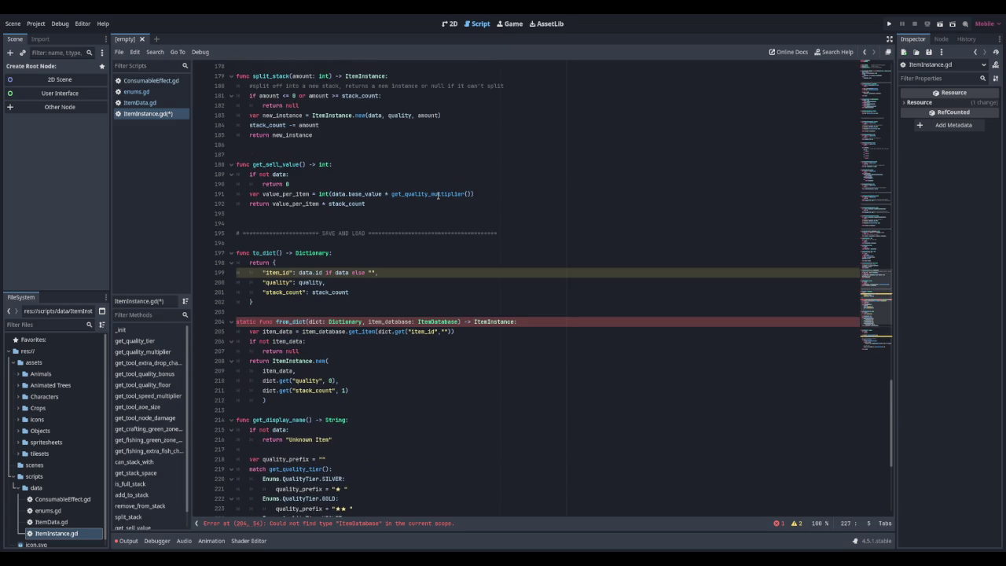
{"action": "scroll", "coordinate": [438, 196], "scroll_direction": "down", "scroll_amount": 8}
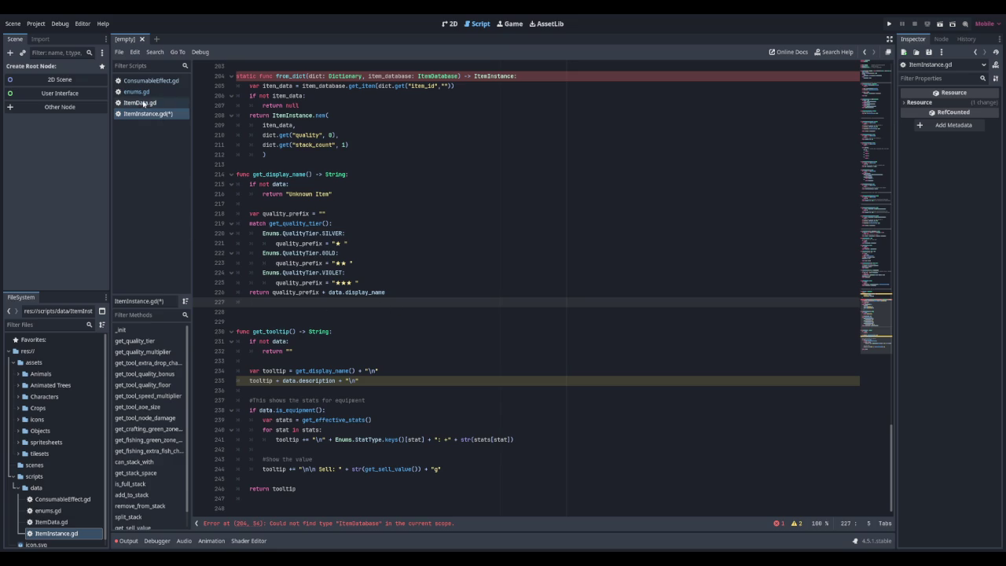
{"action": "left_click", "coordinate": [143, 105]}
{"action": "scroll", "coordinate": [316, 272], "scroll_direction": "down", "scroll_amount": 15}
{"action": "left_click", "coordinate": [148, 113]}
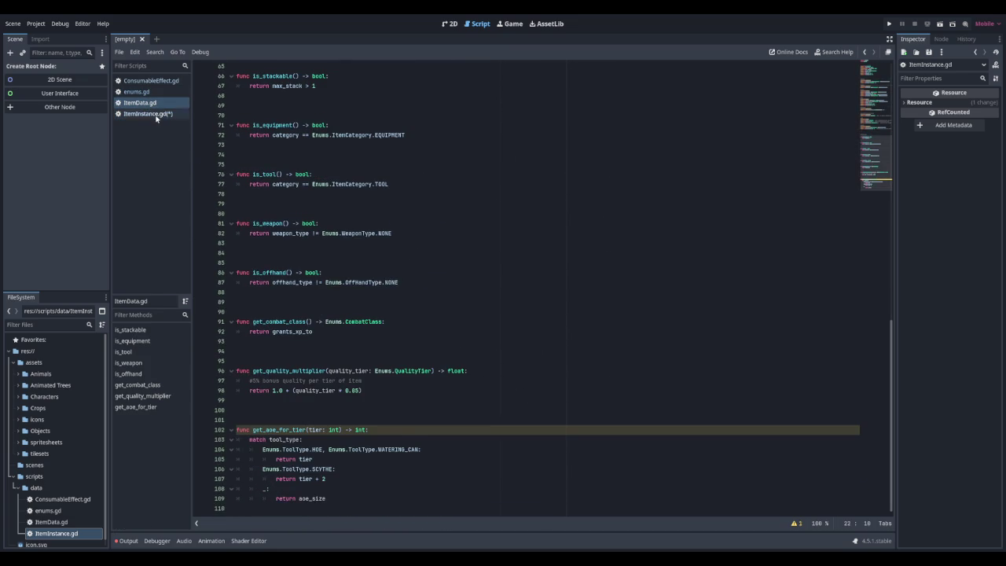
{"action": "scroll", "coordinate": [333, 255], "scroll_direction": "up", "scroll_amount": 20}
{"action": "scroll", "coordinate": [333, 255], "scroll_direction": "up", "scroll_amount": 6}
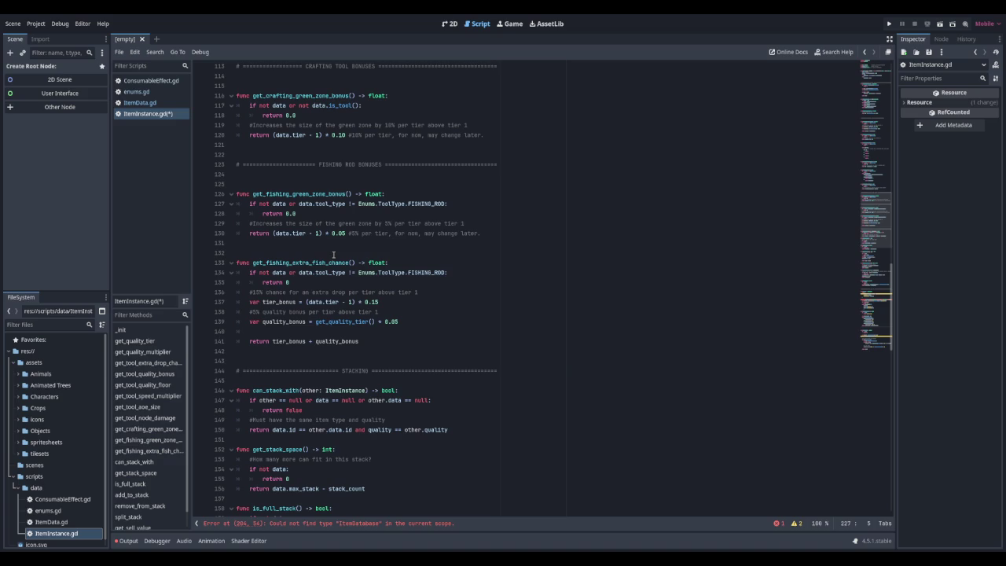
{"action": "scroll", "coordinate": [333, 255], "scroll_direction": "up", "scroll_amount": 20}
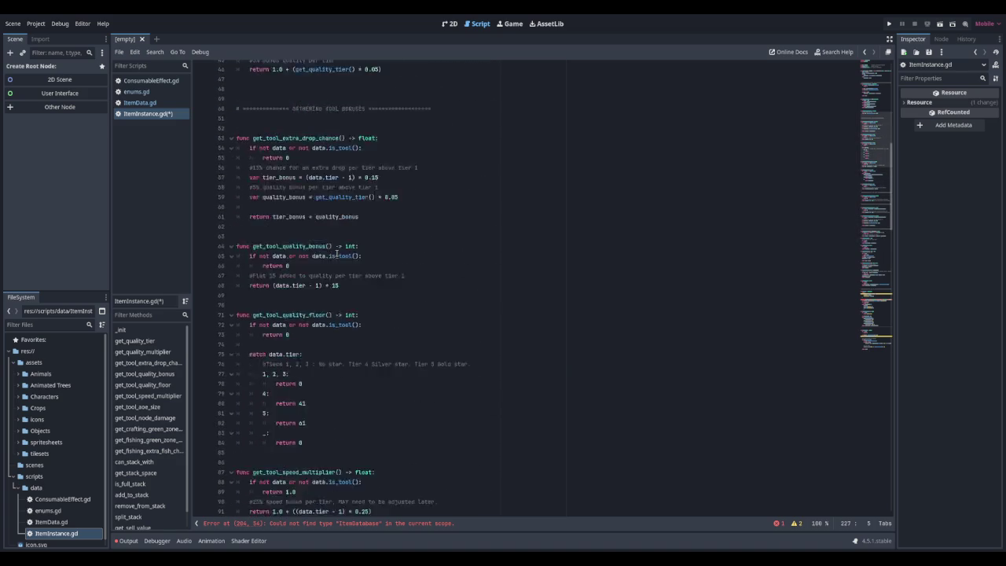
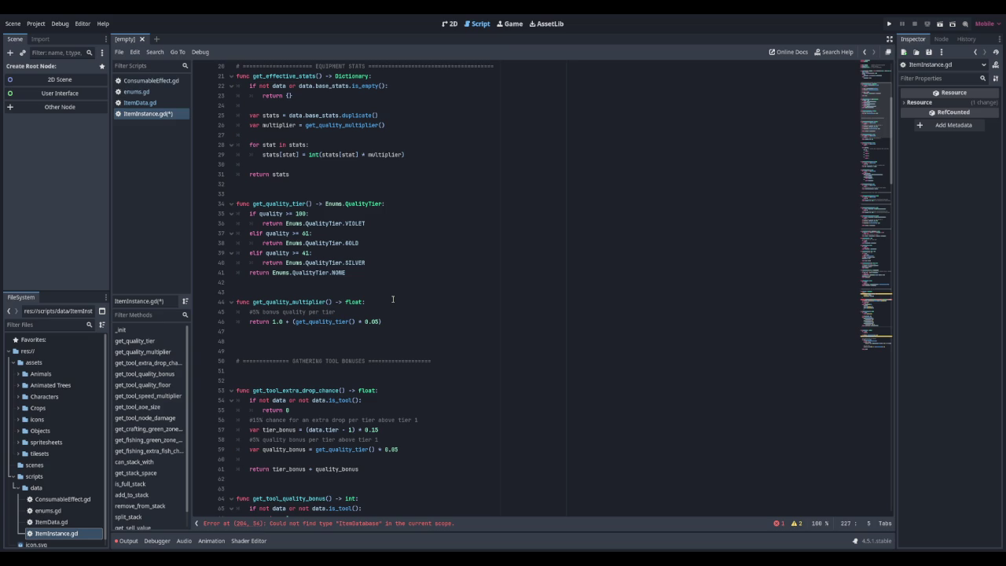
{"action": "left_click", "coordinate": [140, 102]}
{"action": "scroll", "coordinate": [359, 281], "scroll_direction": "up", "scroll_amount": 5}
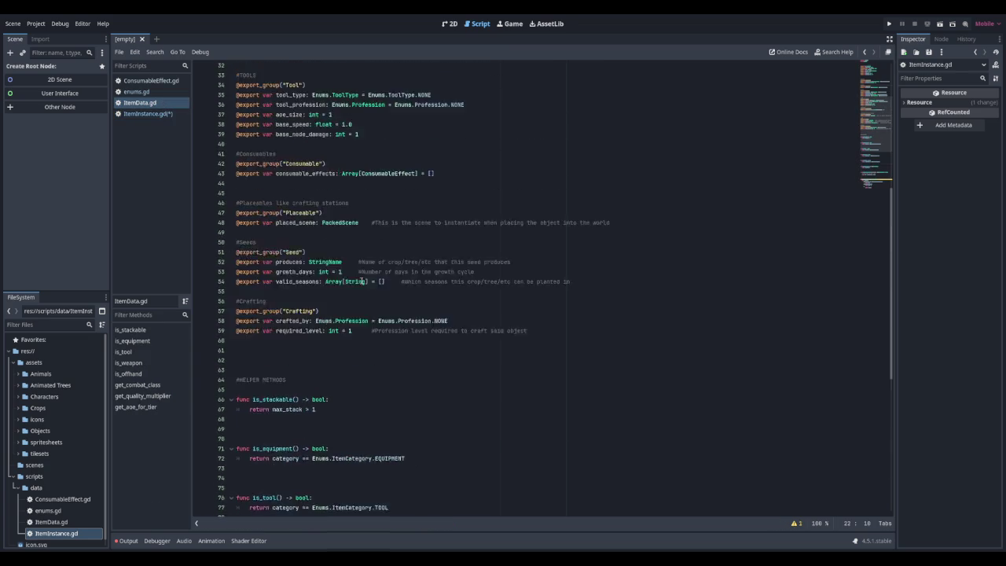
{"action": "scroll", "coordinate": [360, 280], "scroll_direction": "up", "scroll_amount": 7}
{"action": "scroll", "coordinate": [361, 280], "scroll_direction": "up", "scroll_amount": 5}
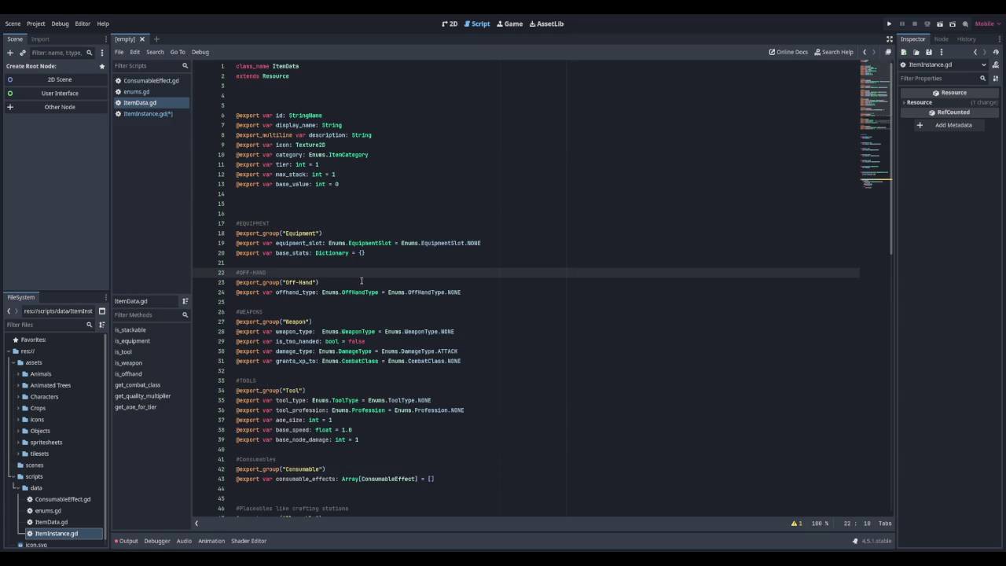
{"action": "left_click", "coordinate": [272, 193]}
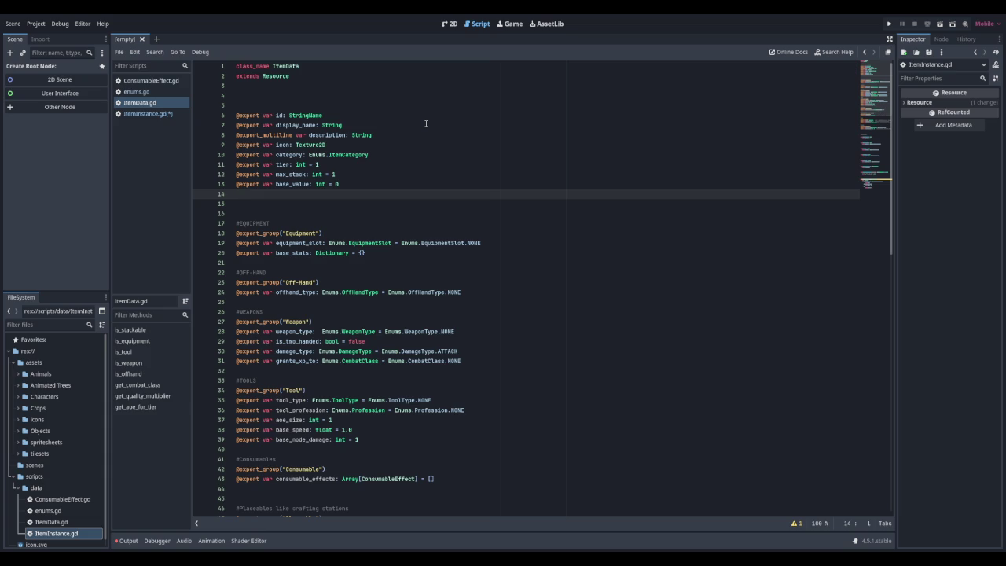
{"action": "type", "text": "@export "}
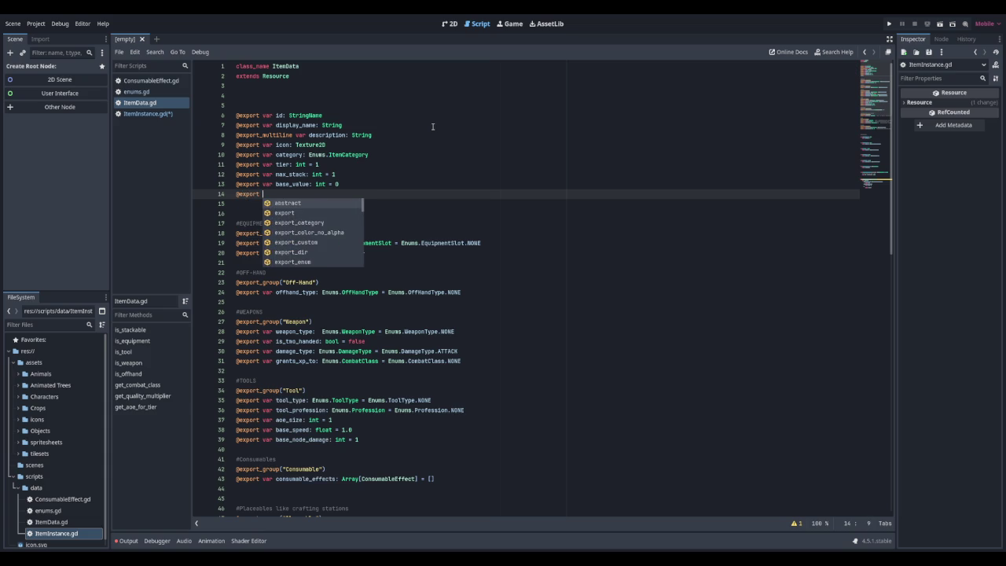
{"action": "type", "text": "var rarity:"}
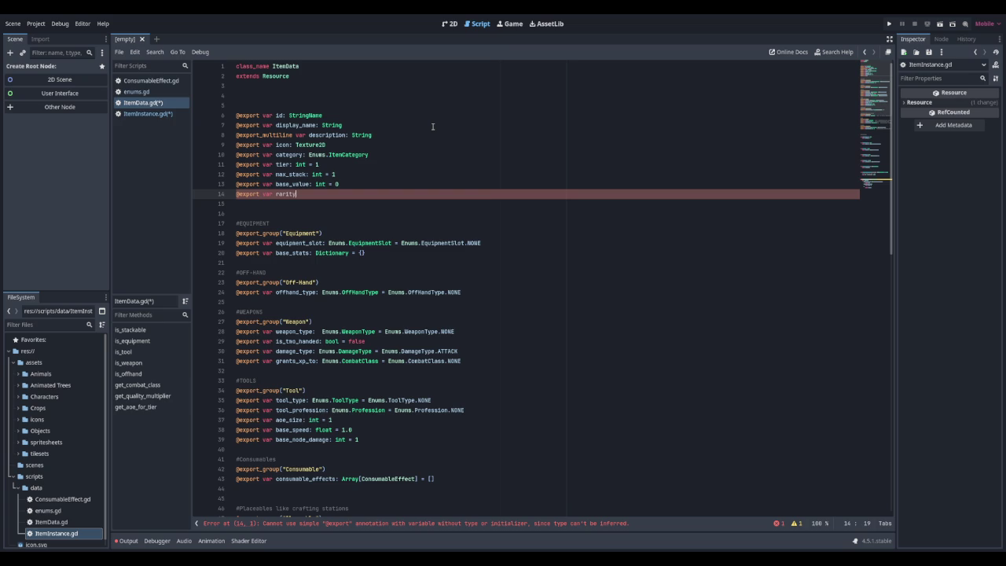
{"action": "type", "text": " Enums"}
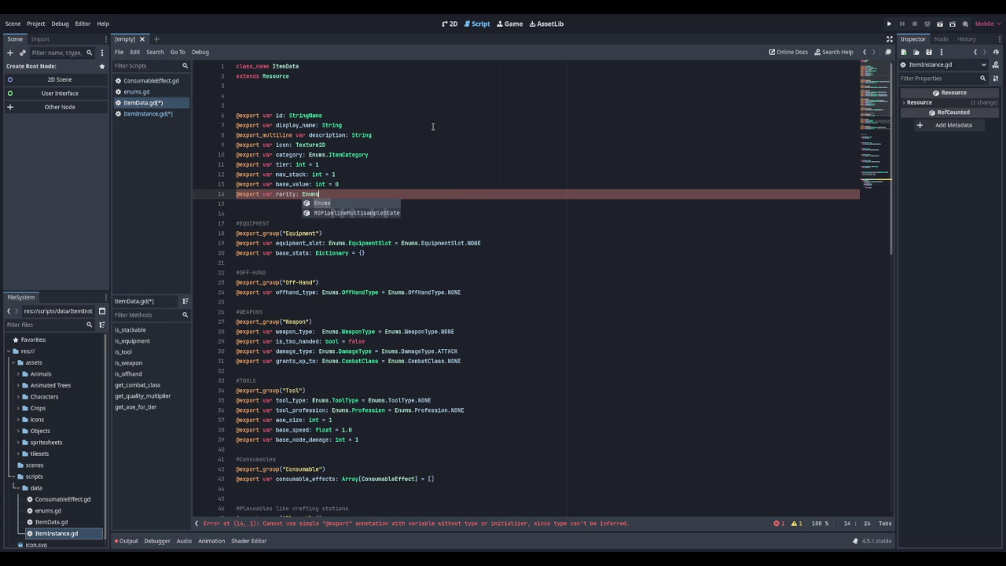
{"action": "type", "text": ".Item"}
{"action": "key", "text": "Down"}
{"action": "key", "text": "Return"}
{"action": "key", "text": "ctrl+s"}
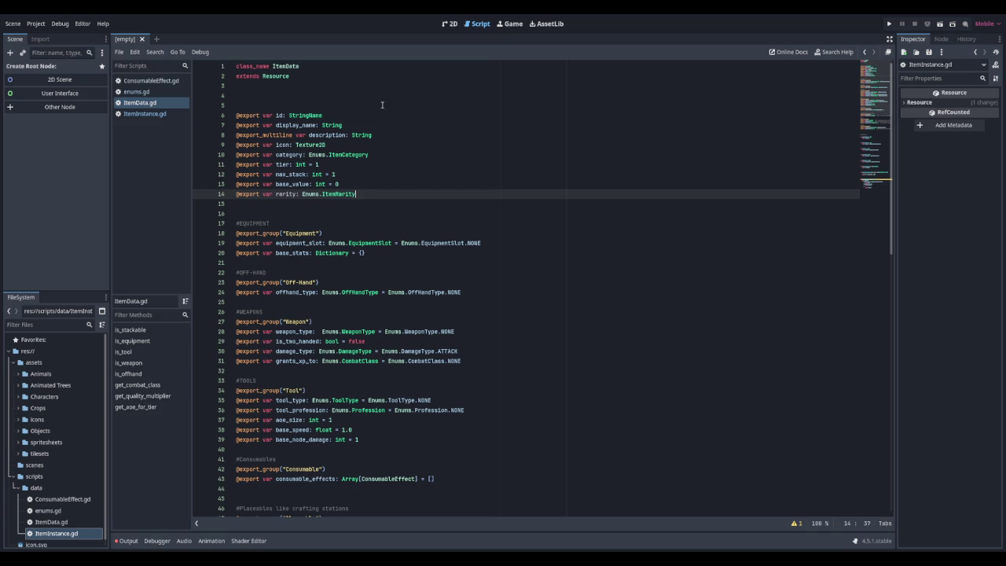
{"action": "left_click", "coordinate": [164, 92]}
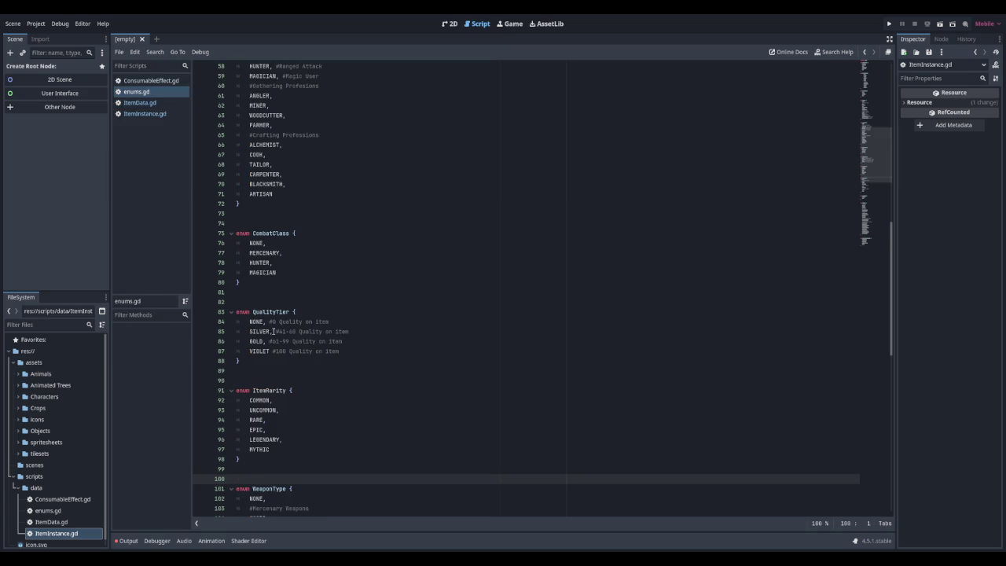
Inspect the ItemRarity enum values in enums.gd, from COMMON through MYTHIC
{"action": "scroll", "coordinate": [273, 331], "scroll_direction": "down", "scroll_amount": 3}
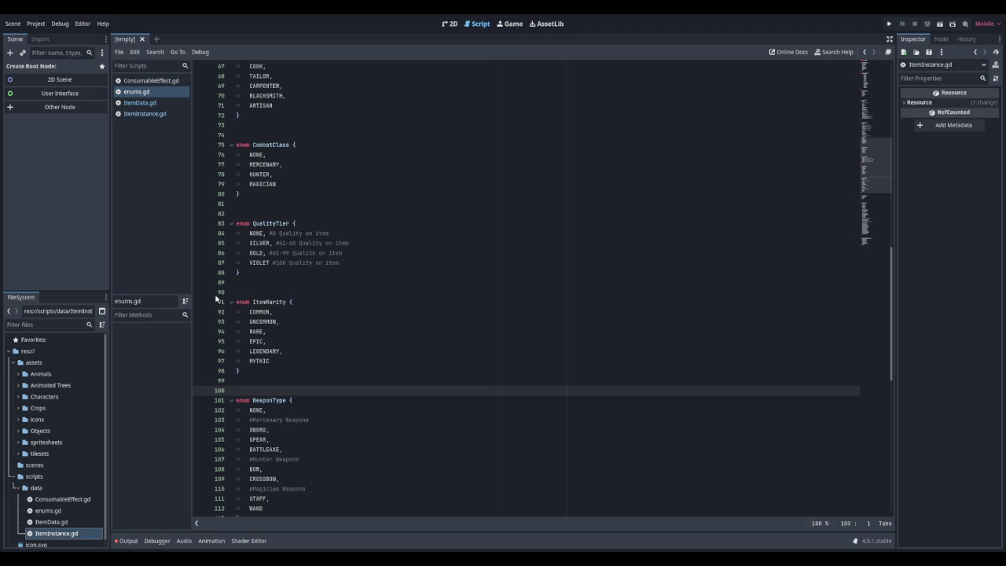
{"action": "left_click_drag", "start_coordinate": [249, 312], "coordinate": [264, 313]}
{"action": "left_click", "coordinate": [264, 313]}
{"action": "left_click", "coordinate": [258, 322]}
{"action": "left_click", "coordinate": [256, 330]}
{"action": "left_click", "coordinate": [252, 342]}
{"action": "mouse_move", "coordinate": [251, 351]}
{"action": "left_mouse_down"}
{"action": "mouse_move", "coordinate": [267, 352]}
{"action": "mouse_move", "coordinate": [250, 361]}
{"action": "mouse_move", "coordinate": [270, 361]}
{"action": "left_mouse_up"}
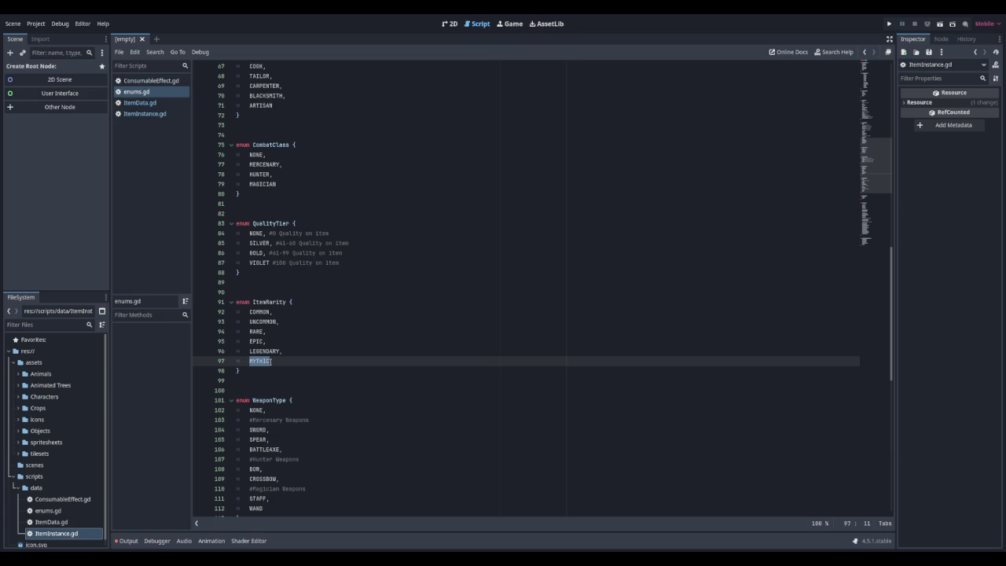
{"action": "left_click", "coordinate": [271, 361]}
{"action": "scroll", "coordinate": [343, 282], "scroll_direction": "up", "scroll_amount": 9}
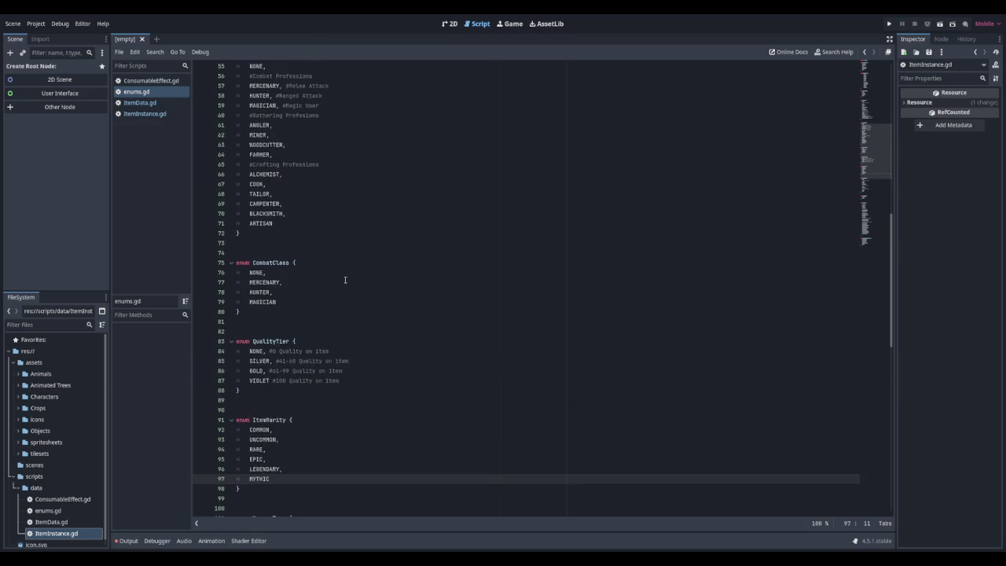
{"action": "scroll", "coordinate": [344, 280], "scroll_direction": "up", "scroll_amount": 13}
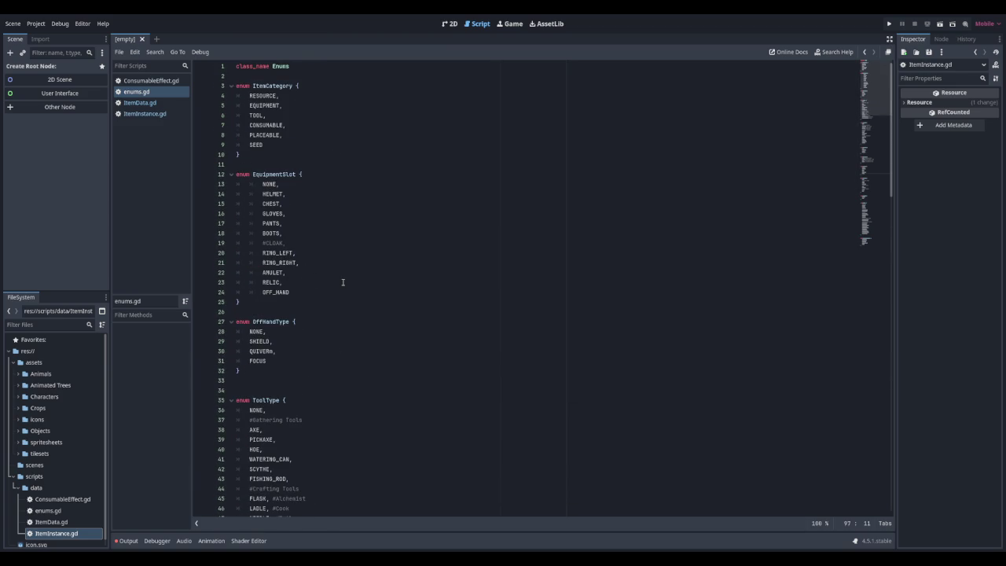
{"action": "scroll", "coordinate": [343, 282], "scroll_direction": "down", "scroll_amount": 20}
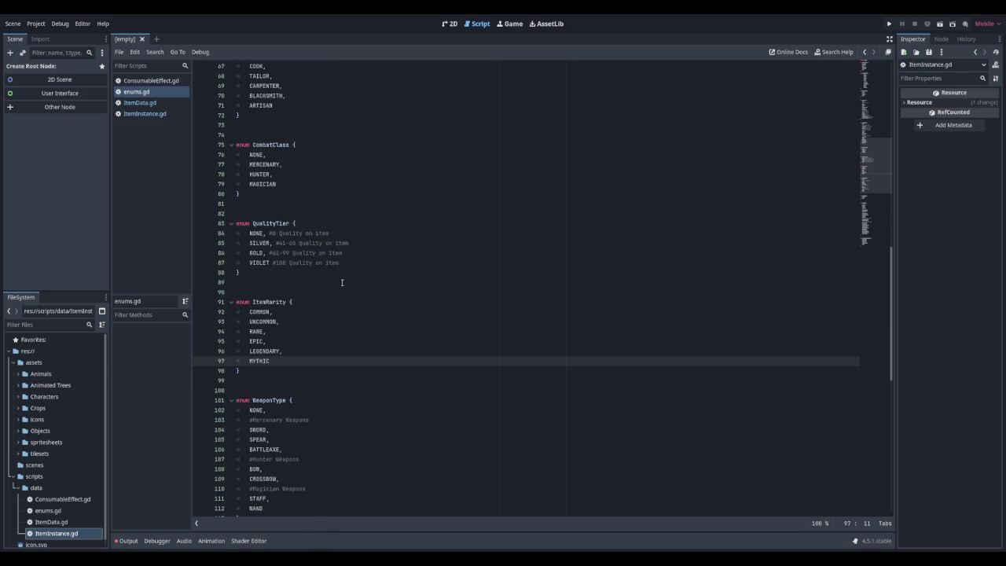
{"action": "left_click", "coordinate": [138, 114]}
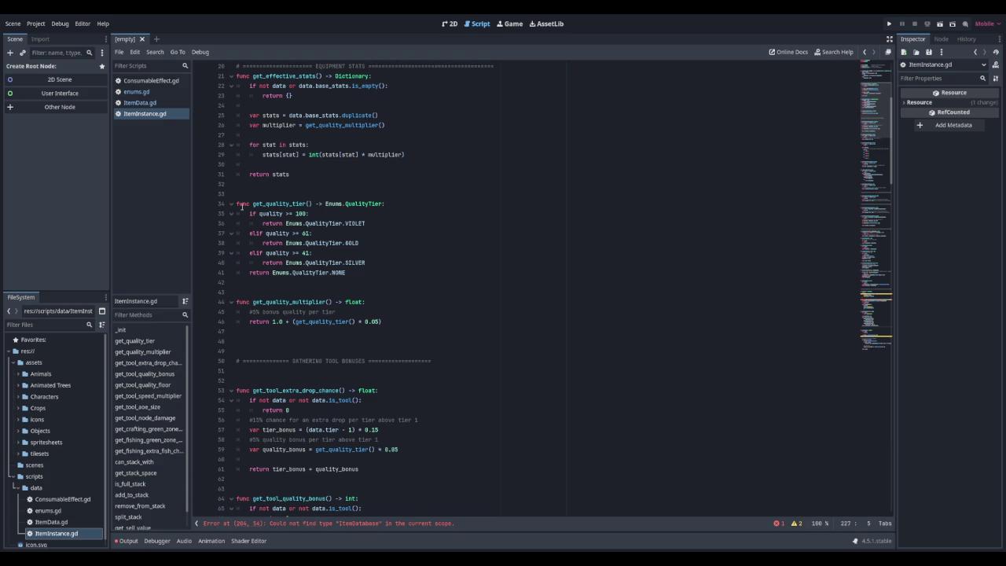
Review get_quality_tier in ItemInstance.gd, then move down to the end of get_display_name
{"action": "mouse_move", "coordinate": [237, 204]}
{"action": "left_mouse_down"}
{"action": "mouse_move", "coordinate": [314, 215]}
{"action": "mouse_move", "coordinate": [374, 275]}
{"action": "left_mouse_up"}
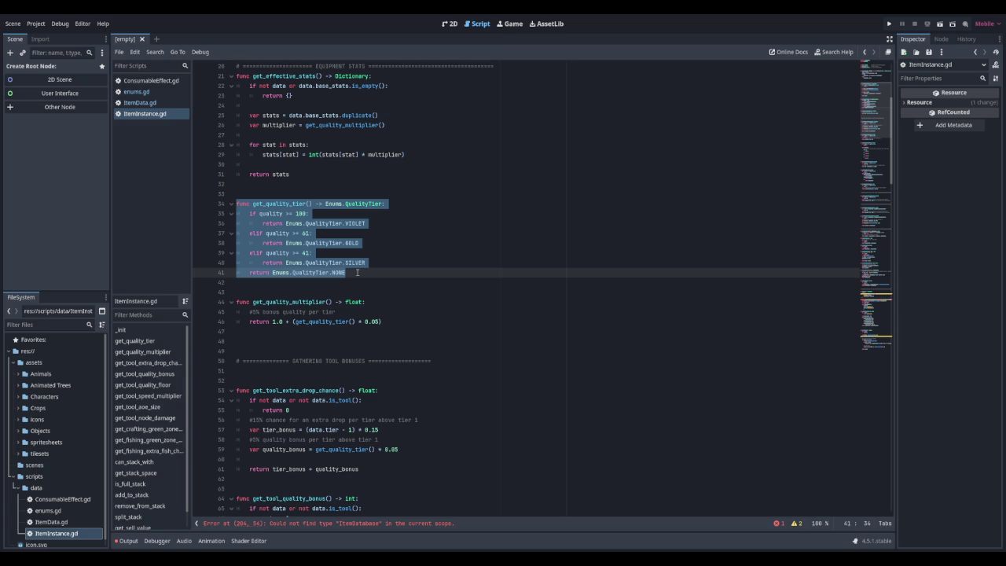
{"action": "left_click", "coordinate": [358, 272]}
{"action": "scroll", "coordinate": [357, 272], "scroll_direction": "down", "scroll_amount": 15}
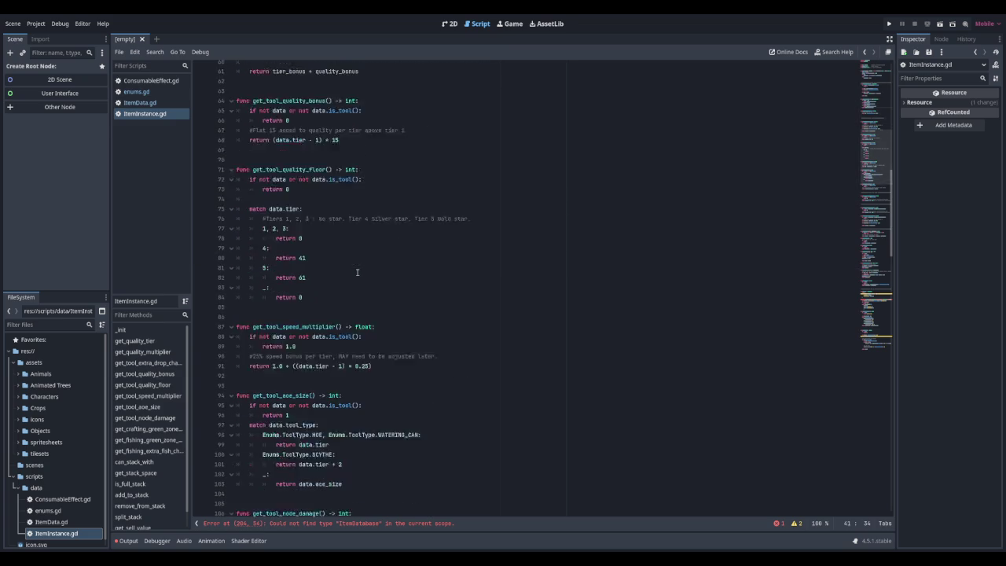
{"action": "scroll", "coordinate": [357, 272], "scroll_direction": "down", "scroll_amount": 20}
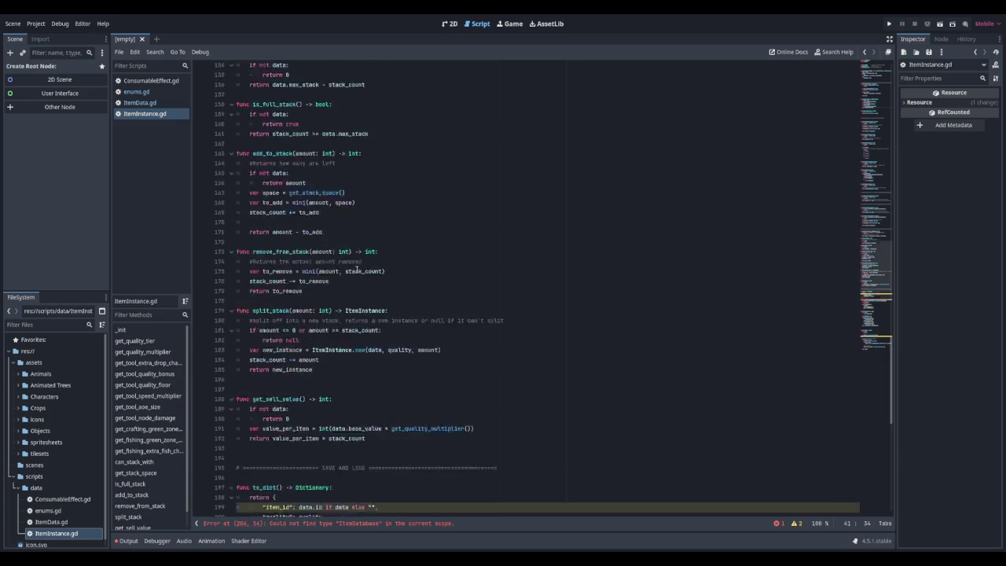
{"action": "scroll", "coordinate": [356, 269], "scroll_direction": "down", "scroll_amount": 6}
{"action": "scroll", "coordinate": [262, 281], "scroll_direction": "down", "scroll_amount": 5}
{"action": "left_click", "coordinate": [280, 363]}
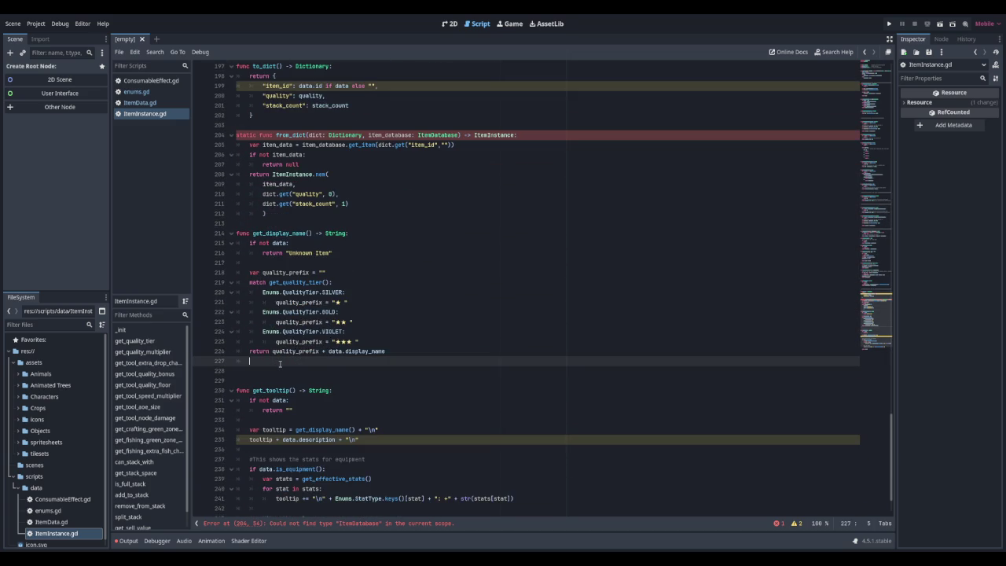
Declare 'var rarity = Enums.ItemRarity' in get_display_name after the Unknown Item return
{"action": "left_click", "coordinate": [268, 263]}
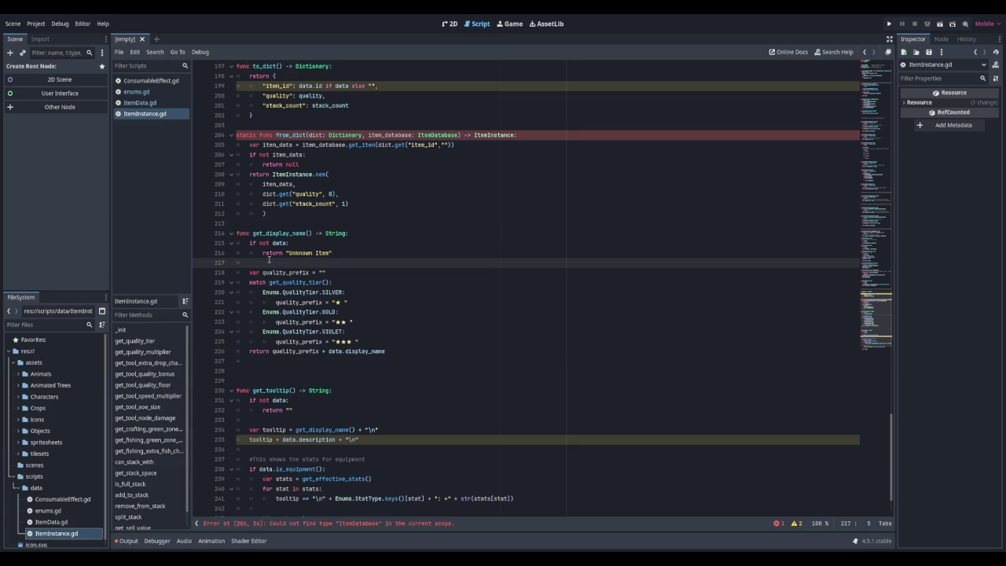
{"action": "key", "text": "Return"}
{"action": "key", "text": "Up"}
{"action": "key", "text": "Return"}
{"action": "type", "text": "var rarity = "}
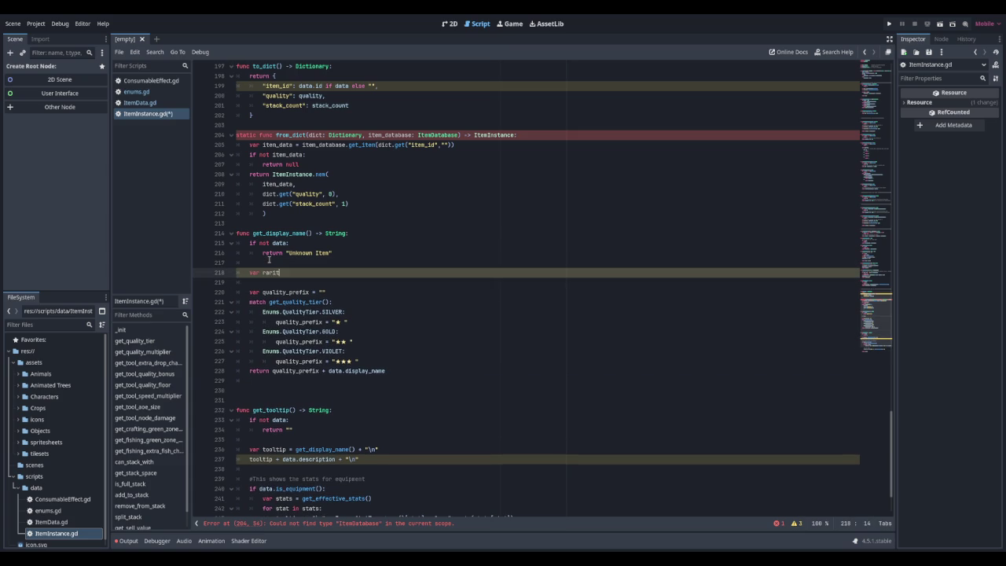
{"action": "type", "text": "Enumb"}
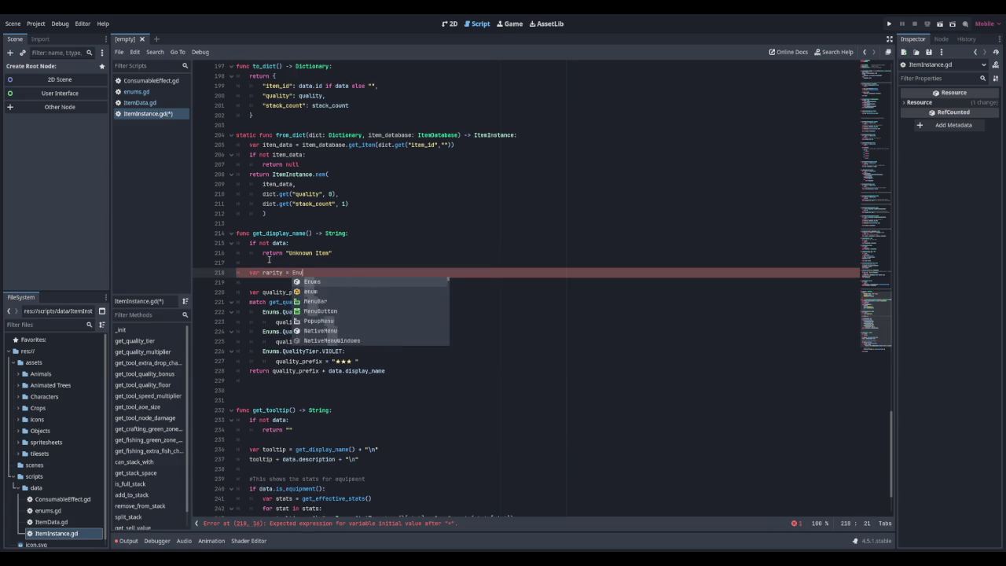
{"action": "key", "text": "BackSpace"}
{"action": "type", "text": "s.Item"}
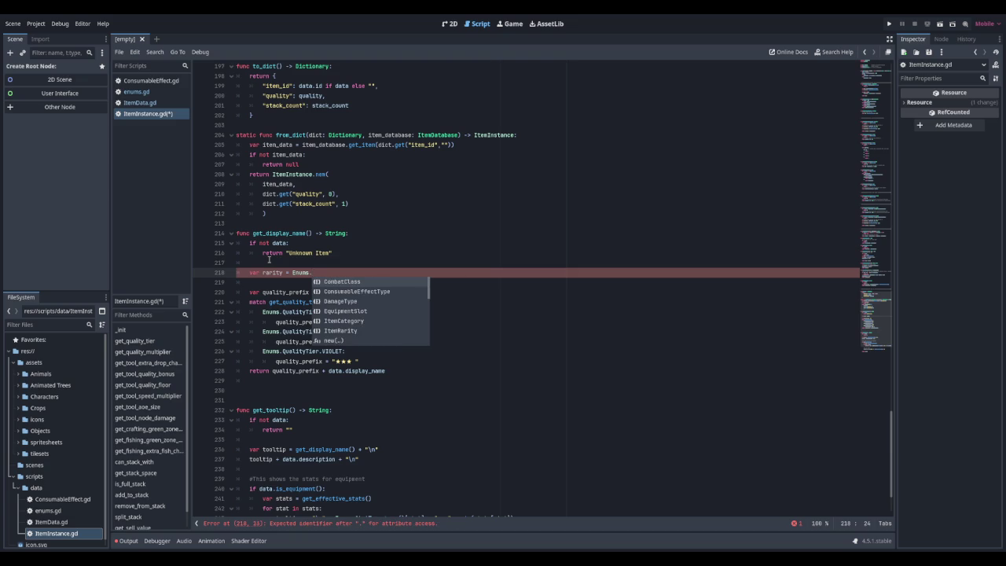
{"action": "key", "text": "Return"}
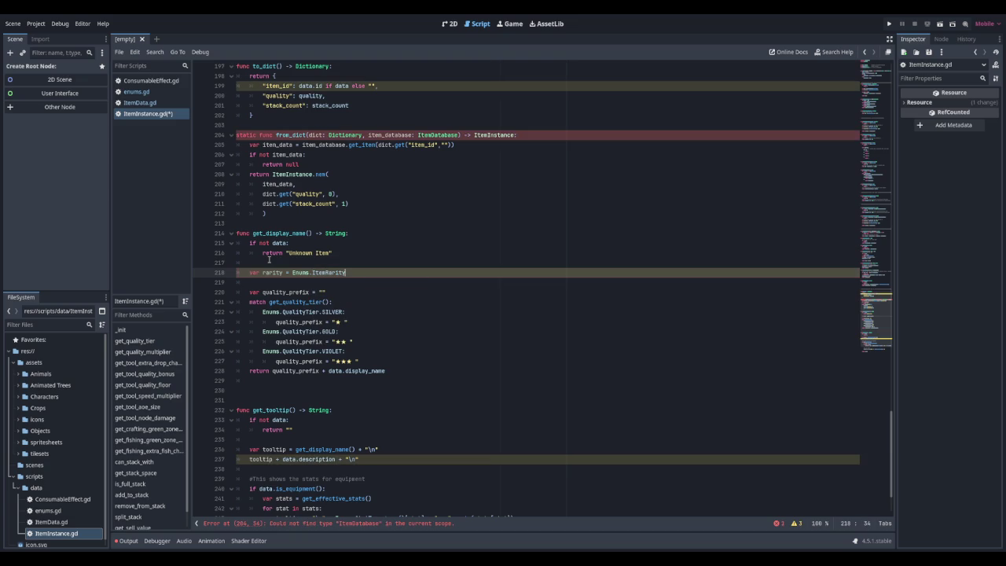
{"action": "key", "text": "Return"}
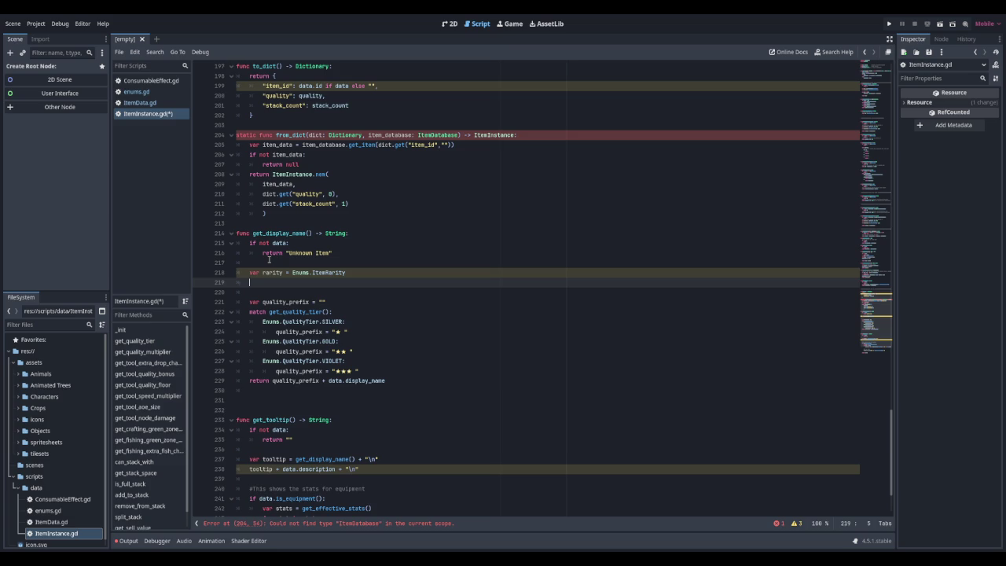
Open a blank line after the match block, just above the return statement
{"action": "key", "text": "Down"}
{"action": "key", "text": "Down"}
{"action": "key", "text": "Down"}
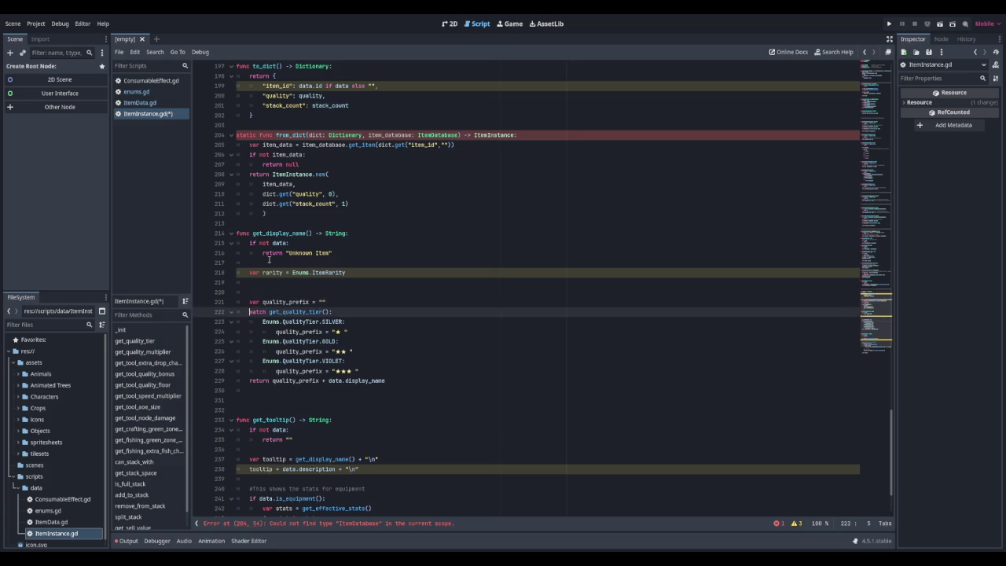
{"action": "key", "text": "Return"}
{"action": "key", "text": "Up"}
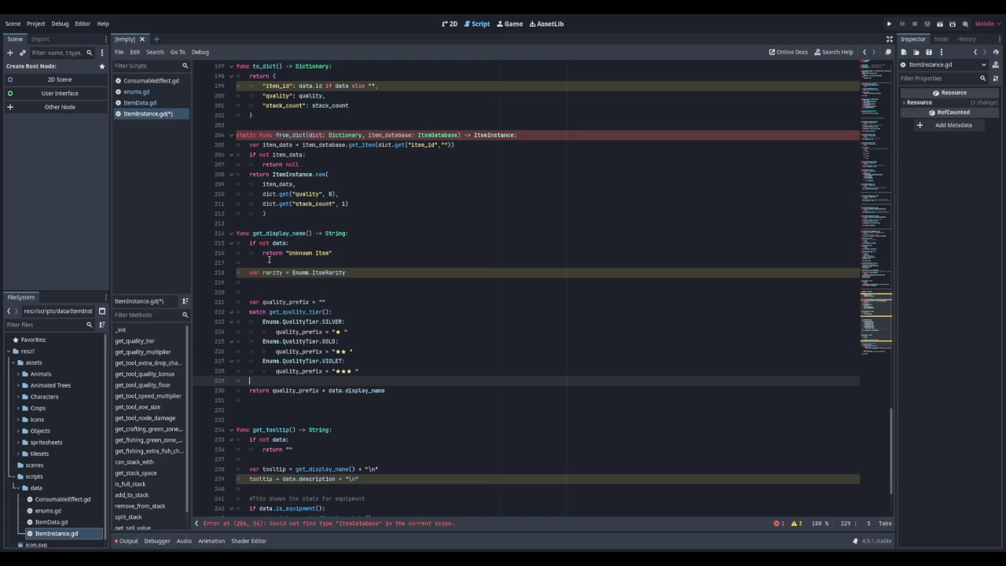
Type the condition 'if rarity = Enums.ItemRarity.COMMON:' above the return line
{"action": "type", "text": "if r"}
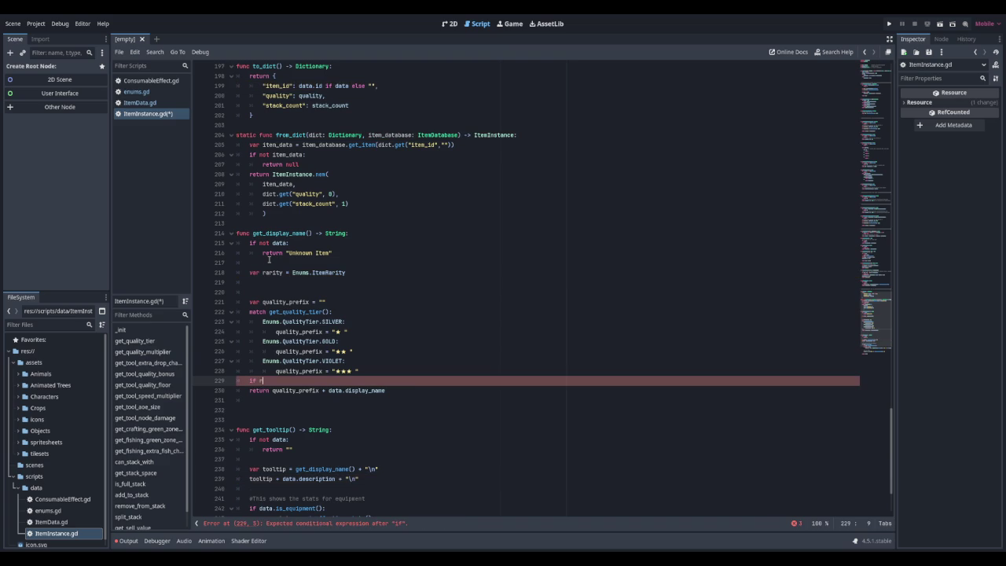
{"action": "type", "text": "arity = Enums.Ite"}
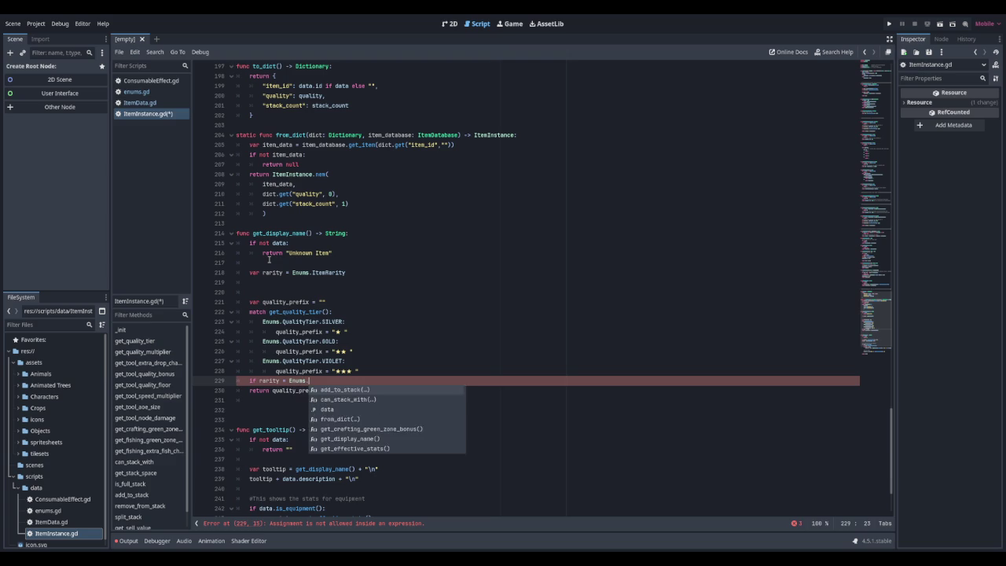
{"action": "key", "text": "Down"}
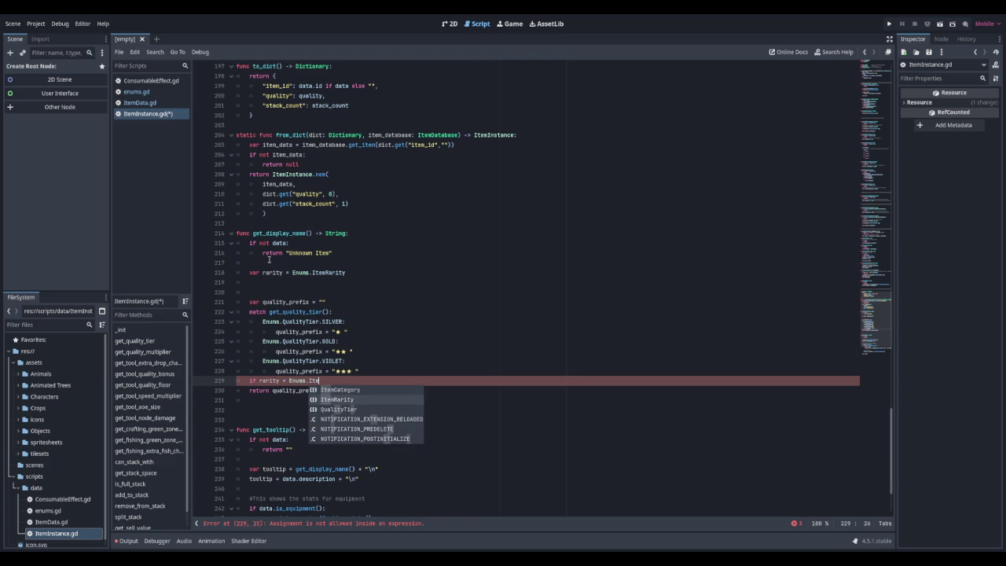
{"action": "key", "text": "Return"}
{"action": "type", "text": "COMMON"}
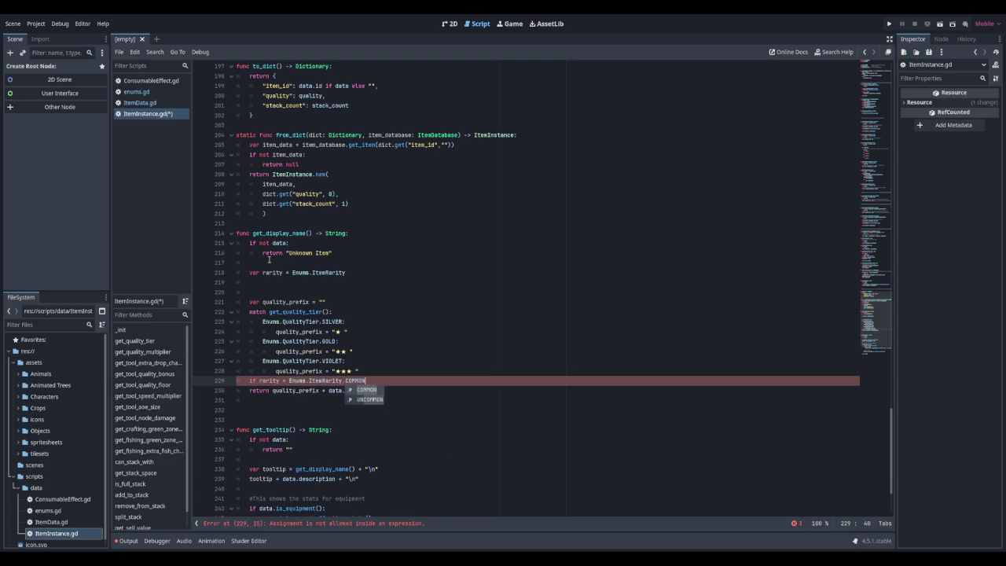
{"action": "type", "text": ":"}
{"action": "key", "text": "Return"}
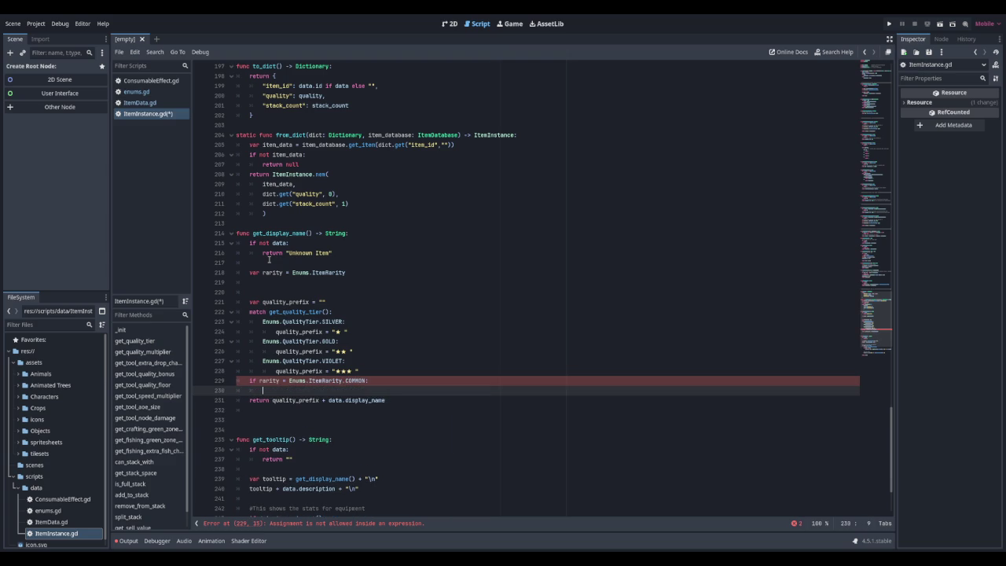
Pull the return line up under the if and indent both lines one level
{"action": "key", "text": "Down"}
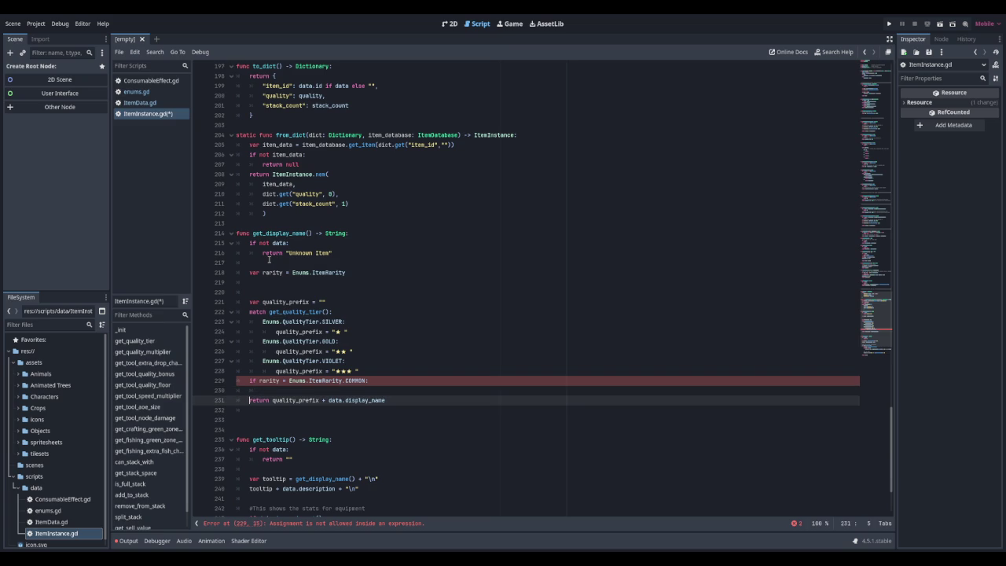
{"action": "key", "text": "BackSpace"}
{"action": "key", "text": "BackSpace"}
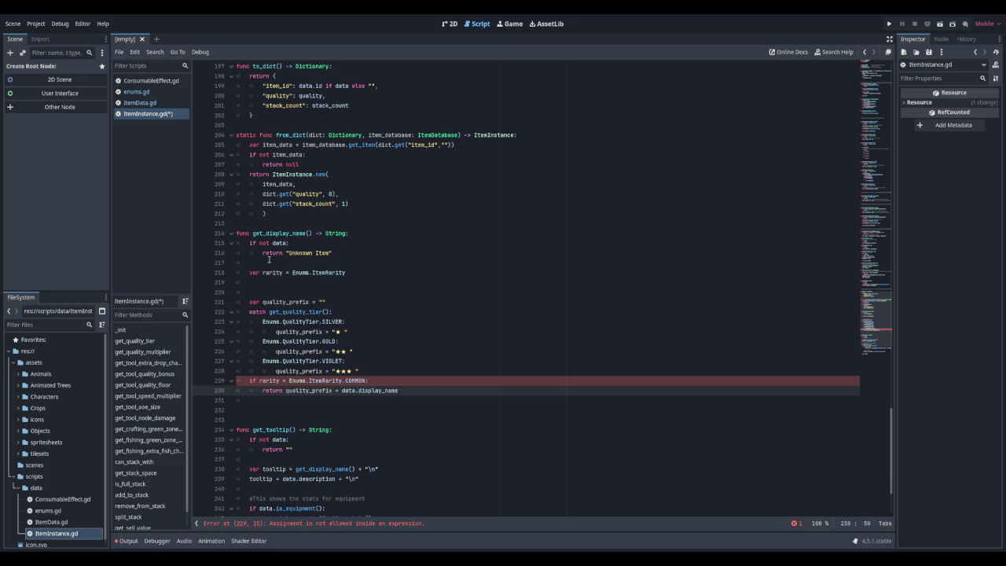
{"action": "key", "text": "Up"}
{"action": "key", "text": "Left"}
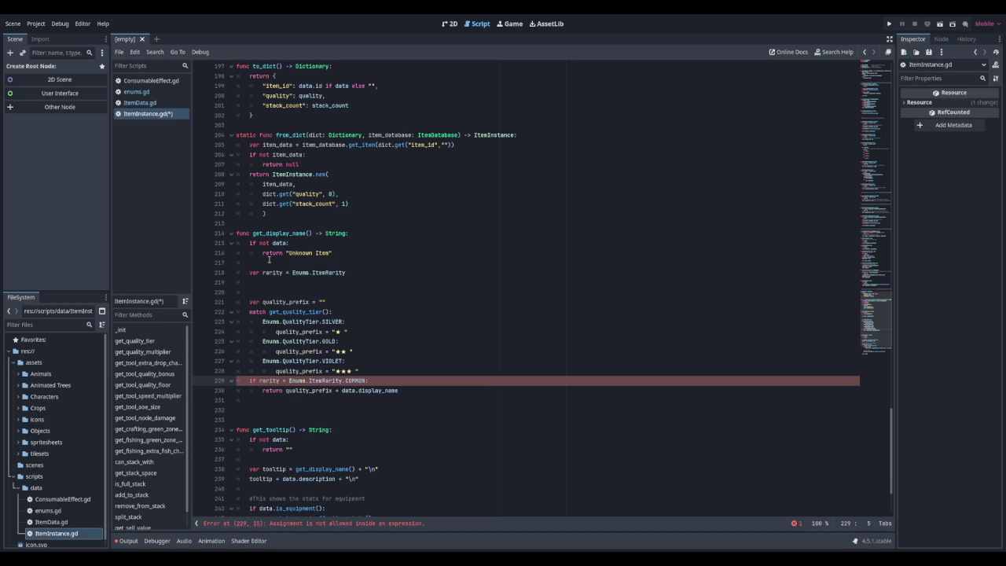
{"action": "key", "text": "Tab"}
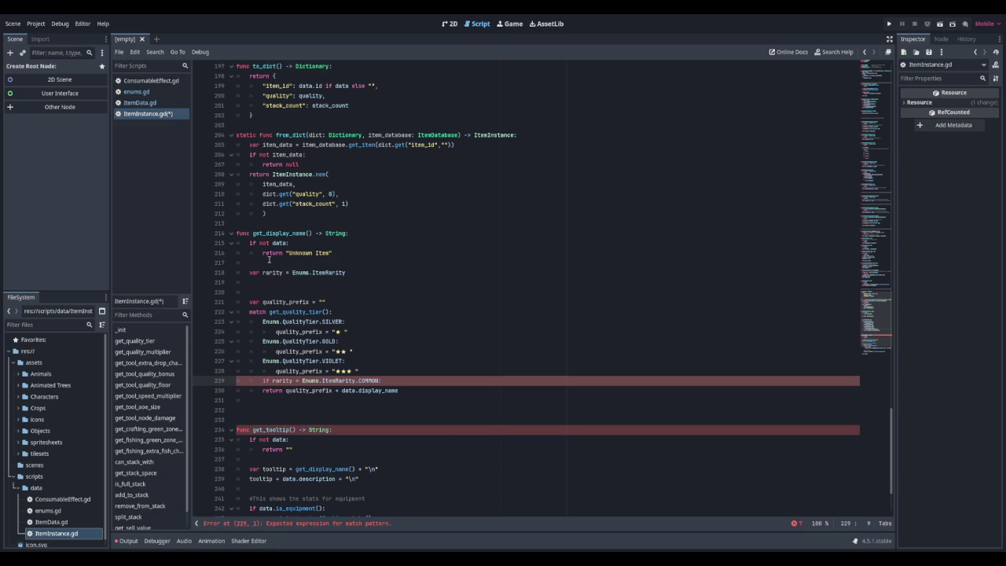
{"action": "key", "text": "Down"}
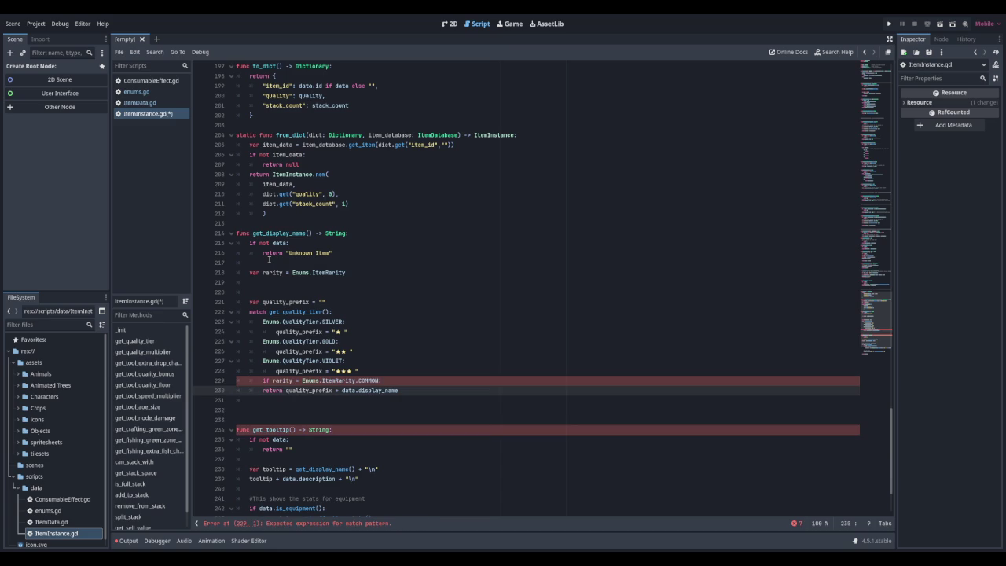
{"action": "key", "text": "Tab"}
Remove the empty line after the return, undoing an accidental join of the two lines
{"action": "key", "text": "Down"}
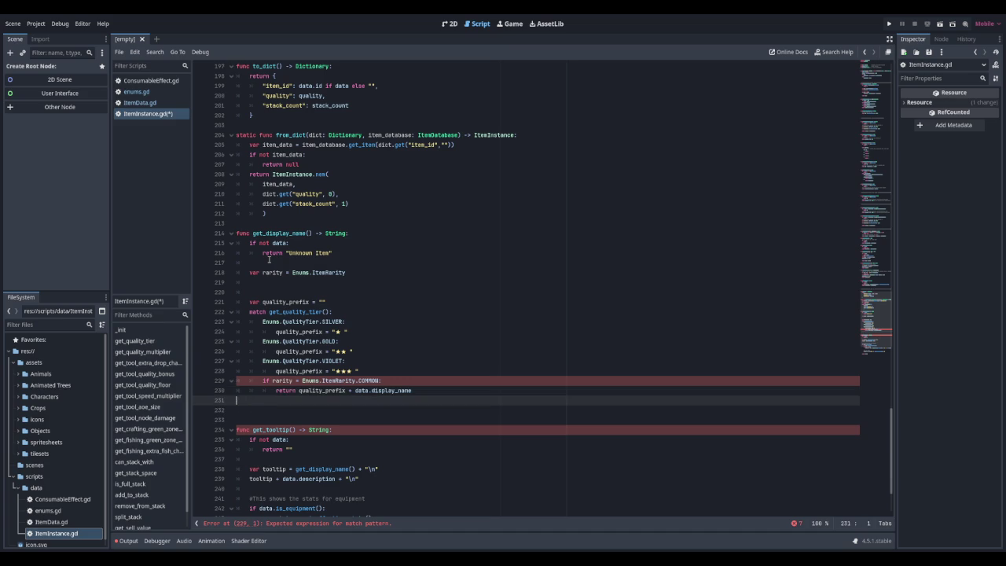
{"action": "key", "text": "BackSpace"}
{"action": "key", "text": "Home"}
{"action": "key", "text": "BackSpace"}
{"action": "key", "text": "BackSpace"}
{"action": "key", "text": "BackSpace"}
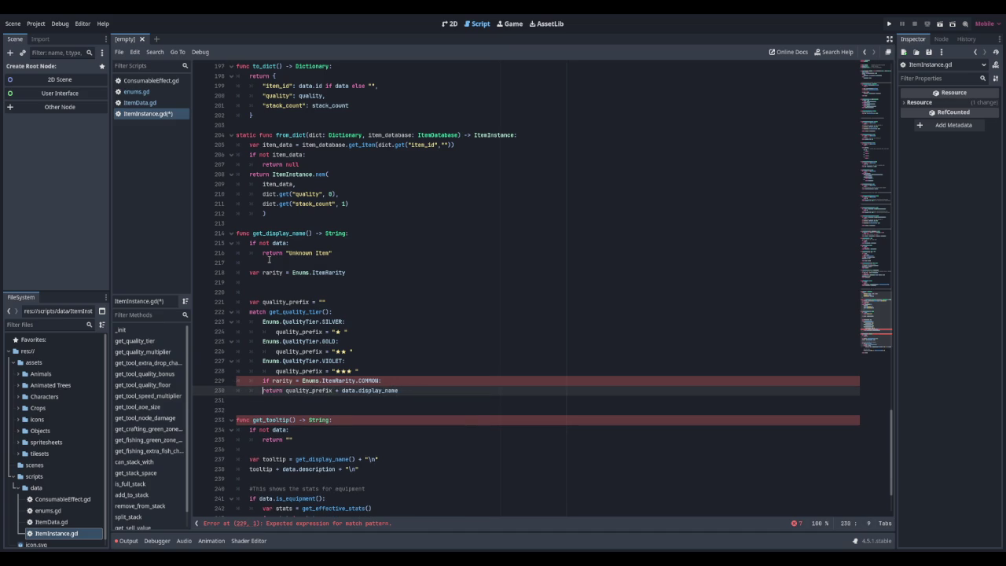
{"action": "key", "text": "ctrl+z"}
{"action": "key", "text": "BackSpace"}
{"action": "key", "text": "BackSpace"}
{"action": "key", "text": "BackSpace"}
{"action": "key", "text": "ctrl+z"}
{"action": "key", "text": "Up"}
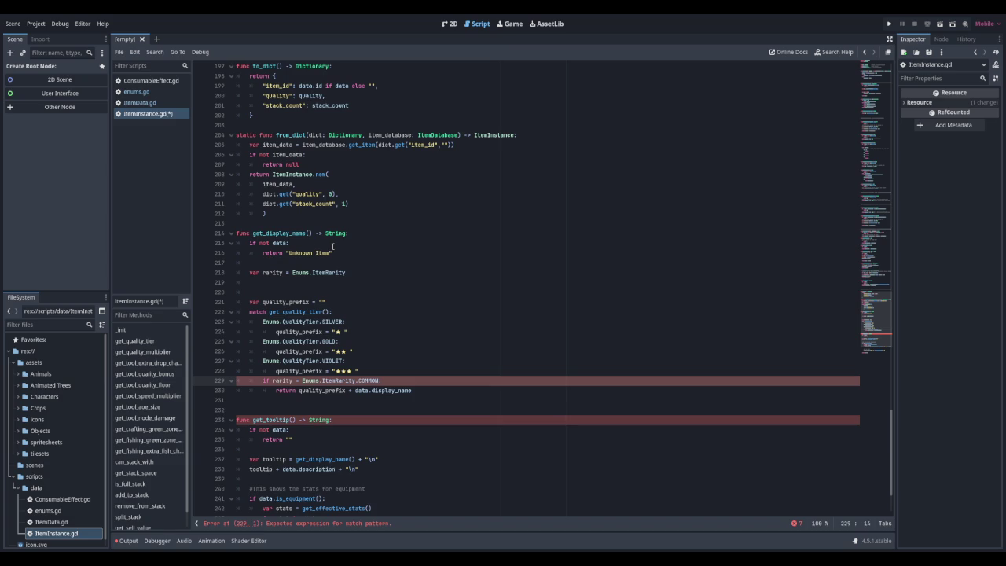
{"action": "scroll", "coordinate": [332, 233], "scroll_direction": "up", "scroll_amount": 6}
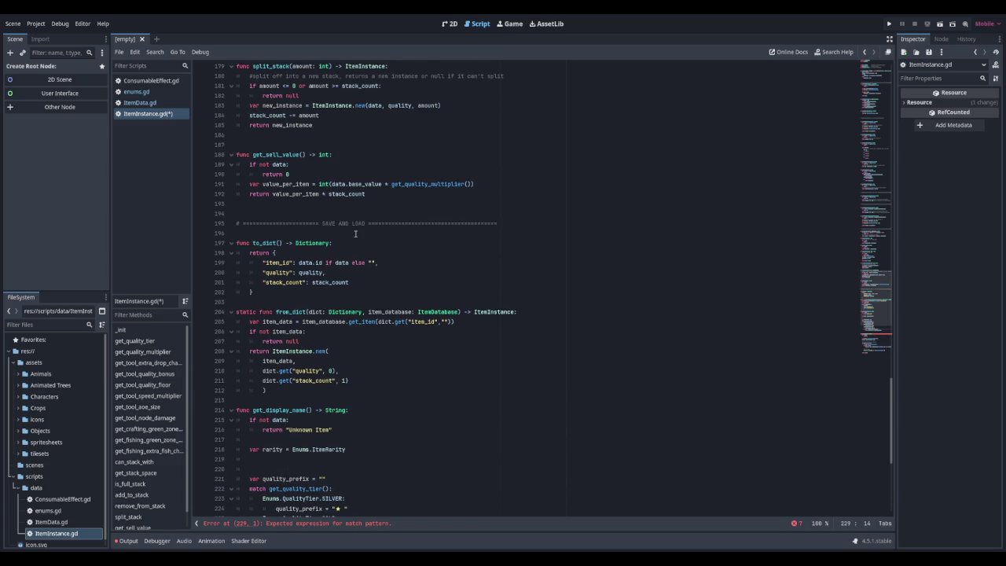
Undo the indentation and remove the 'if rarity' line from get_display_name
{"action": "scroll", "coordinate": [356, 234], "scroll_direction": "up", "scroll_amount": 1}
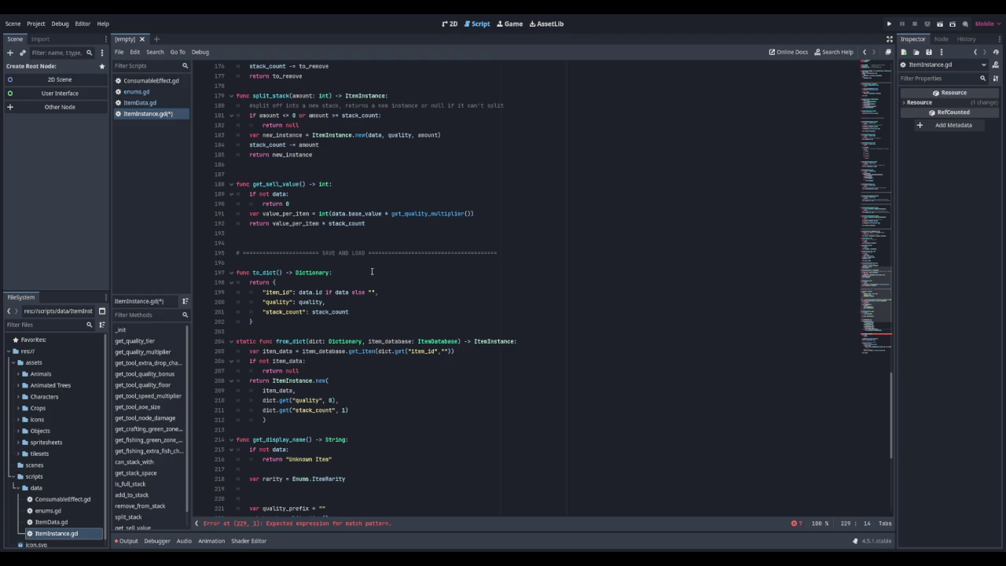
{"action": "scroll", "coordinate": [400, 178], "scroll_direction": "up", "scroll_amount": 20}
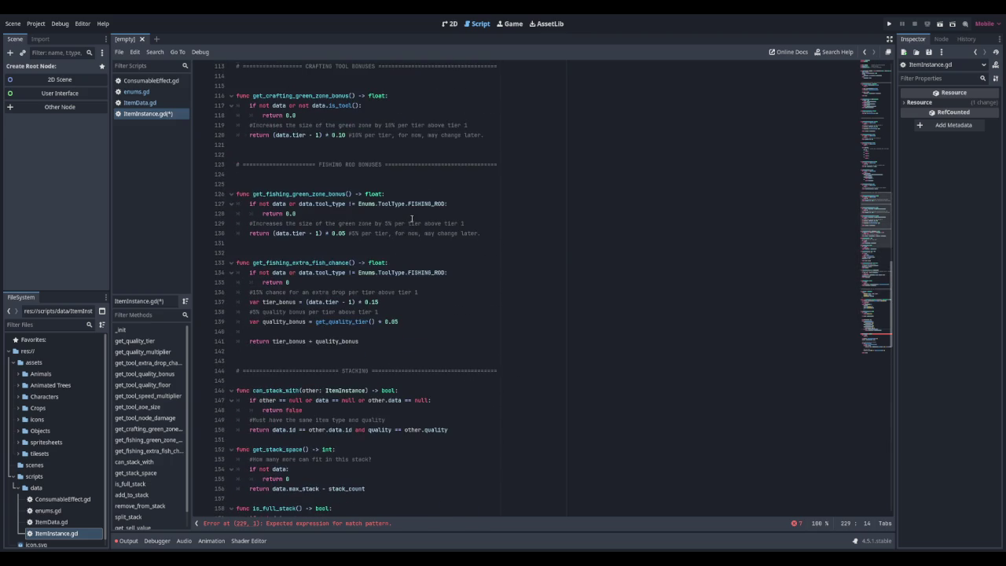
{"action": "scroll", "coordinate": [411, 219], "scroll_direction": "up", "scroll_amount": 5}
{"action": "scroll", "coordinate": [412, 219], "scroll_direction": "up", "scroll_amount": 5}
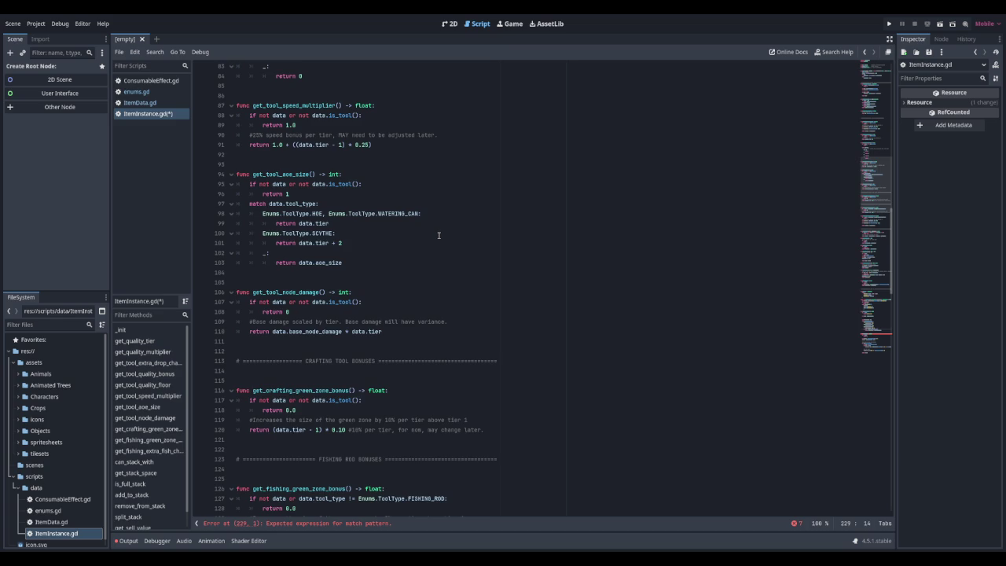
{"action": "scroll", "coordinate": [439, 235], "scroll_direction": "down", "scroll_amount": 20}
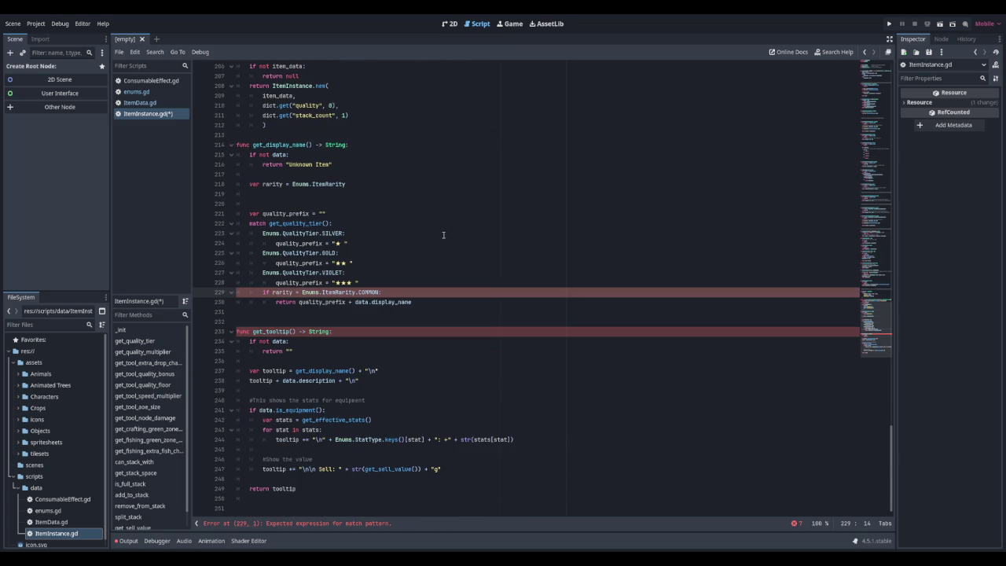
{"action": "key", "text": "ctrl+z"}
{"action": "key", "text": "ctrl+z"}
{"action": "key", "text": "ctrl+z"}
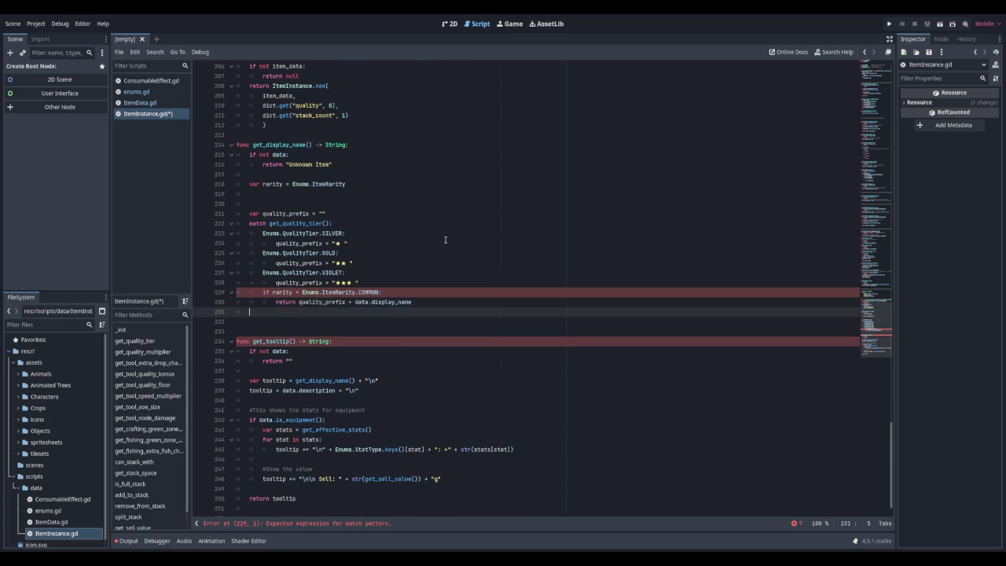
{"action": "key", "text": "ctrl+z"}
{"action": "key", "text": "ctrl+z"}
{"action": "key", "text": "ctrl+z"}
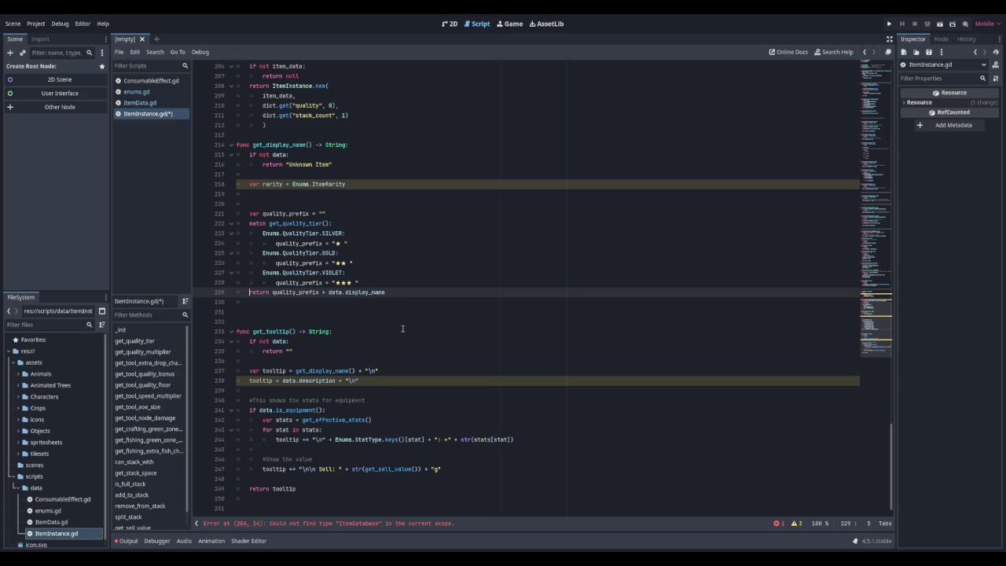
Delete the 'var rarity' declaration and leftover blank line, then save ItemInstance.gd
{"action": "left_click_drag", "start_coordinate": [353, 186], "coordinate": [226, 187]}
{"action": "key", "text": "Delete"}
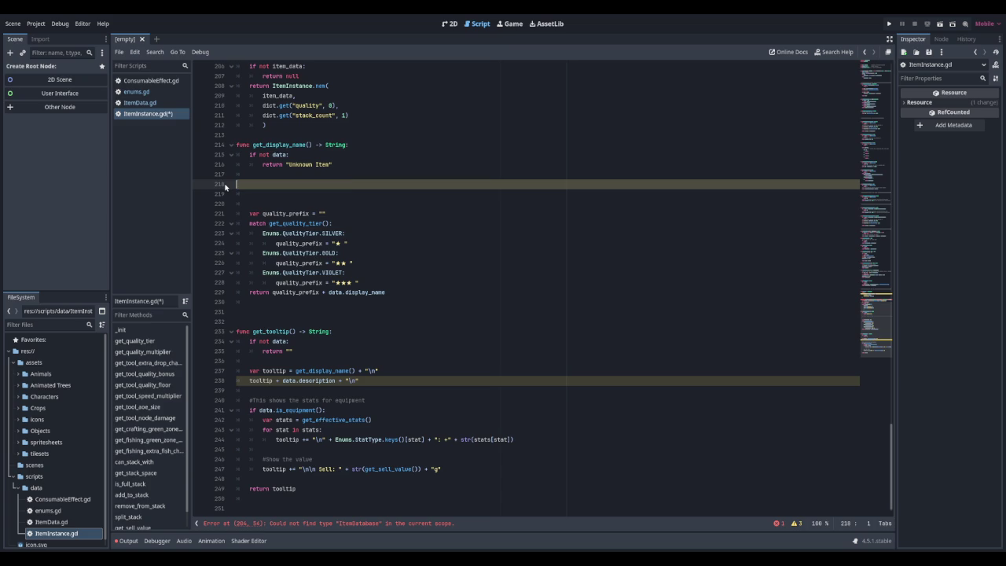
{"action": "key", "text": "Delete"}
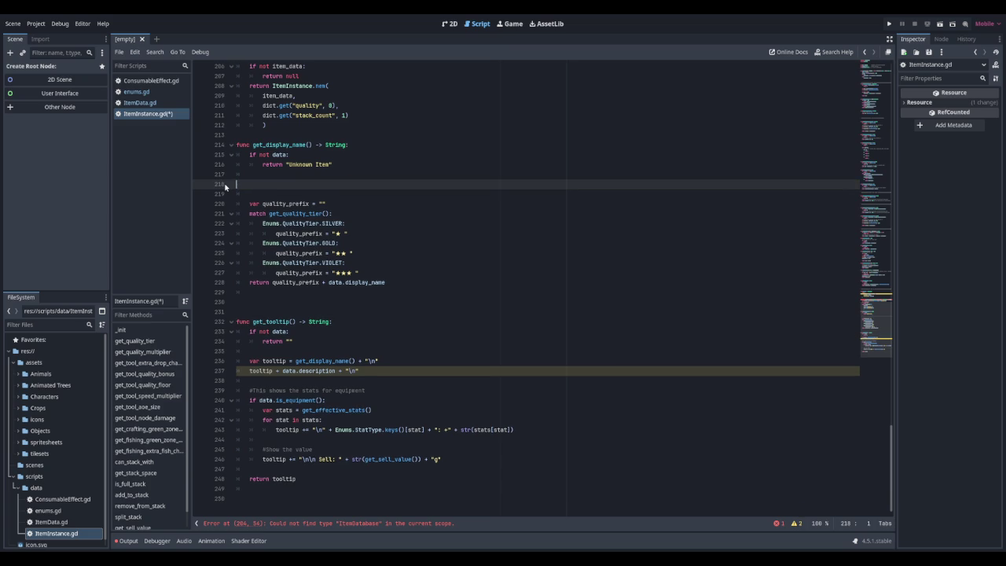
{"action": "key", "text": "Delete"}
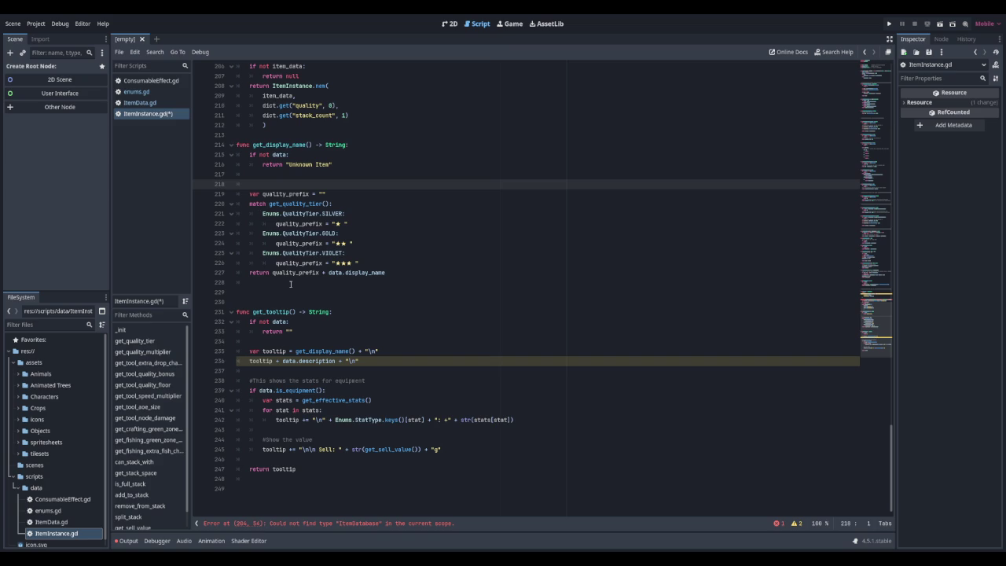
{"action": "left_click", "coordinate": [290, 284]}
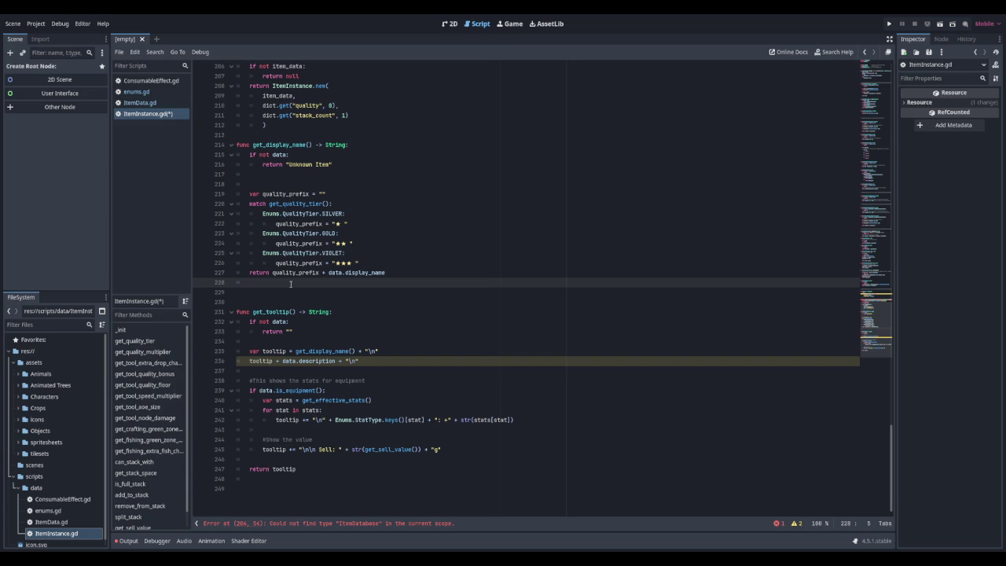
{"action": "key", "text": "ctrl+s"}
{"action": "scroll", "coordinate": [526, 291], "scroll_direction": "up", "scroll_amount": 10}
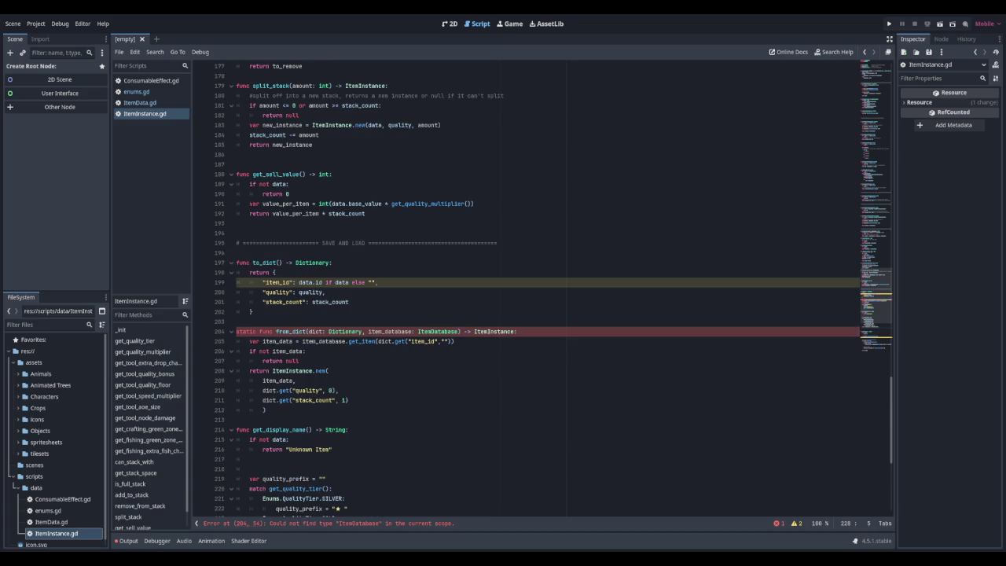
Open ItemDatabase.gd from the data scripts folder and add 'class_name ItemDatabase' above extends Node
{"action": "scroll", "coordinate": [542, 287], "scroll_direction": "down", "scroll_amount": 7}
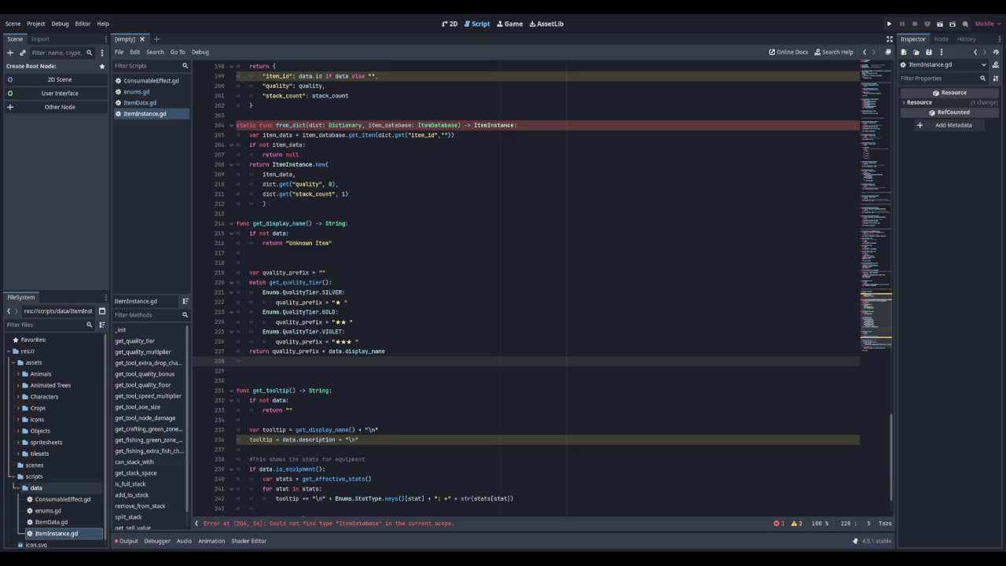
{"action": "left_click", "coordinate": [36, 487]}
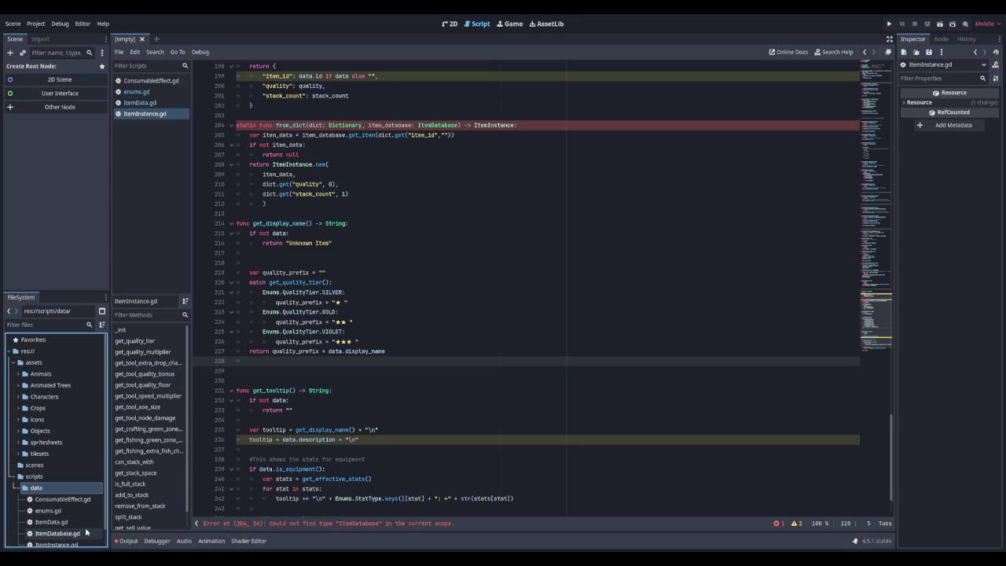
{"action": "double_click", "coordinate": [75, 534]}
{"action": "key", "text": "Return"}
{"action": "key", "text": "Up"}
{"action": "type", "text": "classn"}
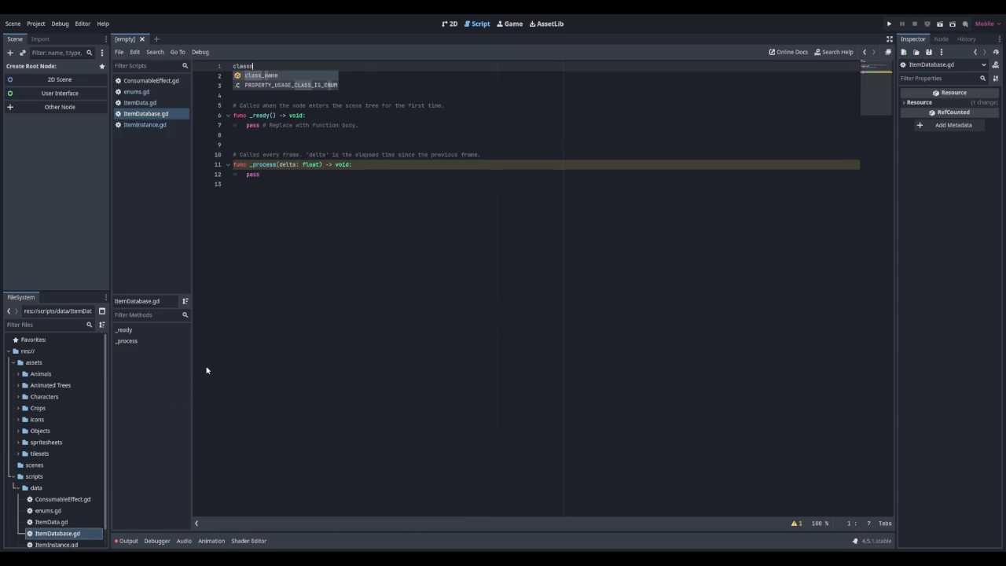
{"action": "key", "text": "Return"}
{"action": "key", "text": "BackSpace"}
{"action": "type", "text": "e ItemDataa"}
{"action": "key", "text": "BackSpace"}
{"action": "type", "text": "base"}
Delete the template _ready and _process functions and save ItemDatabase.gd
{"action": "key", "text": "Down"}
{"action": "key", "text": "Down"}
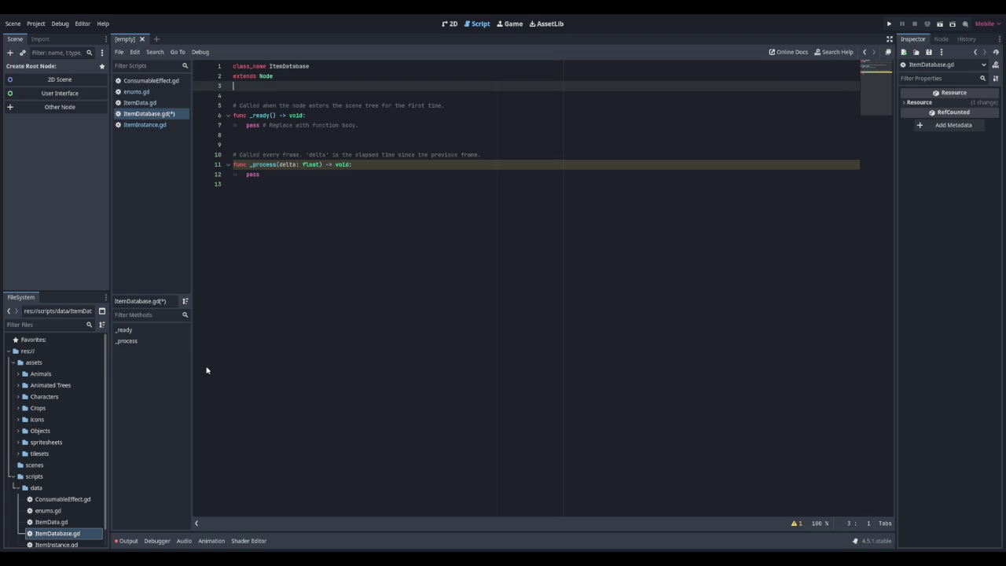
{"action": "key", "text": "shift+Down"}
{"action": "key", "text": "shift+Down"}
{"action": "key", "text": "shift+Down"}
{"action": "key", "text": "shift+End"}
{"action": "key", "text": "BackSpace"}
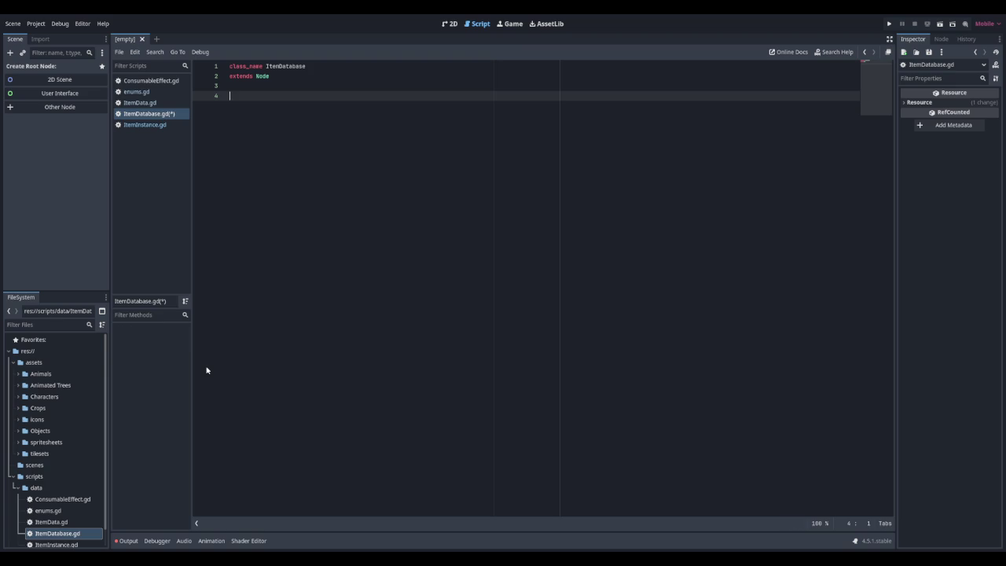
{"action": "key", "text": "ctrl+s"}
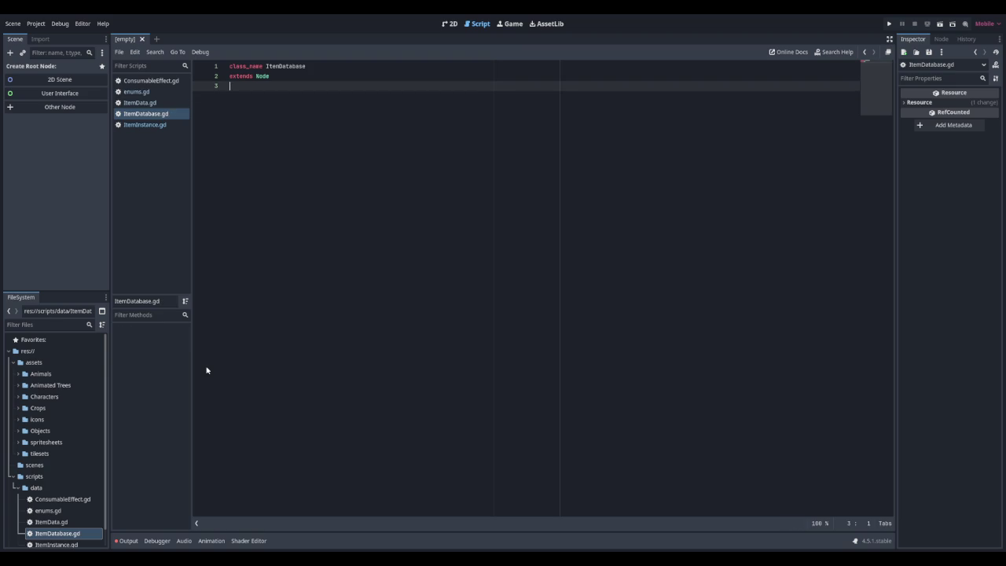
{"action": "left_click", "coordinate": [145, 124]}
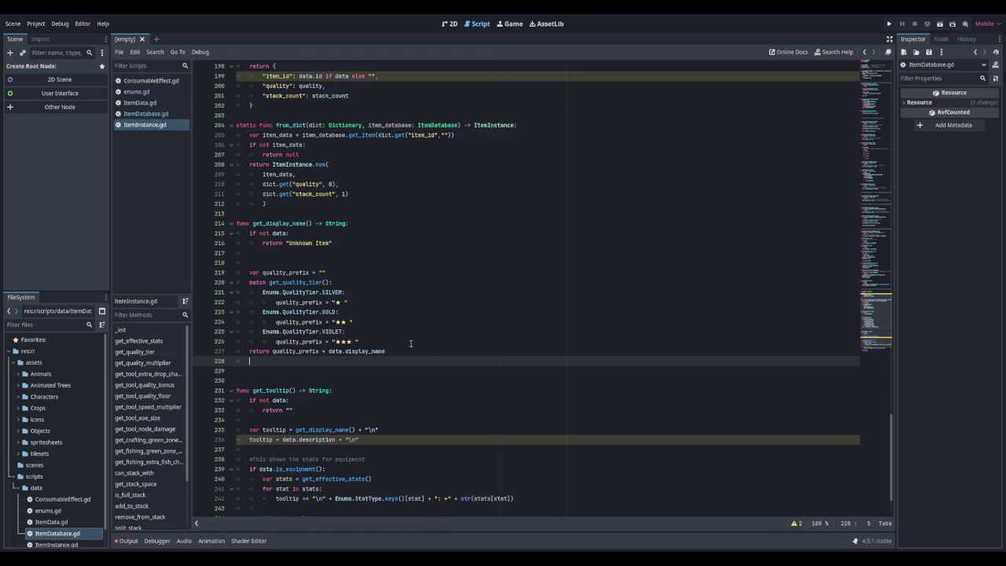
Check the ItemDatabase type hint in from_dict, then cycle through the open scripts back to ItemDatabase.gd
{"action": "scroll", "coordinate": [349, 230], "scroll_direction": "up", "scroll_amount": 3}
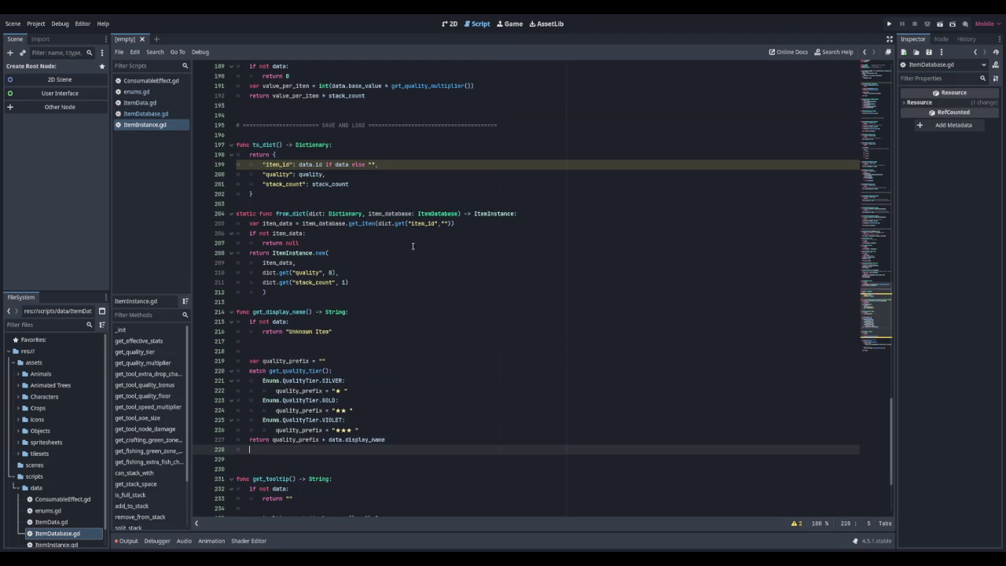
{"action": "left_click", "coordinate": [459, 213]}
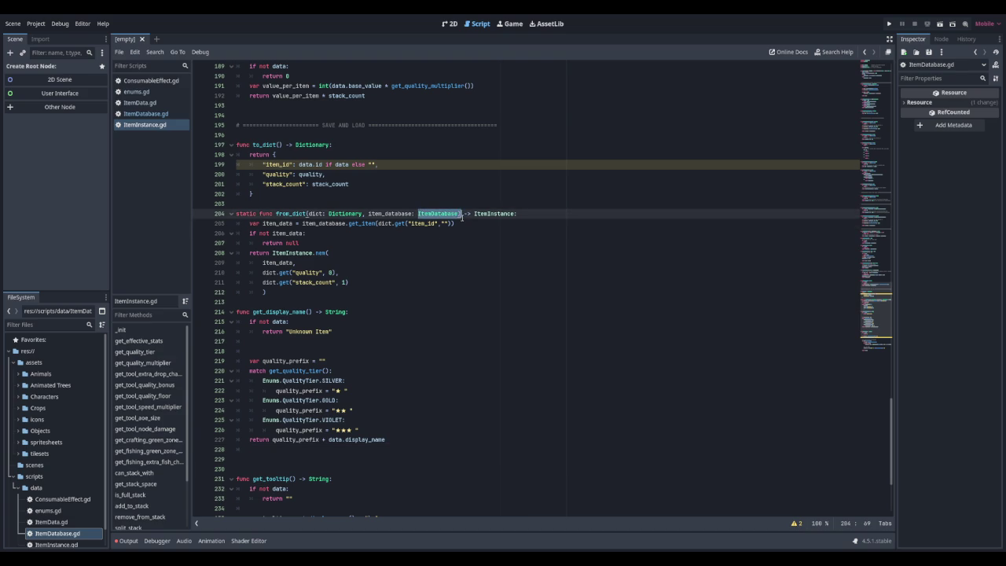
{"action": "left_click", "coordinate": [146, 113]}
{"action": "left_click", "coordinate": [140, 102]}
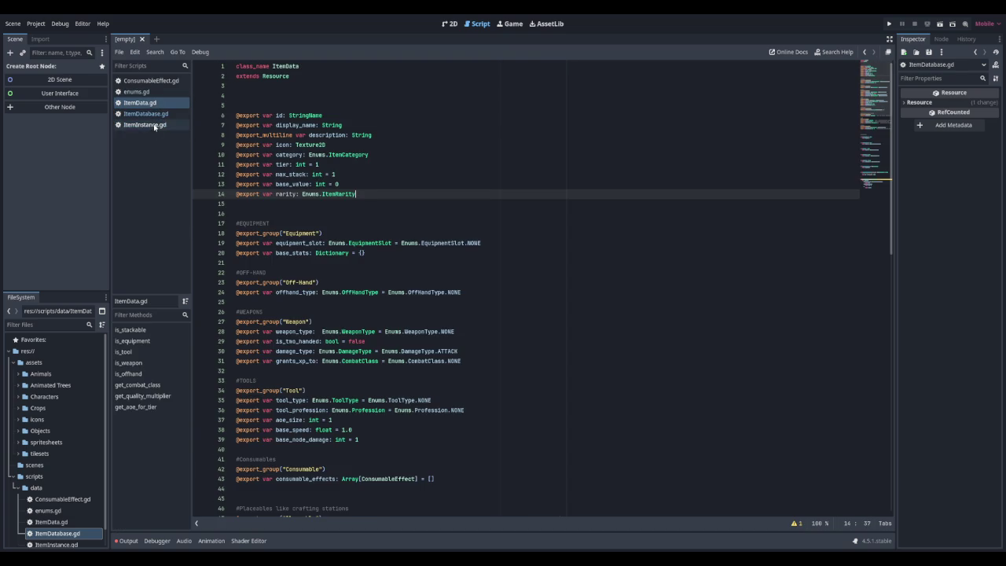
{"action": "left_click", "coordinate": [154, 125]}
{"action": "left_click", "coordinate": [159, 115]}
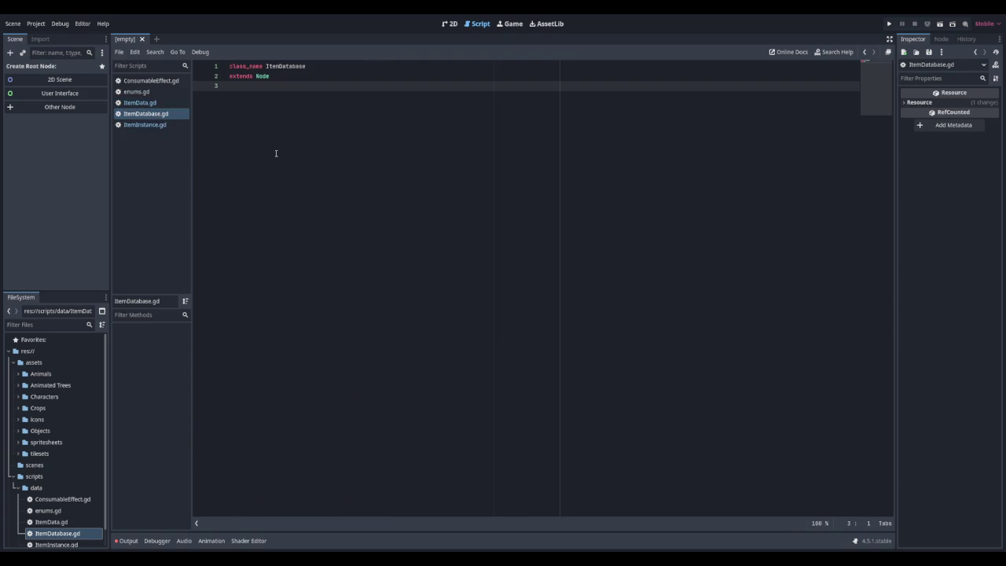
{"action": "left_click", "coordinate": [128, 93]}
{"action": "left_click", "coordinate": [135, 102]}
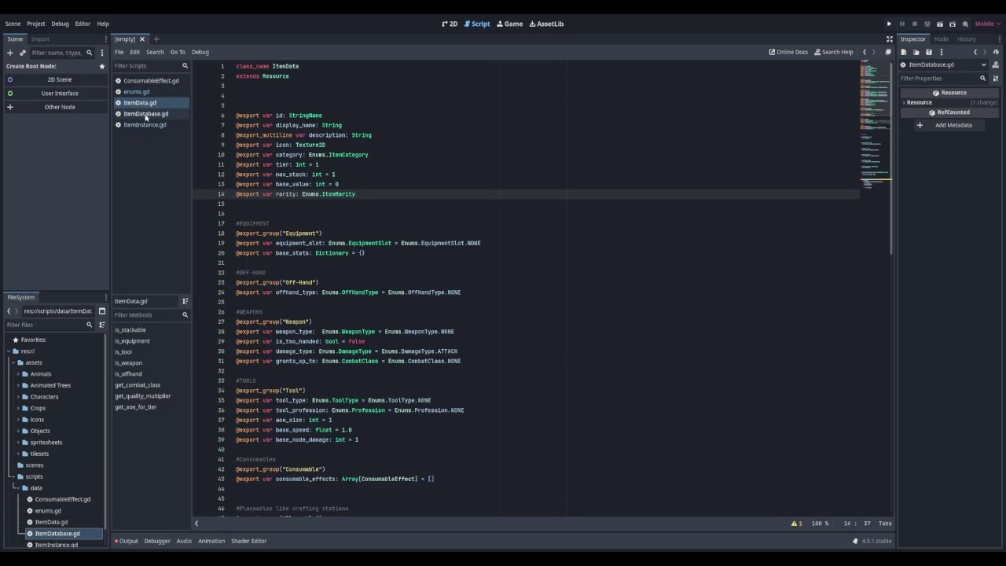
{"action": "left_click", "coordinate": [148, 115]}
{"action": "left_click", "coordinate": [296, 66]}
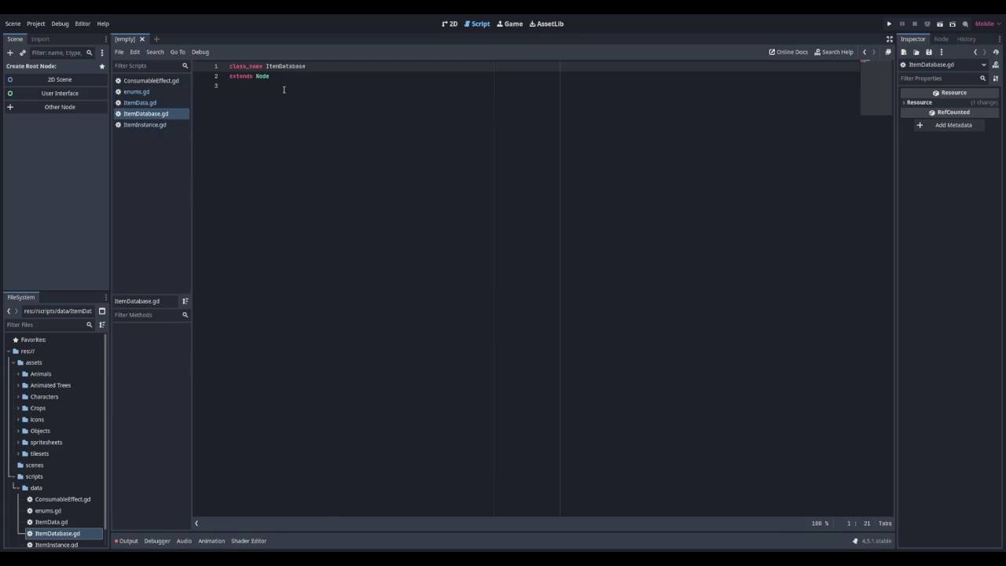
Declare 'var _items: Dictionary = {}' below the class header
{"action": "left_click", "coordinate": [270, 86]}
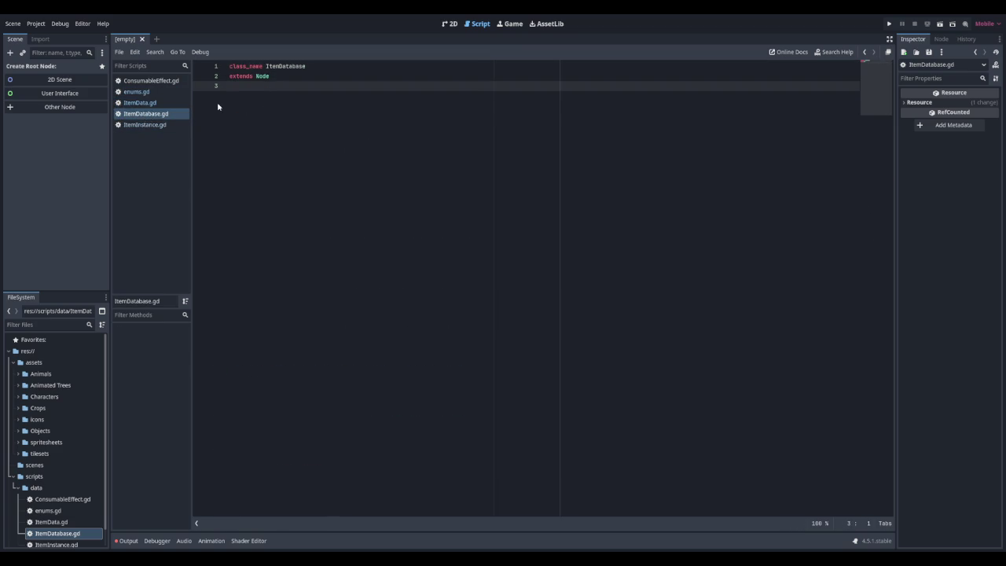
{"action": "key", "text": "Return"}
{"action": "key", "text": "Return"}
{"action": "type", "text": "var _"}
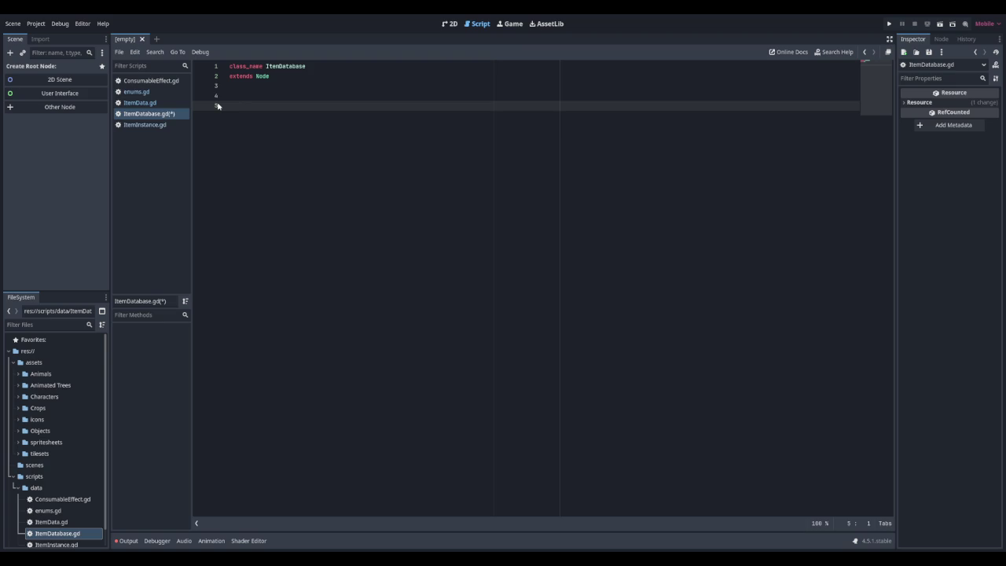
{"action": "type", "text": "items: "}
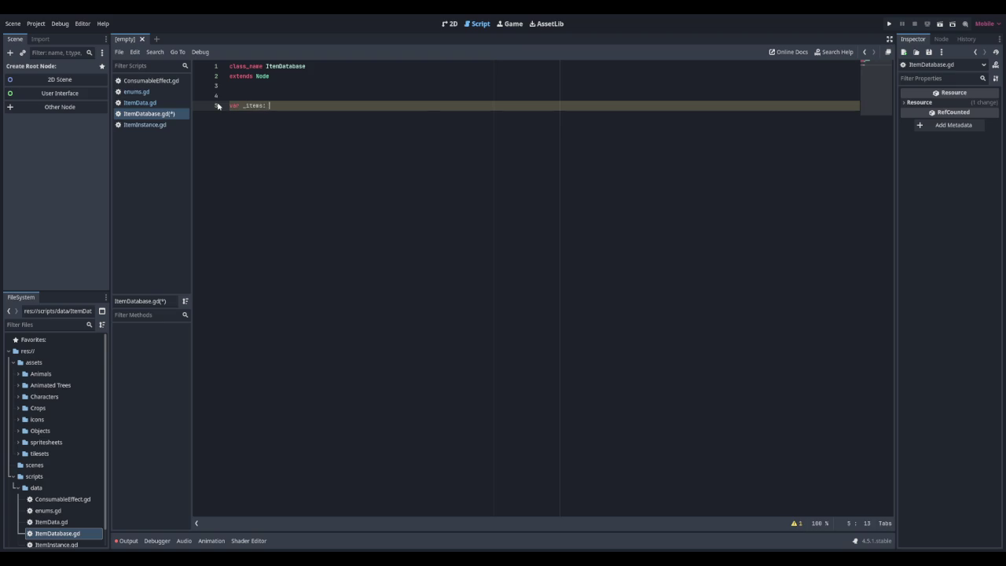
{"action": "type", "text": "Dictionayr"}
{"action": "key", "text": "BackSpace"}
{"action": "key", "text": "BackSpace"}
{"action": "type", "text": "ry = {"}
{"action": "key", "text": "BackSpace"}
{"action": "type", "text": "{"}
{"action": "key", "text": "BackSpace"}
{"action": "type", "text": "{"}
{"action": "key", "text": "Return"}
{"action": "key", "text": "Return"}
Add 'const ITEMS_PATH: String' set to "res://scripts/data/items/" by dragging in the items folder
{"action": "type", "text": "const "}
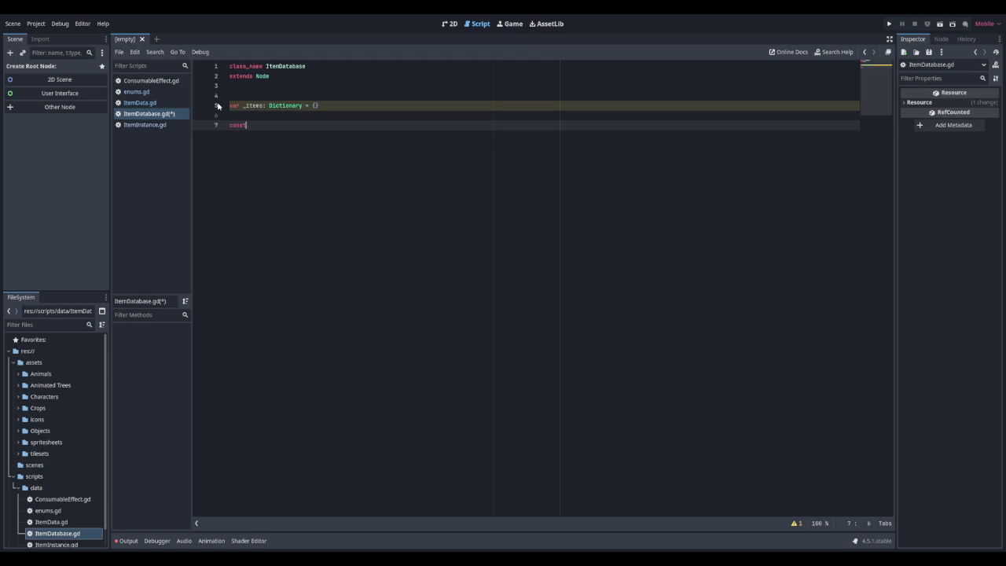
{"action": "type", "text": "ITEMS_"}
{"action": "type", "text": "PATH: "}
{"action": "type", "text": "String ="}
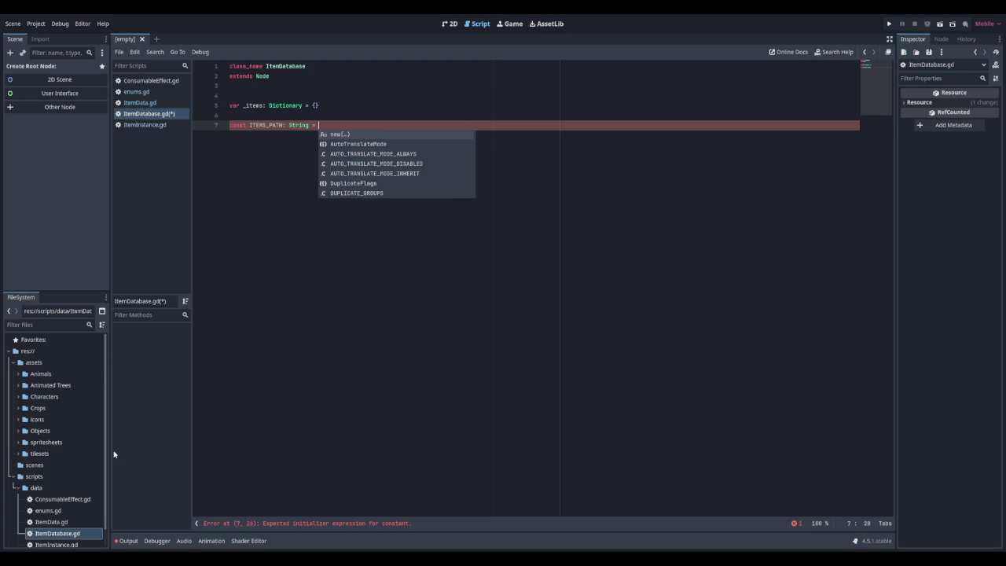
{"action": "scroll", "coordinate": [42, 488], "scroll_direction": "down", "scroll_amount": 1}
{"action": "left_click", "coordinate": [35, 470]}
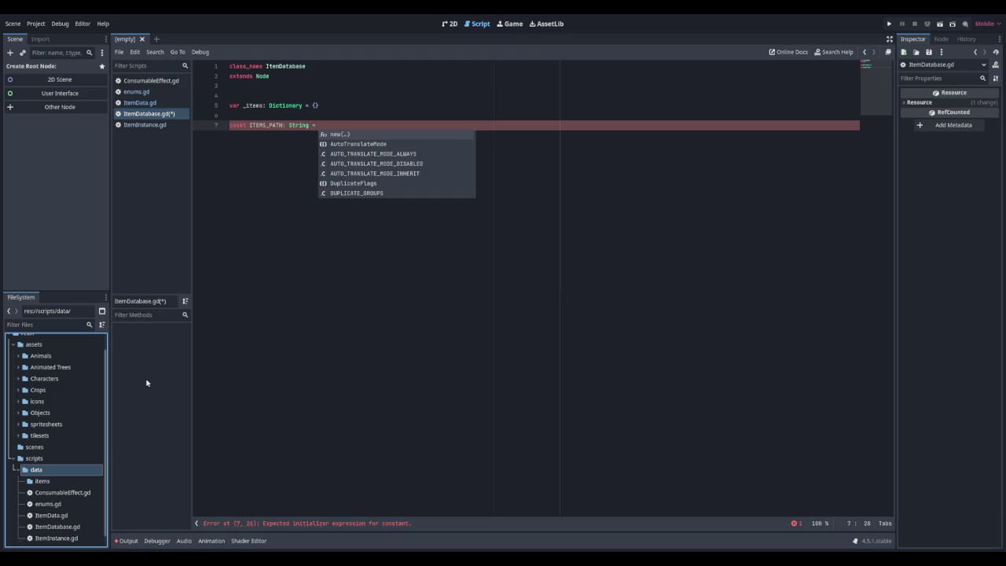
{"action": "mouse_move", "coordinate": [43, 482]}
{"action": "left_mouse_down"}
{"action": "mouse_move", "coordinate": [393, 139]}
{"action": "mouse_move", "coordinate": [361, 126]}
{"action": "left_mouse_up"}
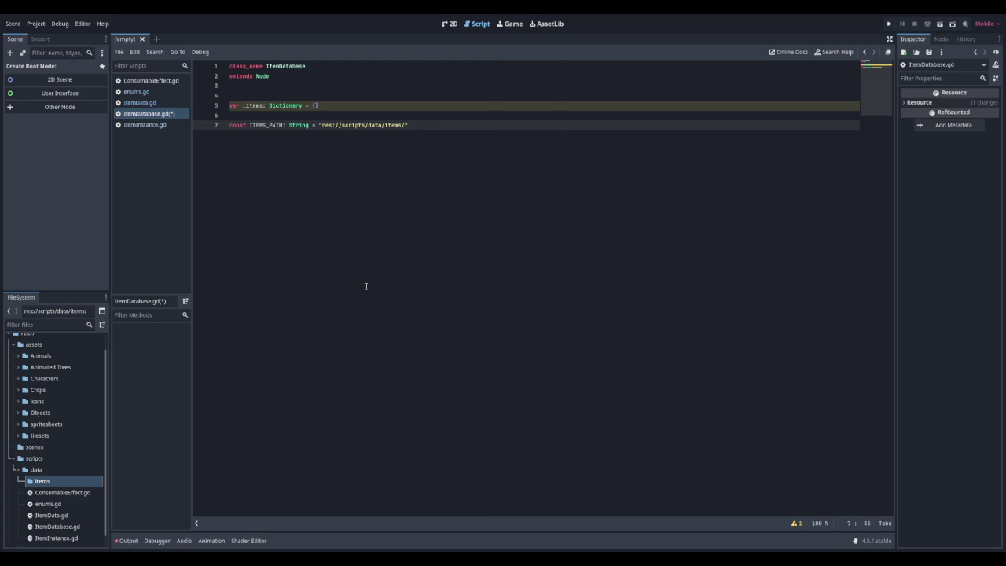
{"action": "key", "text": "Return"}
{"action": "key", "text": "Return"}
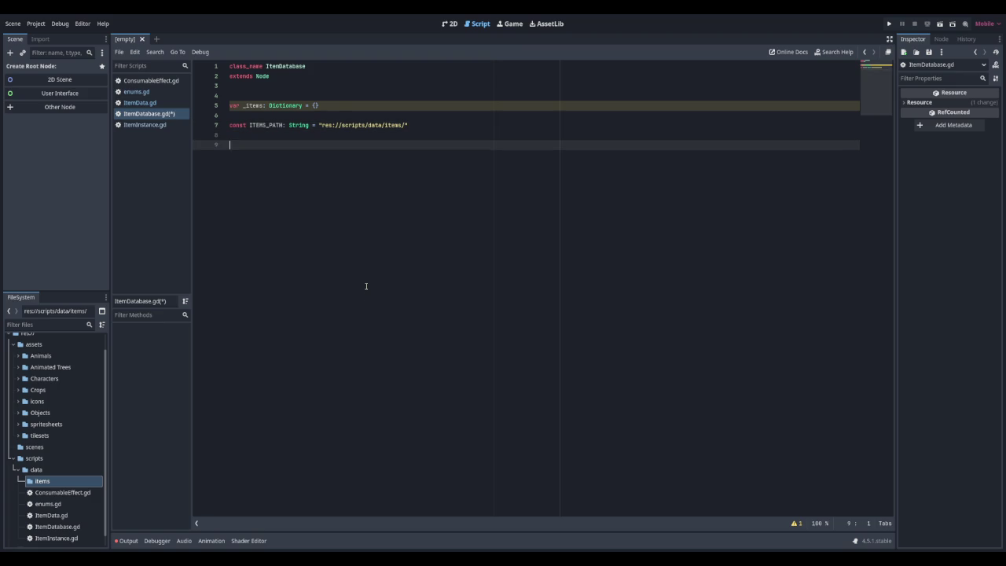
Add an '==== Initialization ====' section header comment
{"action": "key", "text": "Return"}
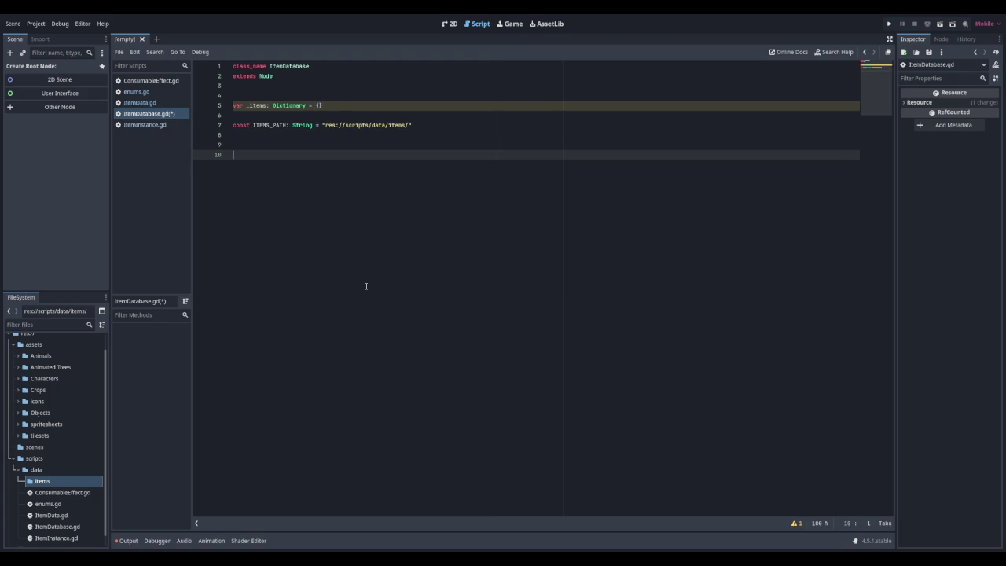
{"action": "type", "text": "# ================== Ini"}
{"action": "type", "text": "ti"}
{"action": "type", "text": "alization "}
{"action": "type", "text": "====================================="}
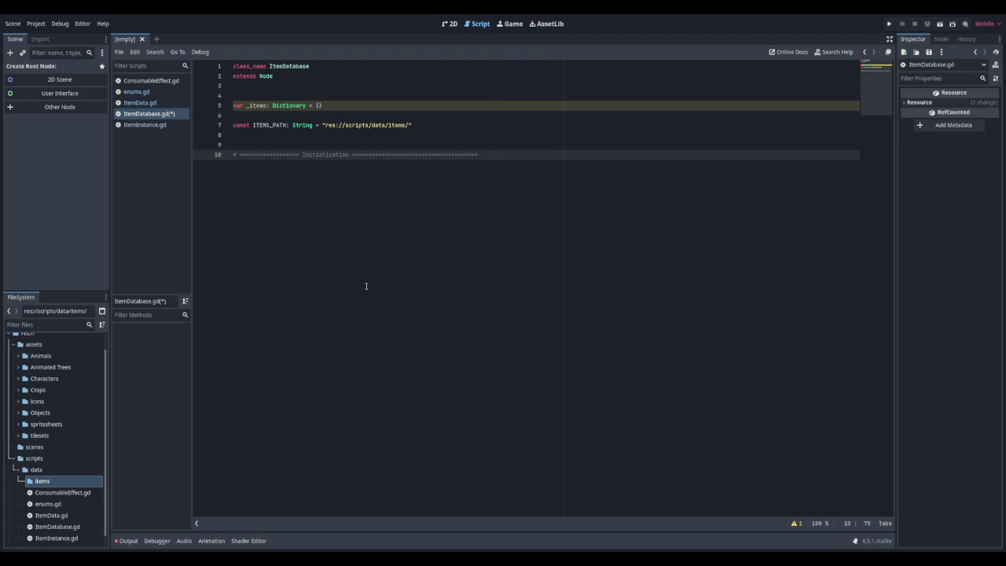
{"action": "type", "text": "====="}
{"action": "key", "text": "End"}
{"action": "key", "text": "Return"}
Write 'func _ready() -> void:' calling _load_all_items(), then start the _load_all_items() declaration
{"action": "key", "text": "Return"}
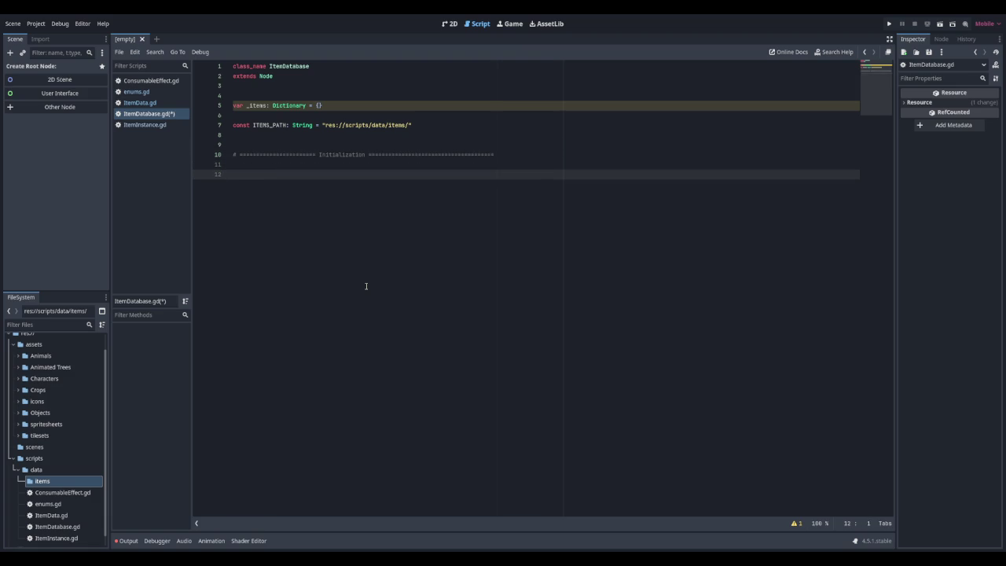
{"action": "type", "text": "func _ready() "}
{"action": "type", "text": "-> void:"}
{"action": "key", "text": "Return"}
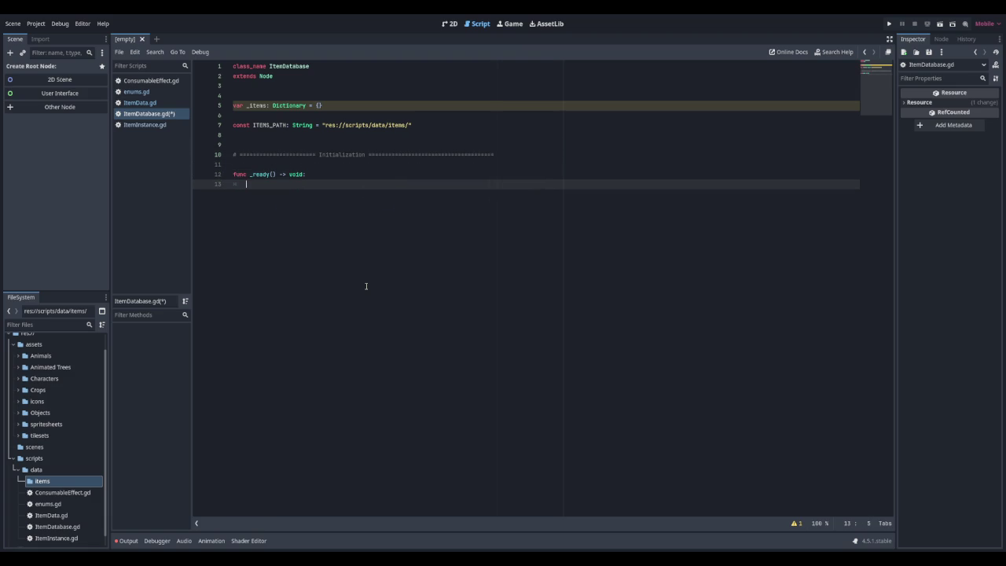
{"action": "type", "text": "_loa"}
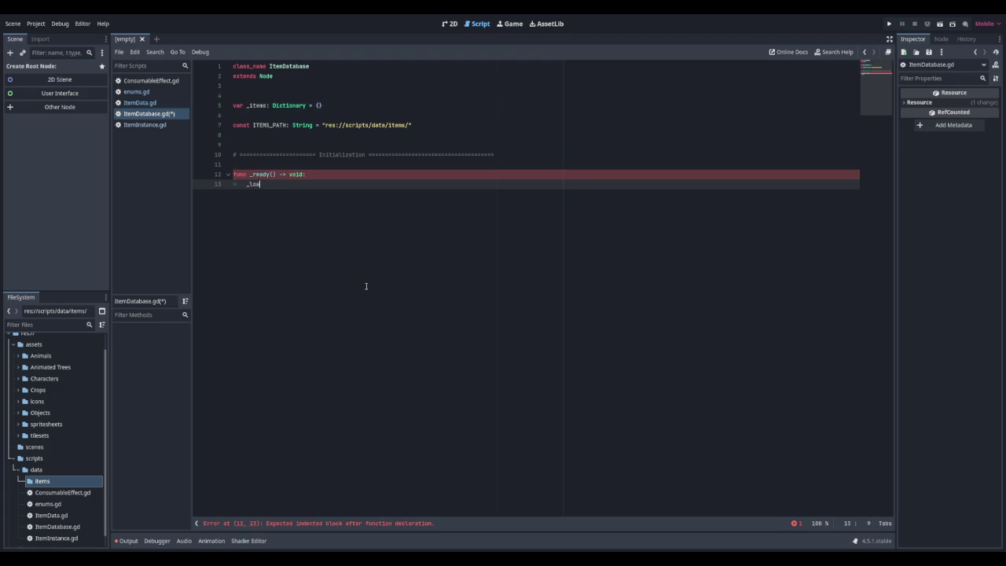
{"action": "type", "text": "d_all_items()"}
{"action": "key", "text": "Return"}
{"action": "key", "text": "Return"}
{"action": "key", "text": "Return"}
{"action": "type", "text": "func _load_la"}
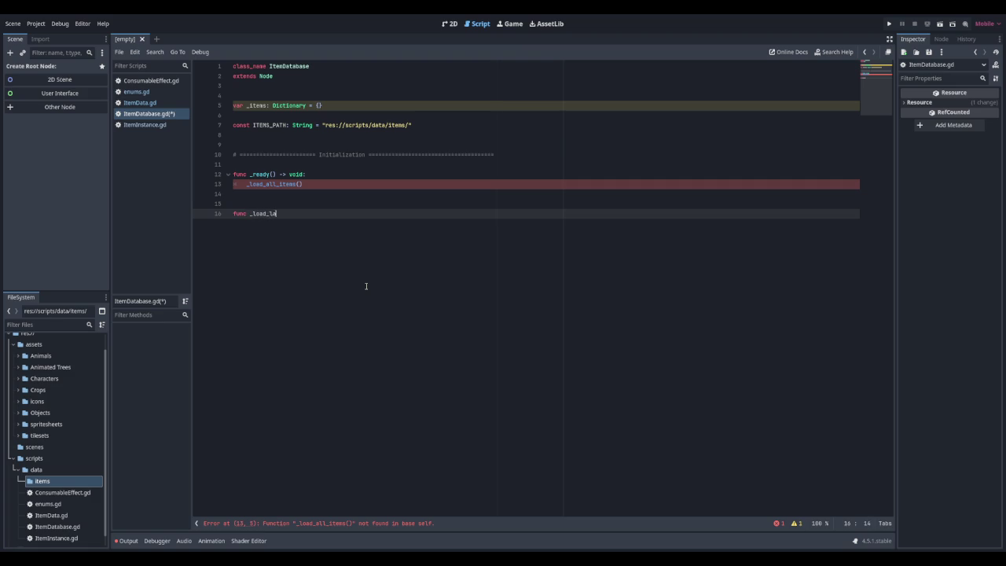
{"action": "key", "text": "BackSpace"}
{"action": "key", "text": "BackSpace"}
{"action": "type", "text": "all"}
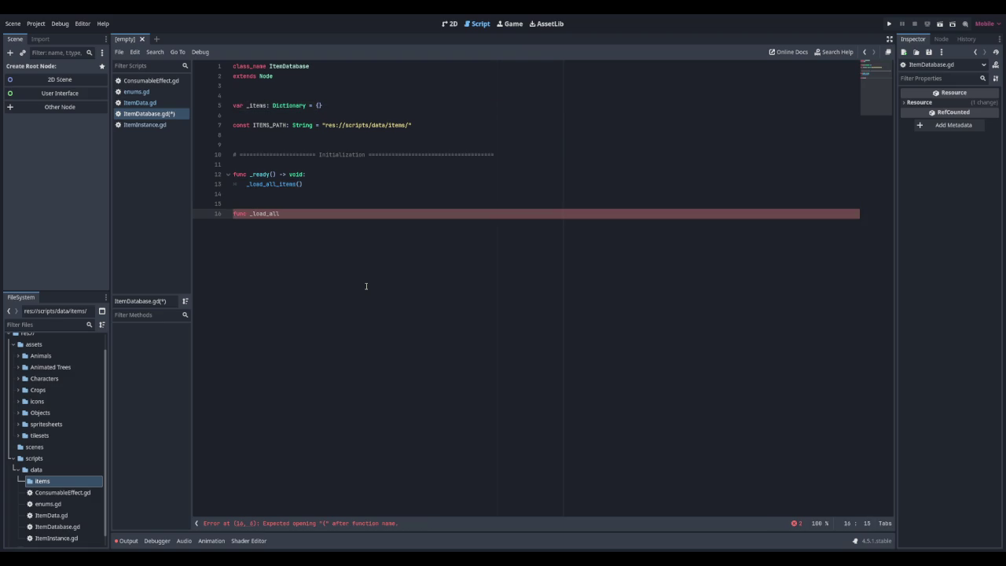
{"action": "type", "text": "_items"}
{"action": "type", "text": "():"}
{"action": "type", "text": " -> void"}
Have _load_all_items clear _items and call _load_items_recursive(ITEMS_PATH)
{"action": "type", "text": ":"}
{"action": "key", "text": "Return"}
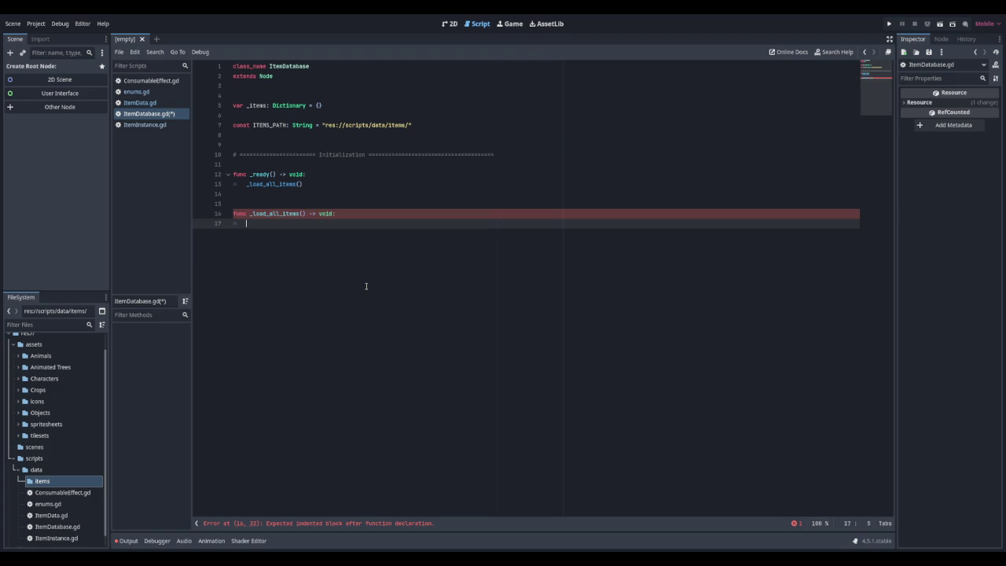
{"action": "type", "text": "_it"}
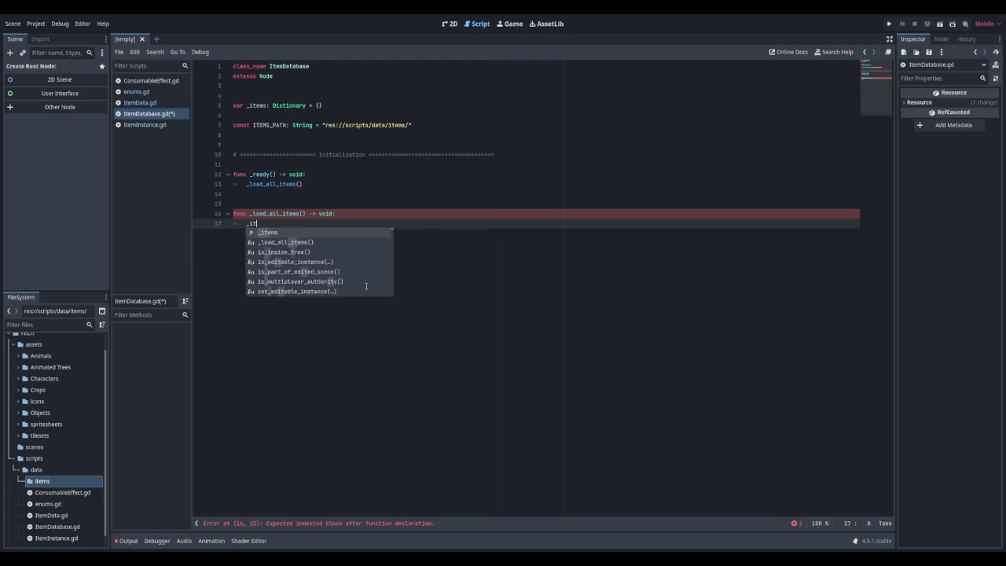
{"action": "type", "text": "ems.claer"}
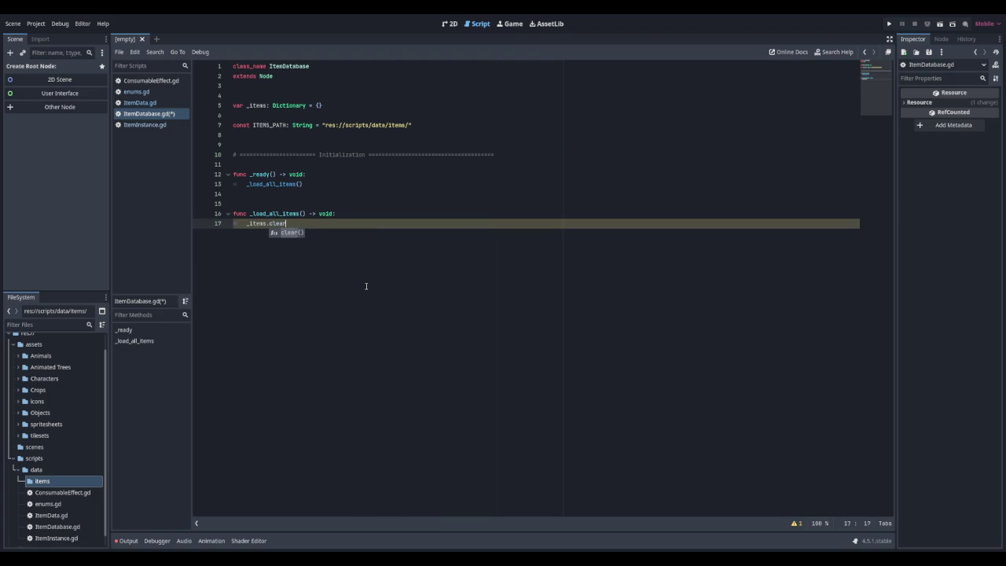
{"action": "key", "text": "Return"}
{"action": "key", "text": "Return"}
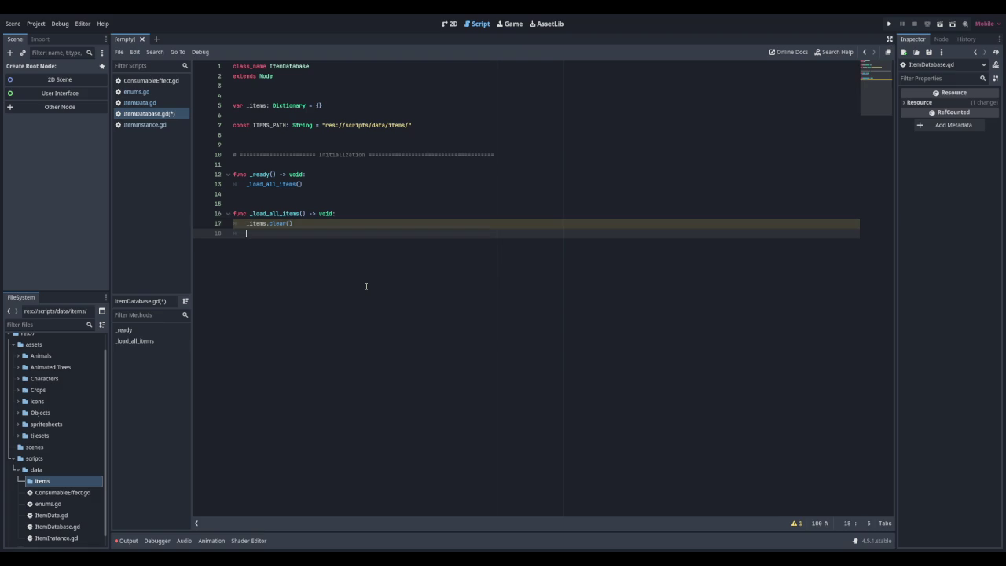
{"action": "type", "text": "_load_a"}
{"action": "key", "text": "BackSpace"}
{"action": "type", "text": "items"}
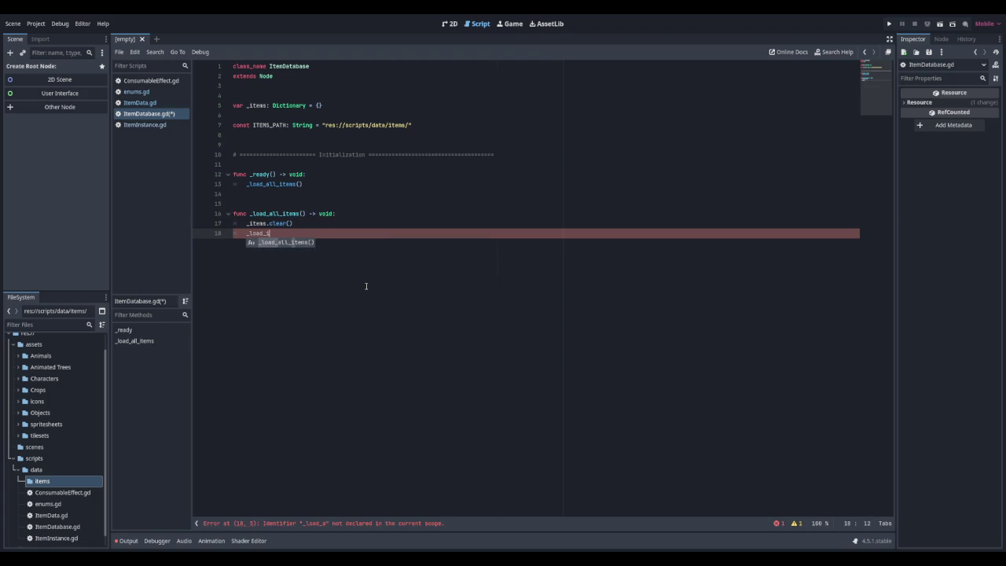
{"action": "type", "text": "_recursive"}
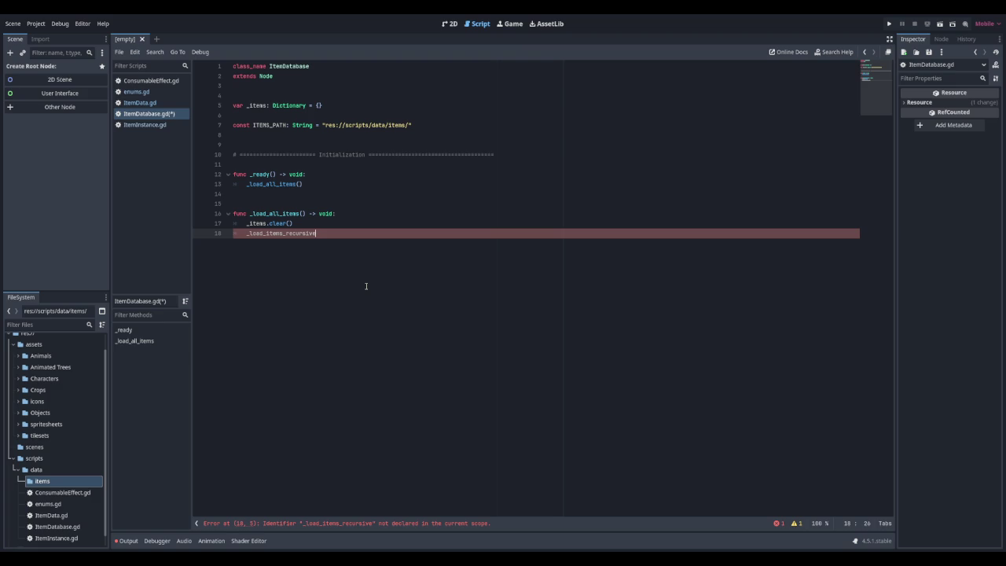
{"action": "type", "text": "(ITEMS_PATH"}
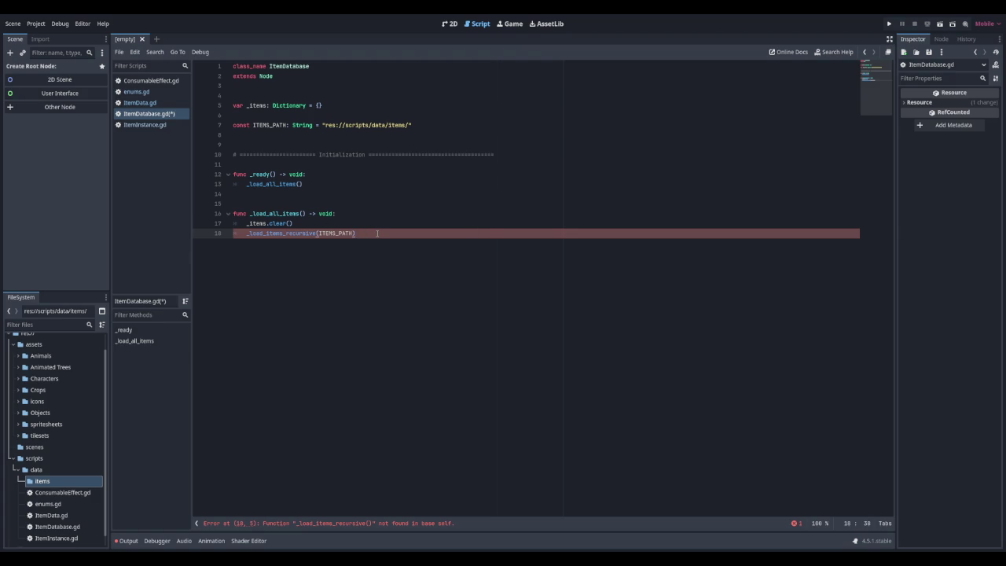
{"action": "key", "text": "Return"}
Print "ItemDatabase: Loaded " with _items.size() and "items", then begin func _load_items_recursive below
{"action": "type", "text": "rint"}
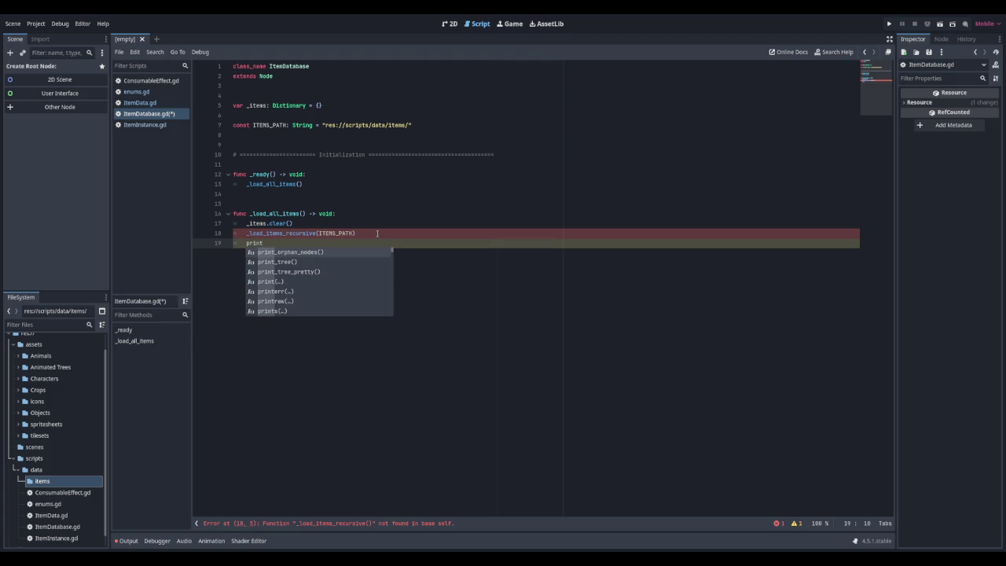
{"action": "type", "text": "(\"ItemDatabase: Loaded"}
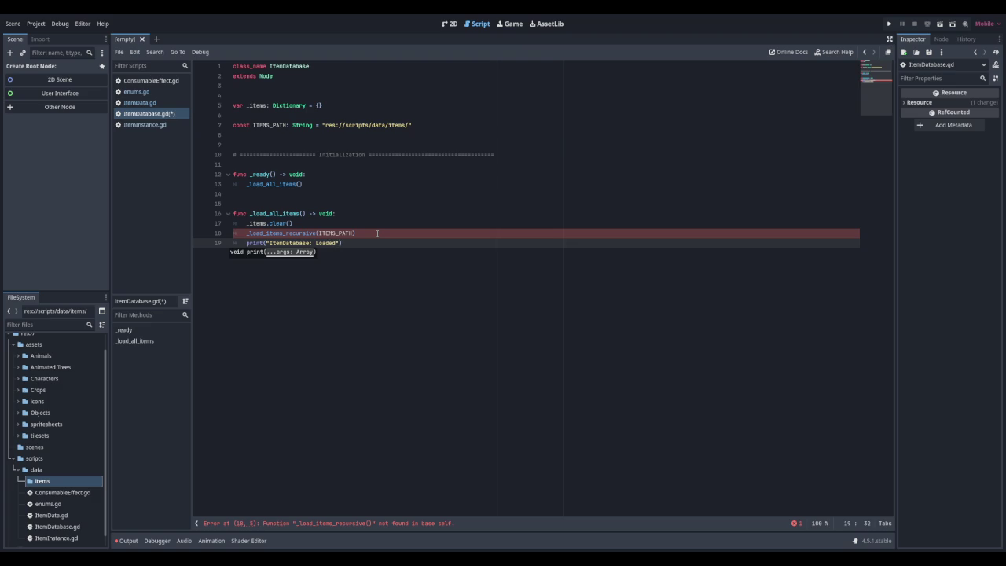
{"action": "type", "text": " \", "}
{"action": "type", "text": "_items.size"}
{"action": "key", "text": "Return"}
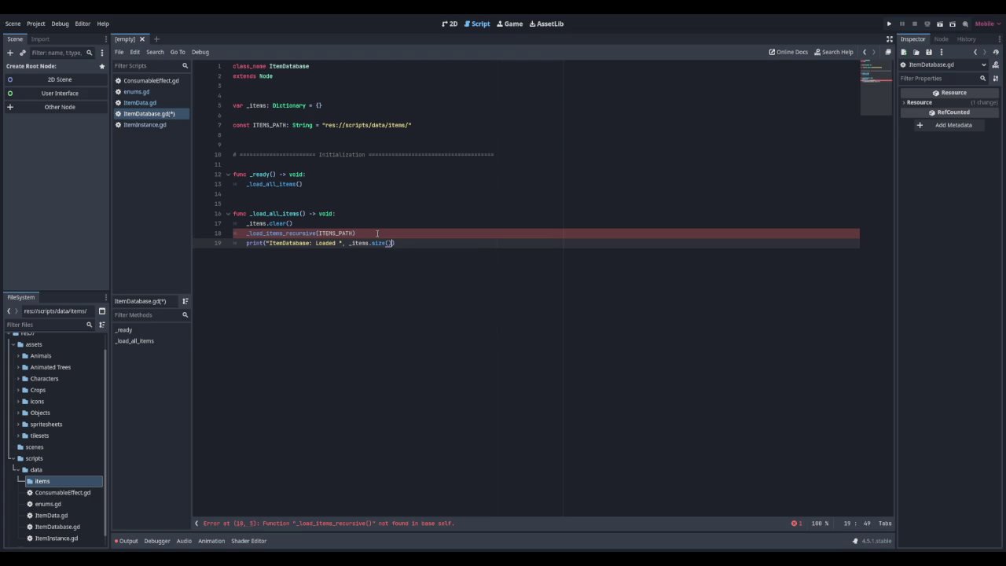
{"action": "type", "text": ", \"items"}
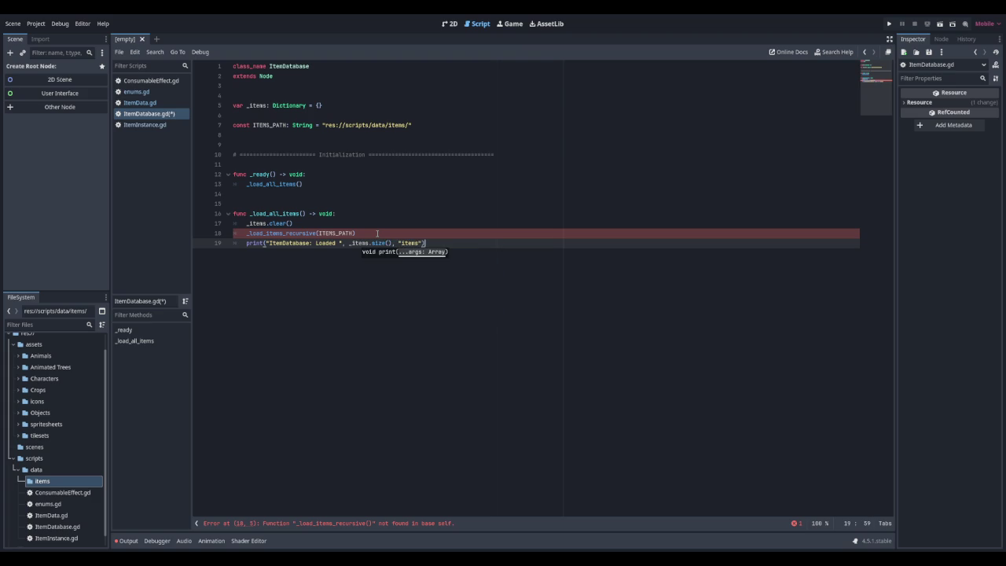
{"action": "key", "text": "Return"}
{"action": "key", "text": "Return"}
{"action": "type", "text": "func _load"}
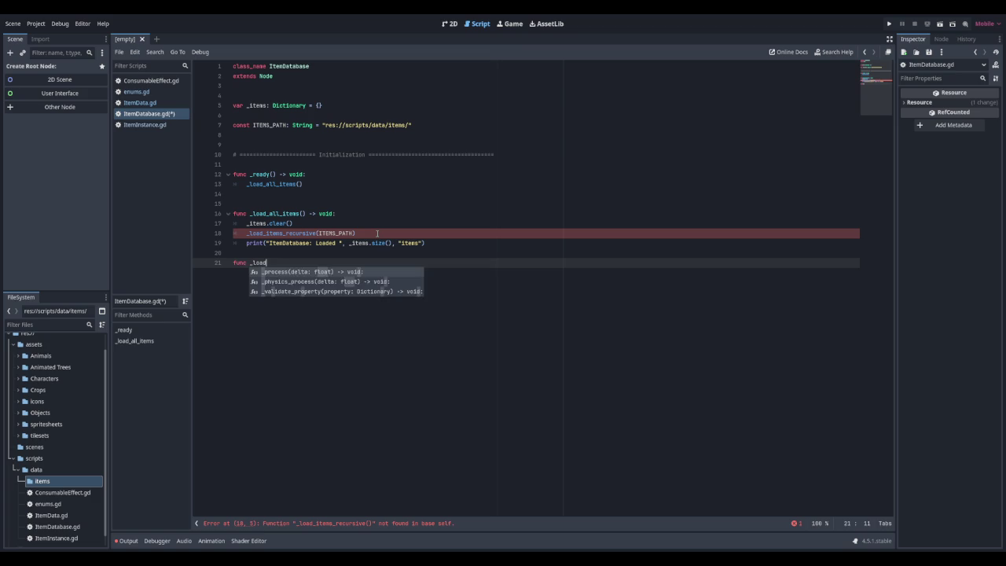
{"action": "type", "text": "_items_recursive()"}
Declare _load_items_recursive(path: String) -> void and open the directory with DirAccess.open(path)
{"action": "key", "text": "BackSpace"}
{"action": "type", "text": "path: String"}
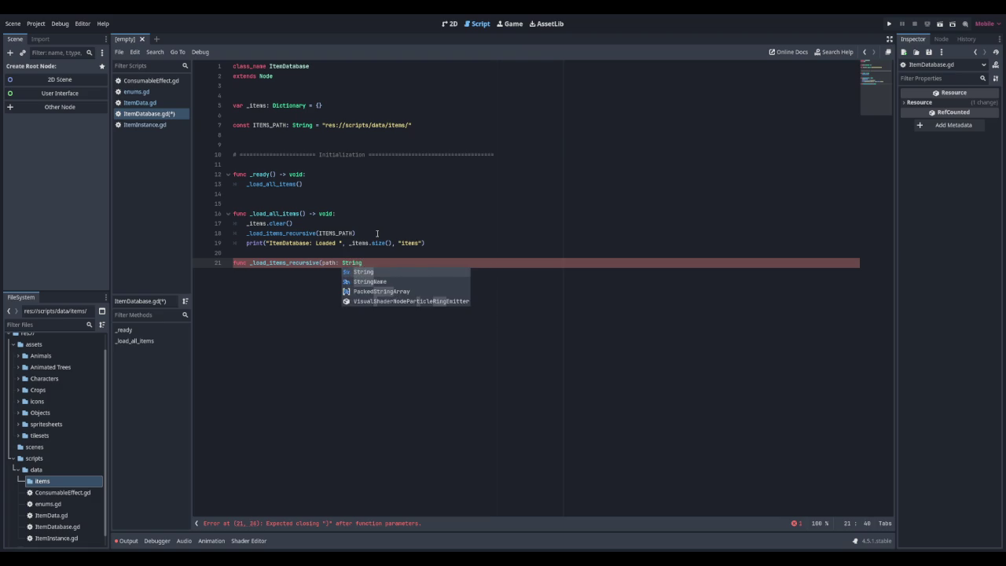
{"action": "type", "text": ") -> void:"}
{"action": "key", "text": "Return"}
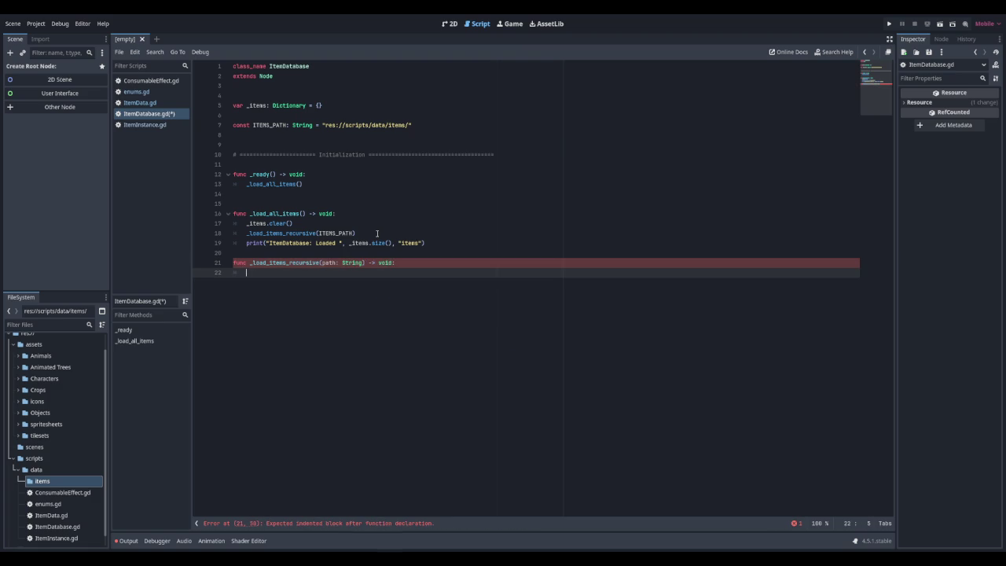
{"action": "type", "text": "var dir = DirAcc"}
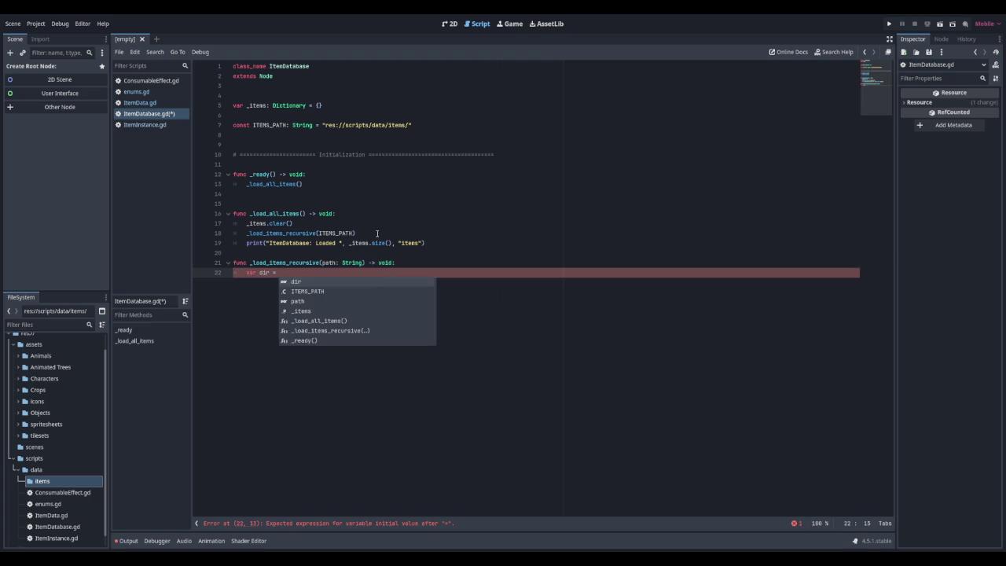
{"action": "type", "text": "e"}
{"action": "key", "text": "Return"}
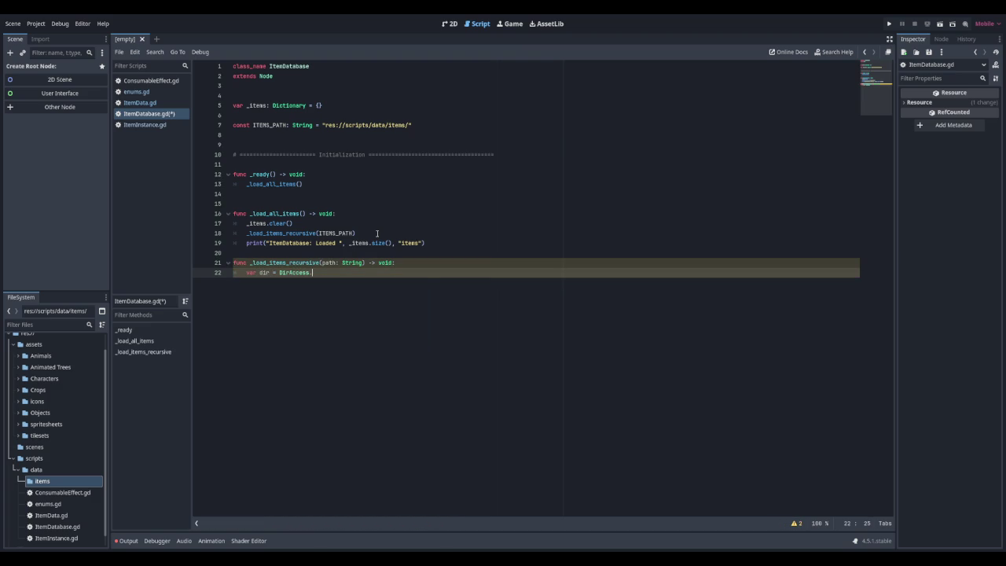
{"action": "type", "text": "open(path"}
{"action": "key", "text": "Escape"}
{"action": "key", "text": "Return"}
If dir fails to open, push_warning "ItemDatabase: Could not open directory: " + path and return
{"action": "type", "text": "if not dir:"}
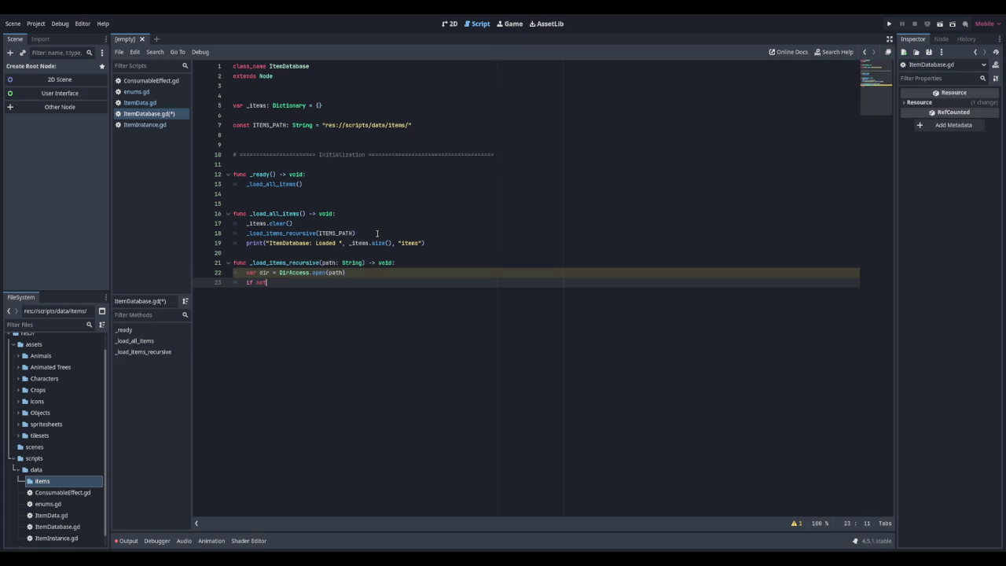
{"action": "key", "text": "Return"}
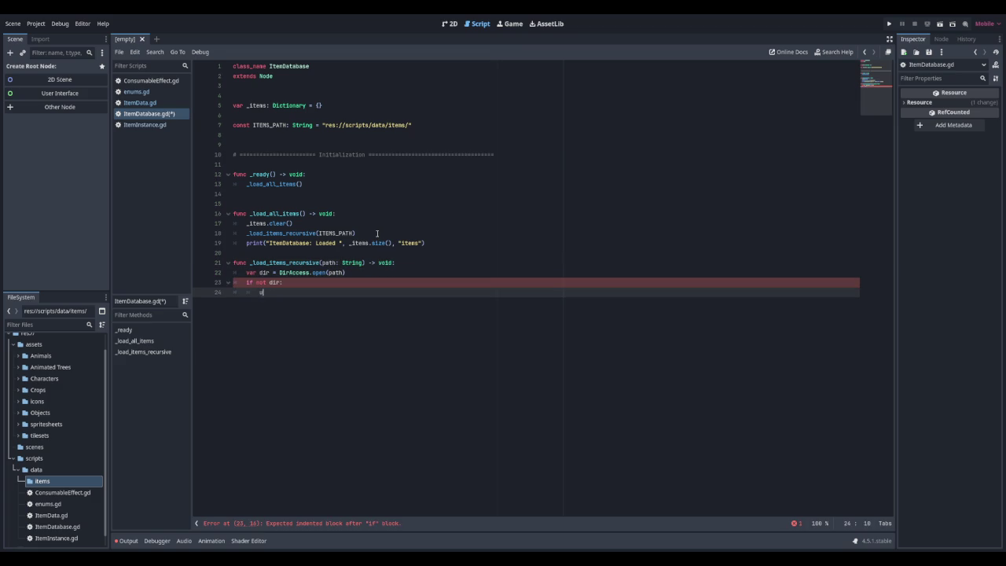
{"action": "type", "text": "us"}
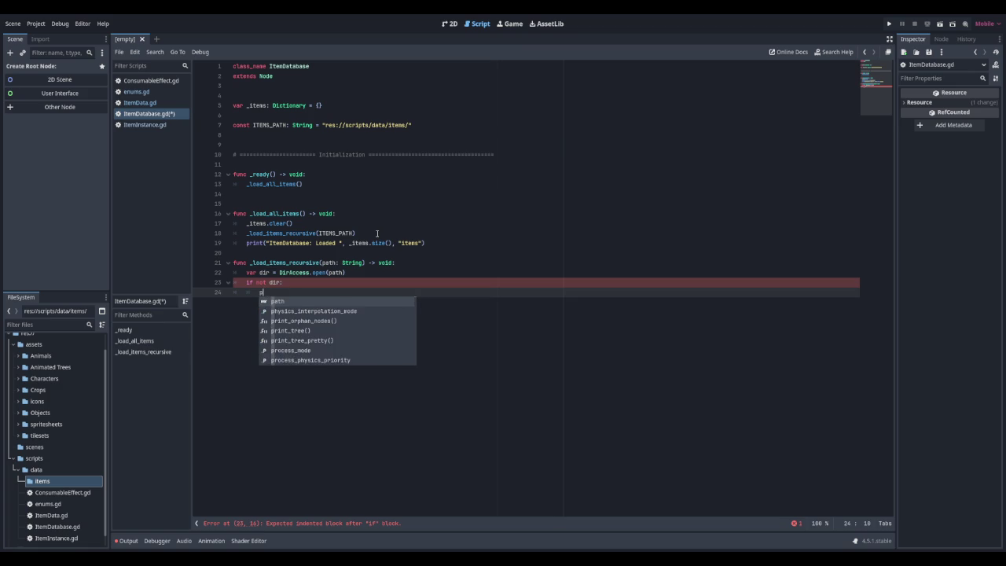
{"action": "type", "text": "h_warning"}
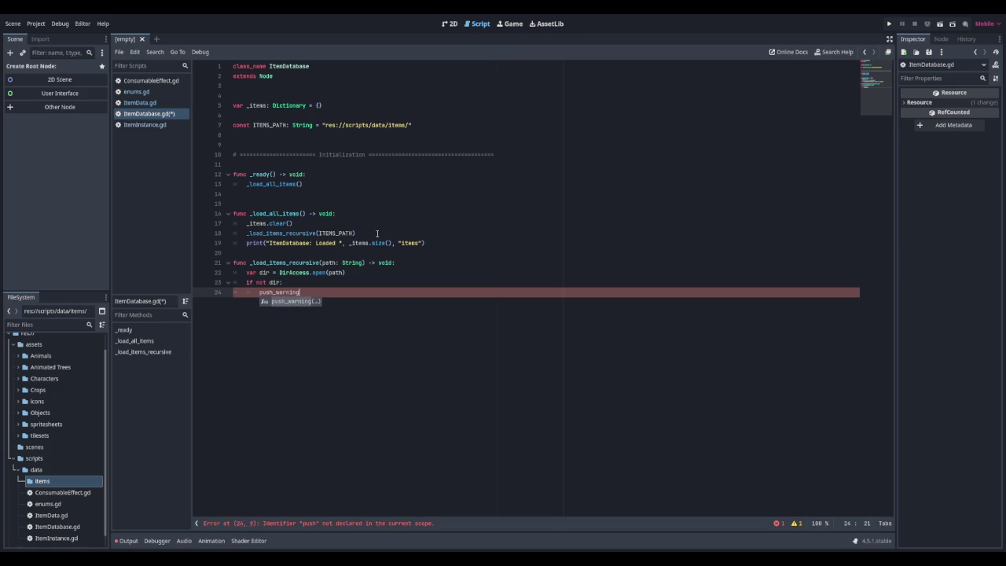
{"action": "type", "text": "(It"}
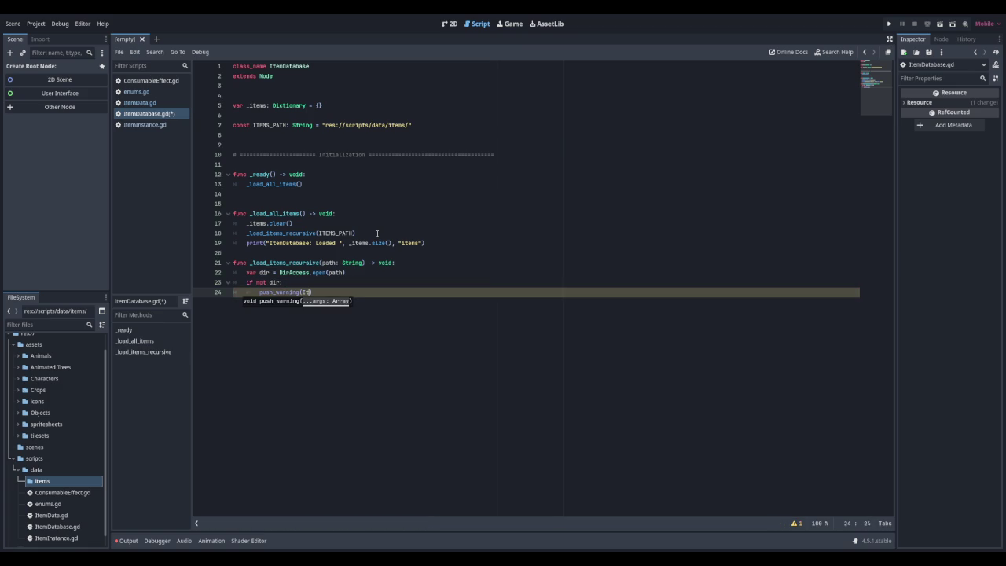
{"action": "type", "text": "emDatabase"}
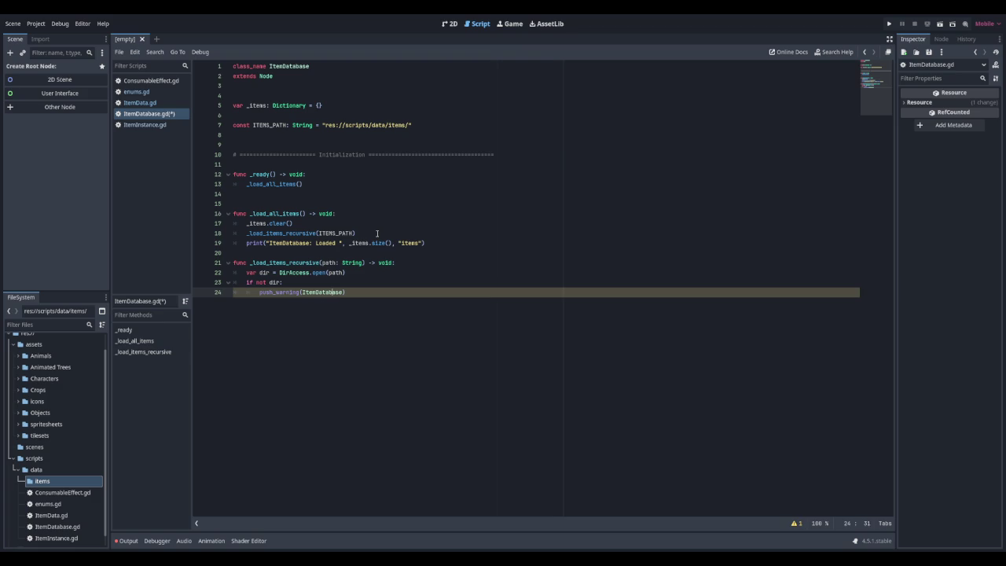
{"action": "key", "text": "Left"}
{"action": "key", "text": "Left"}
{"action": "key", "text": "Left"}
{"action": "type", "text": "\""}
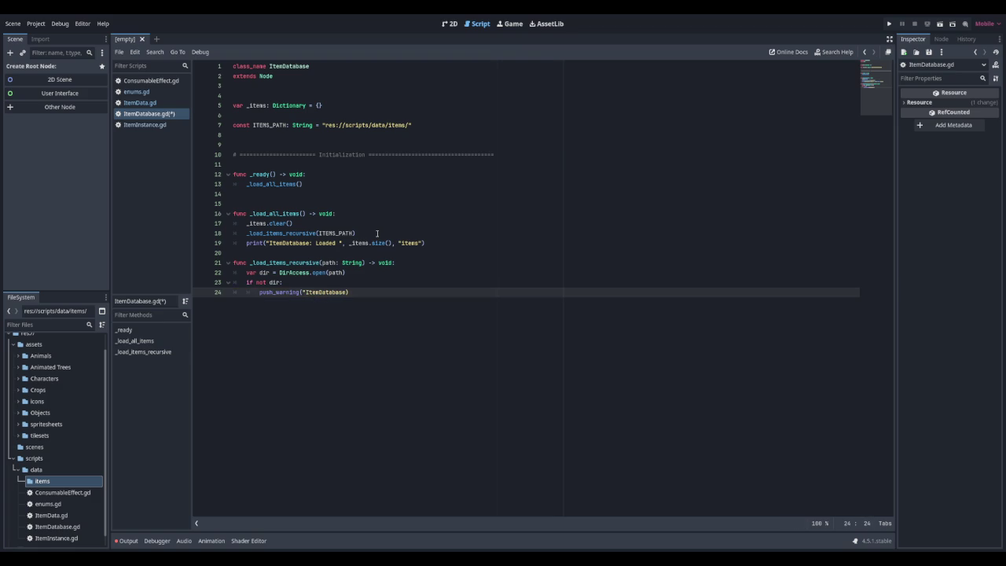
{"action": "type", "text": ": Cdoul"}
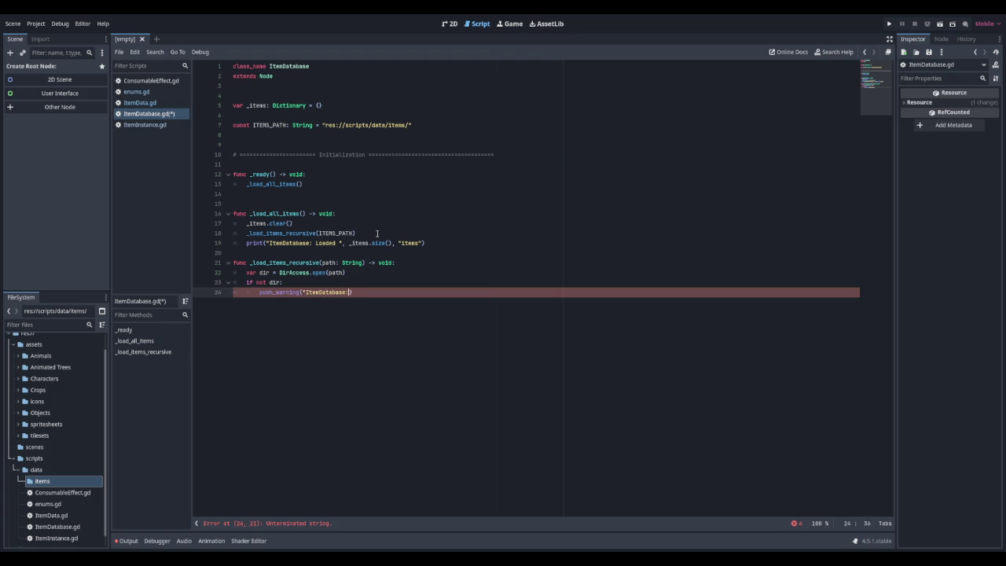
{"action": "key", "text": "BackSpace"}
{"action": "key", "text": "BackSpace"}
{"action": "key", "text": "BackSpace"}
{"action": "type", "text": "ould not open tp"}
{"action": "key", "text": "BackSpace"}
{"action": "key", "text": "BackSpace"}
{"action": "type", "text": "path"}
{"action": "key", "text": "BackSpace"}
{"action": "key", "text": "BackSpace"}
{"action": "key", "text": "BackSpace"}
{"action": "type", "text": "directory: "}
{"action": "type", "text": "\" + "}
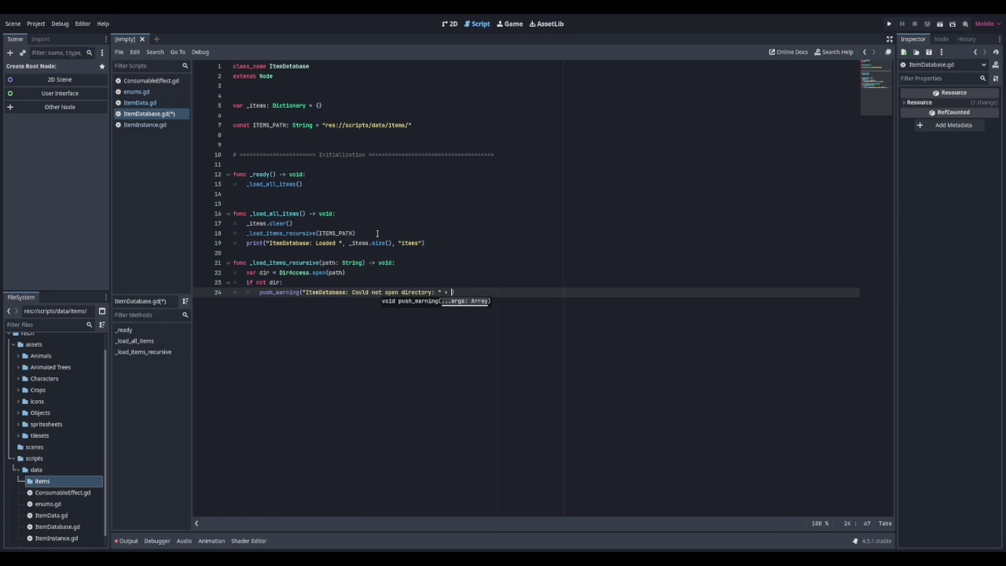
{"action": "type", "text": "path)"}
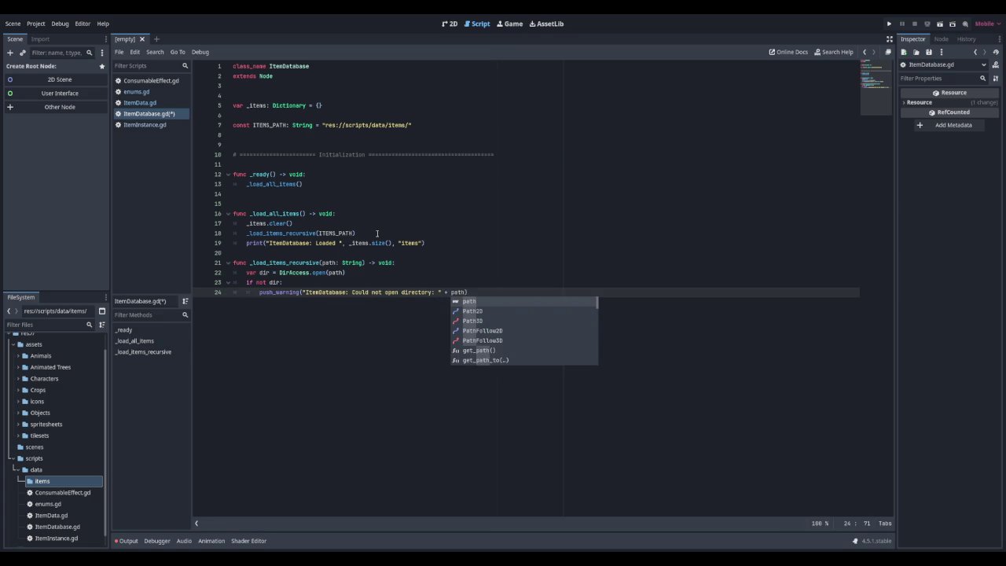
{"action": "key", "text": "Return"}
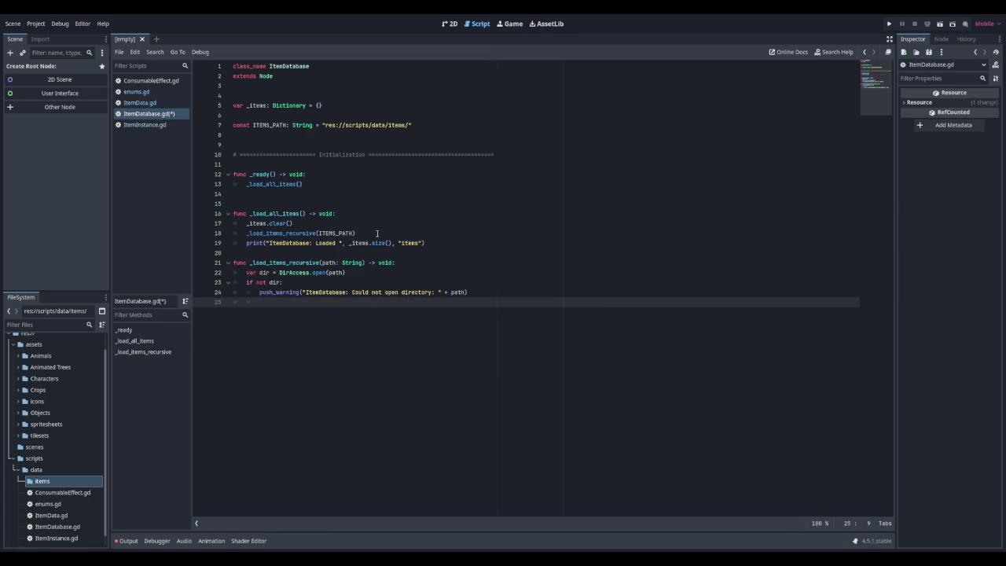
{"action": "type", "text": "retur"}
{"action": "key", "text": "Return"}
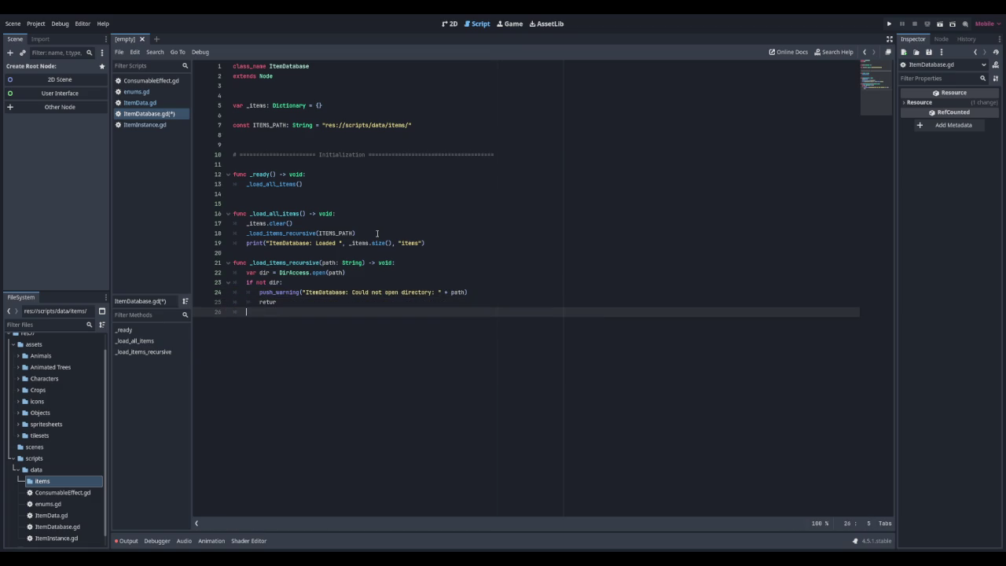
{"action": "key", "text": "BackSpace"}
Start the directory listing with dir.list_dir_begin() and read the first file_name via dir.get_next()
{"action": "type", "text": "n"}
{"action": "key", "text": "Return"}
{"action": "key", "text": "Return"}
{"action": "type", "text": "dir.list_dir"}
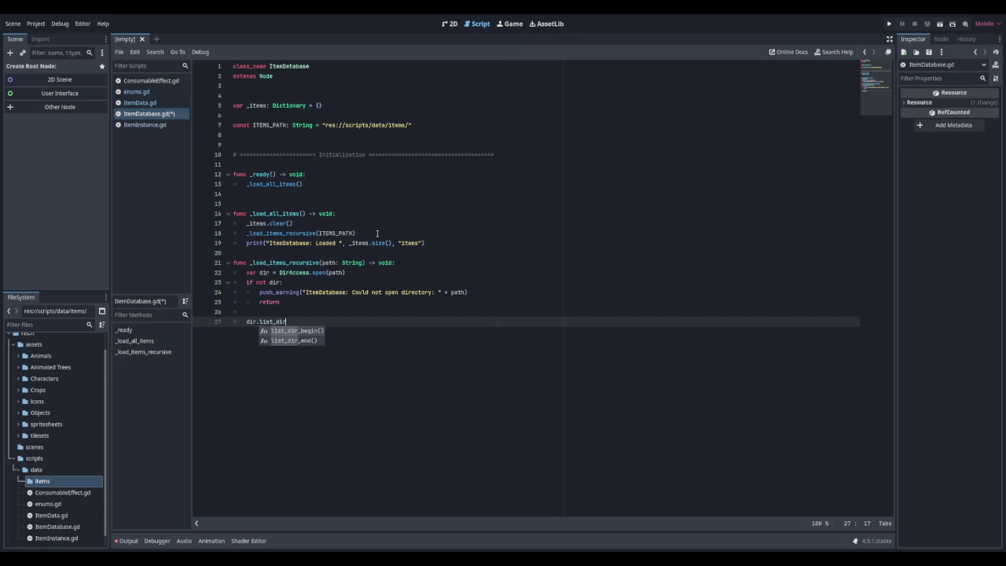
{"action": "key", "text": "Return"}
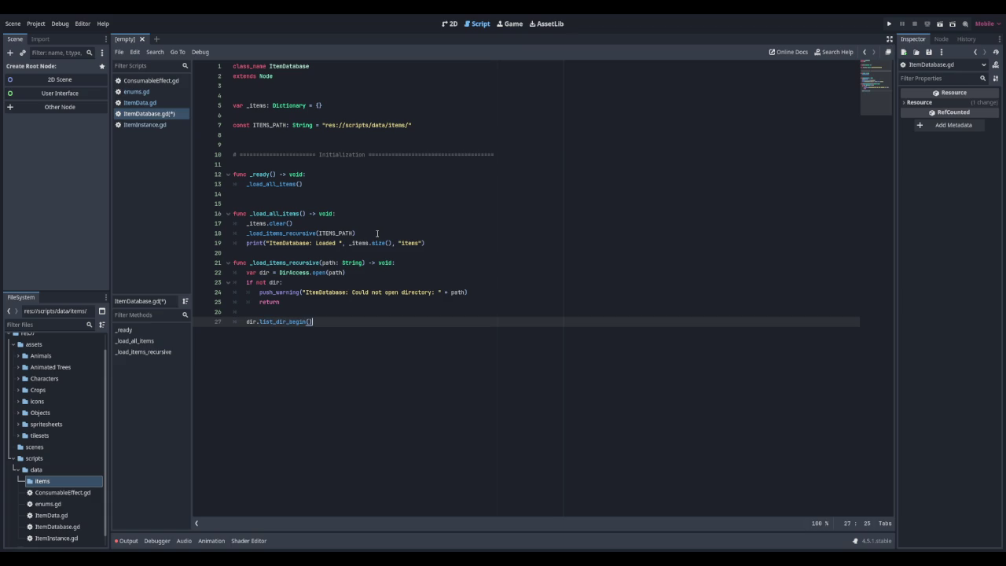
{"action": "key", "text": "Return"}
{"action": "type", "text": "var file_name"}
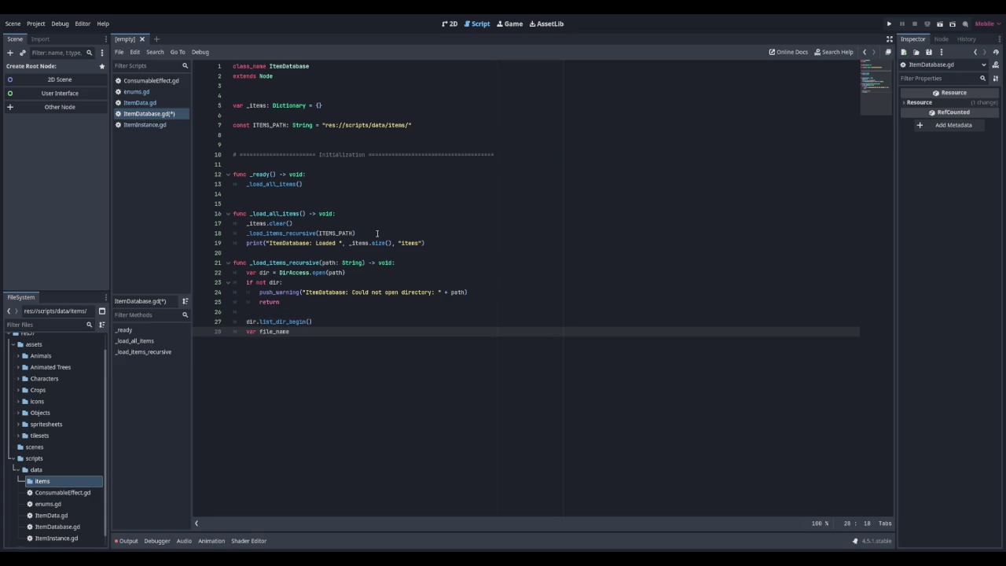
{"action": "type", "text": " = dir"}
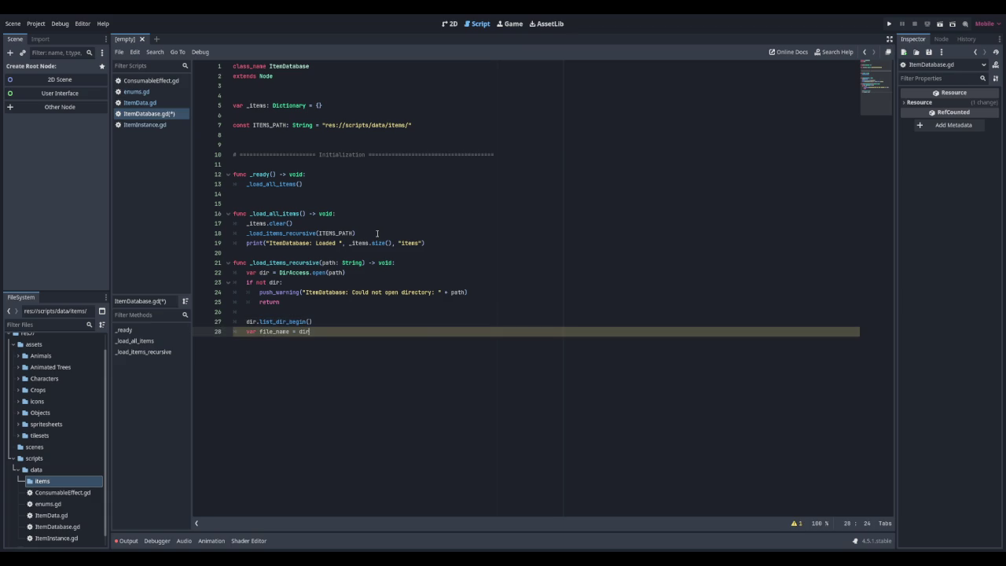
{"action": "type", "text": ".get_ma"}
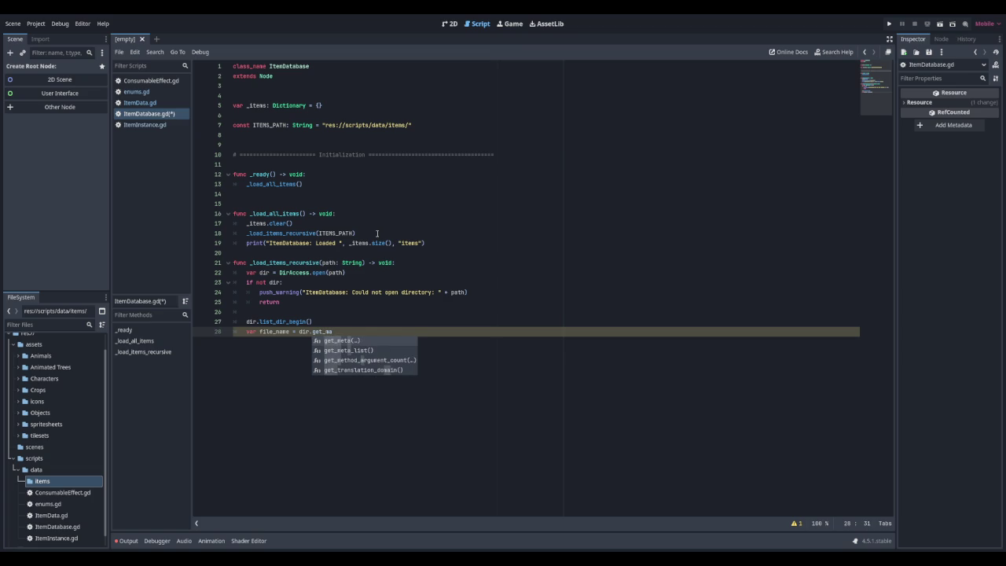
{"action": "key", "text": "BackSpace"}
{"action": "key", "text": "BackSpace"}
{"action": "type", "text": "nex"}
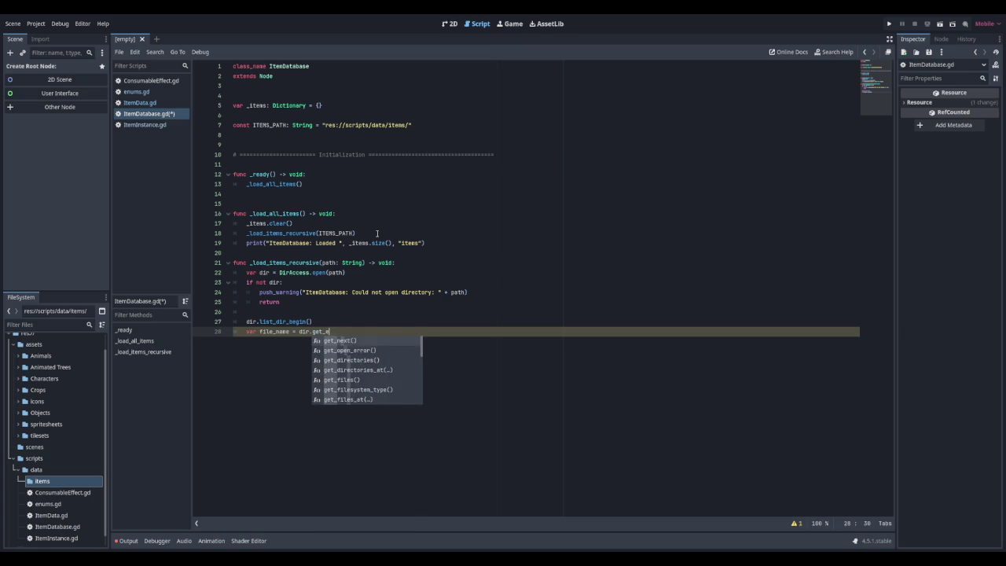
{"action": "key", "text": "Return"}
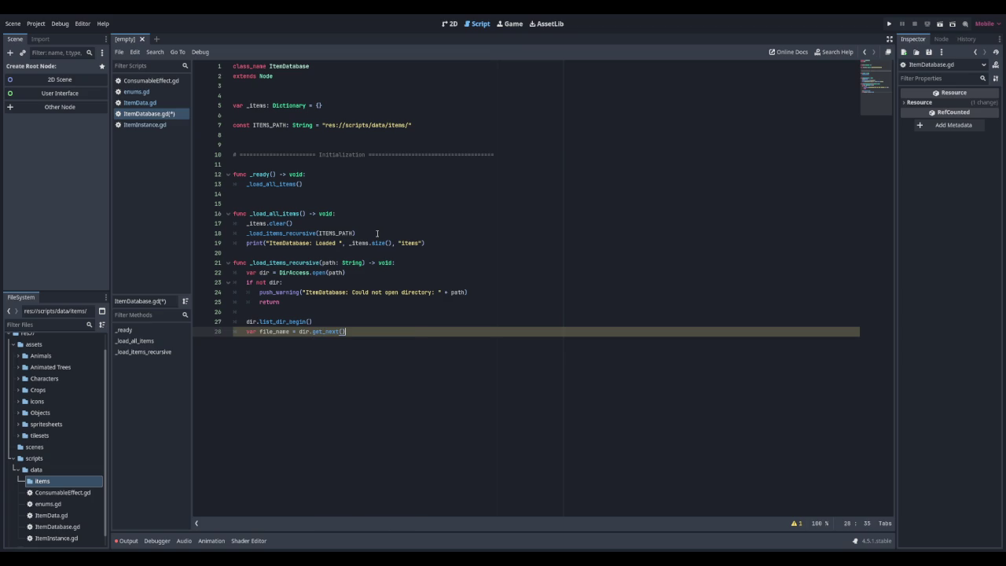
{"action": "key", "text": "Return"}
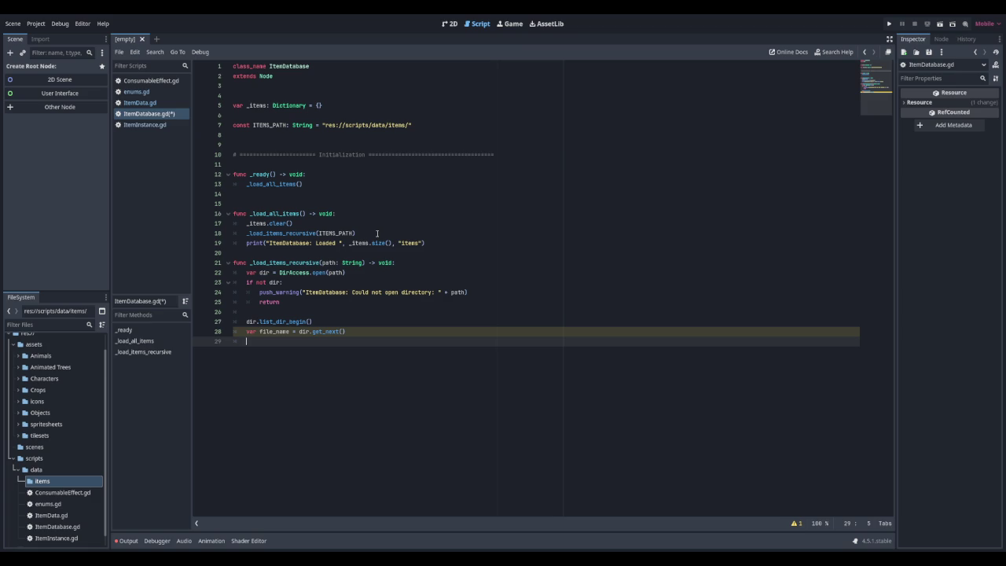
Loop while file_name != "", build full_path with path.path_join(file_name), and check dir.current_is_dir()
{"action": "key", "text": "Return"}
{"action": "type", "text": "while "}
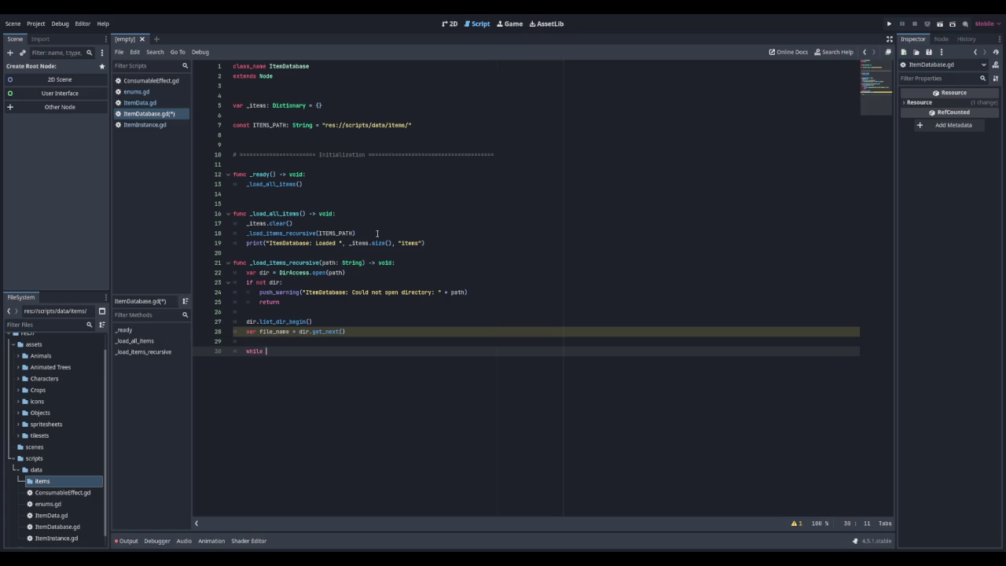
{"action": "type", "text": "file_name != "}
{"action": "type", "text": "\"\""}
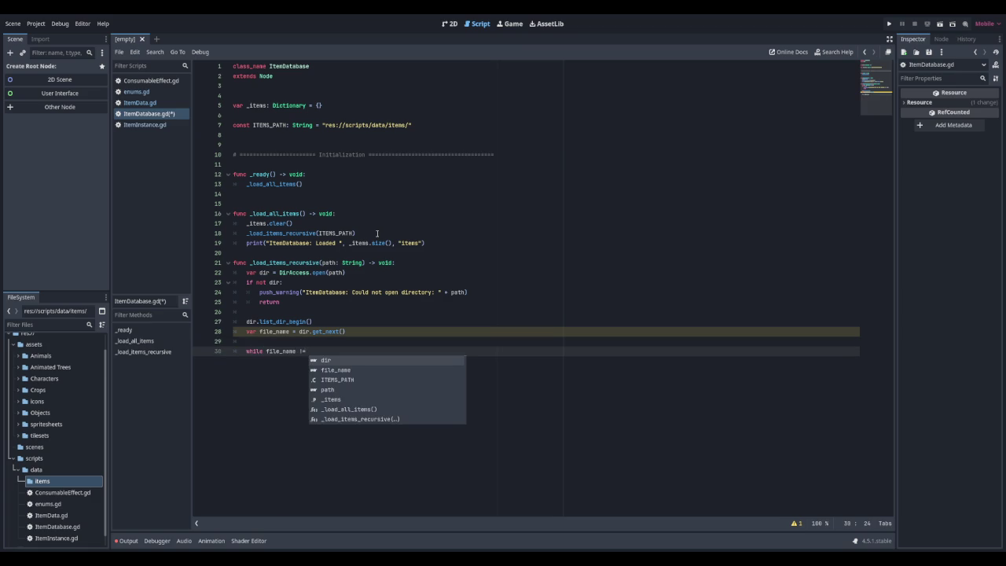
{"action": "key", "text": "Return"}
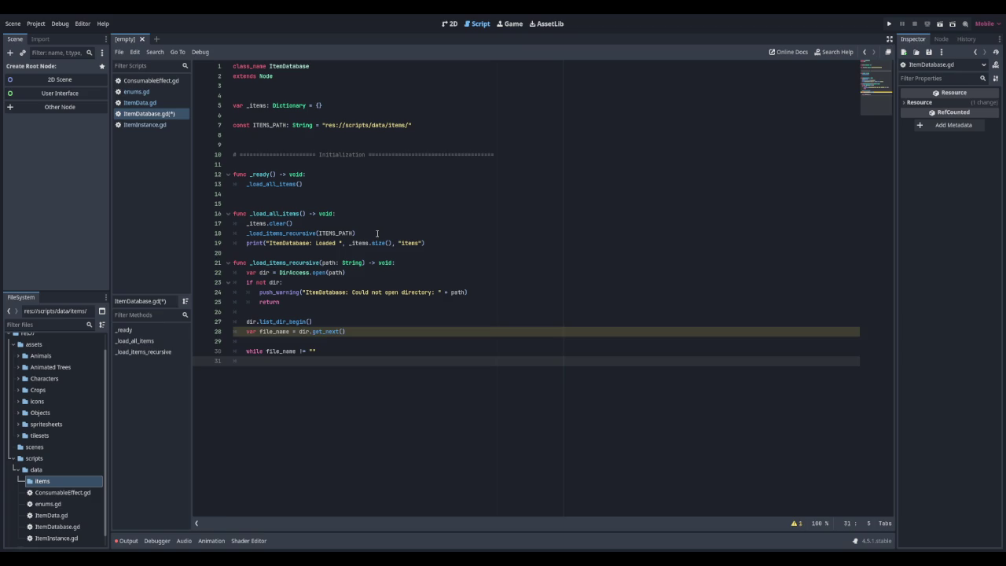
{"action": "key", "text": "Tab"}
{"action": "type", "text": "var full"}
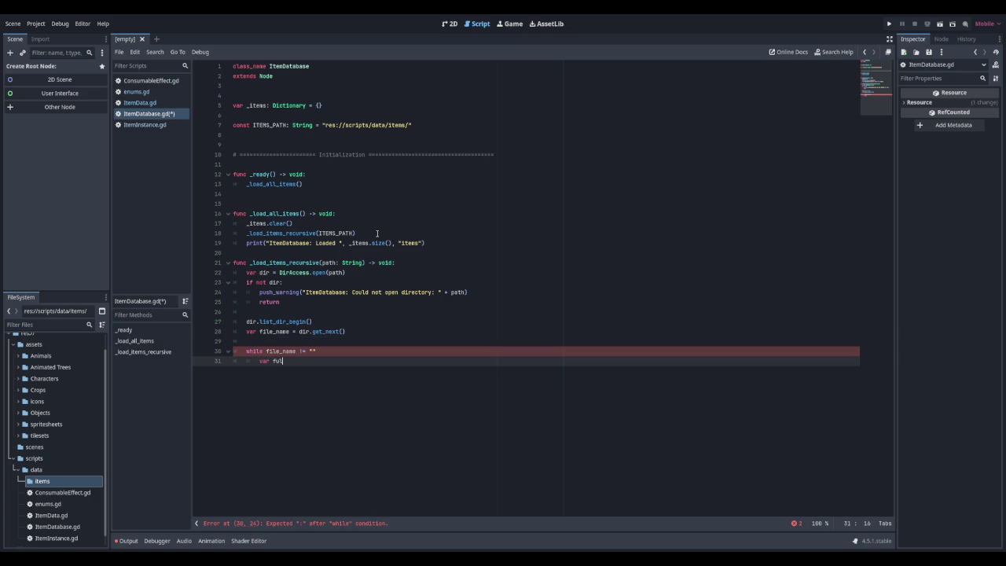
{"action": "type", "text": "_path = "}
{"action": "type", "text": "path"}
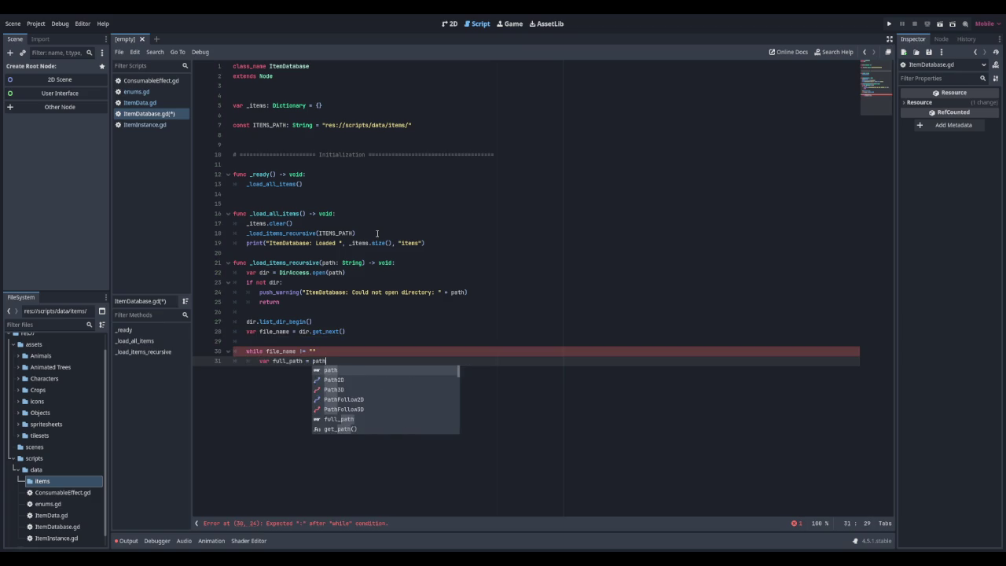
{"action": "type", "text": ".path"}
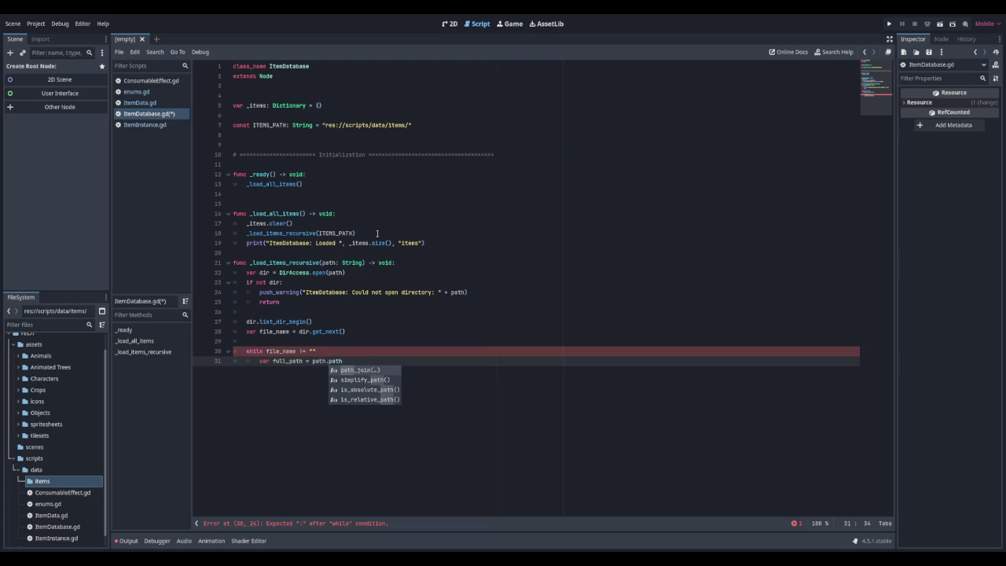
{"action": "key", "text": "Return"}
{"action": "type", "text": "file_name"}
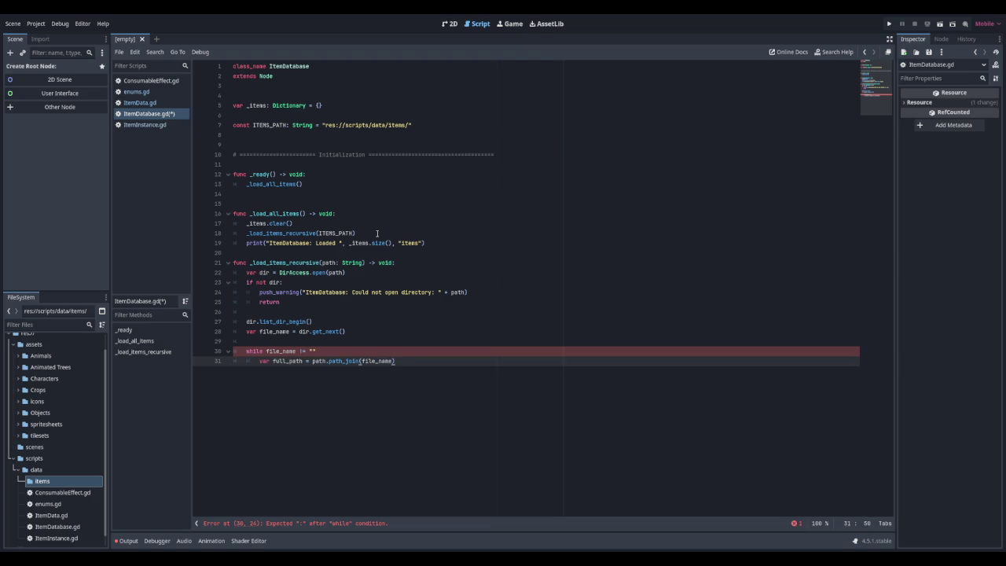
{"action": "key", "text": "Return"}
{"action": "key", "text": "Return"}
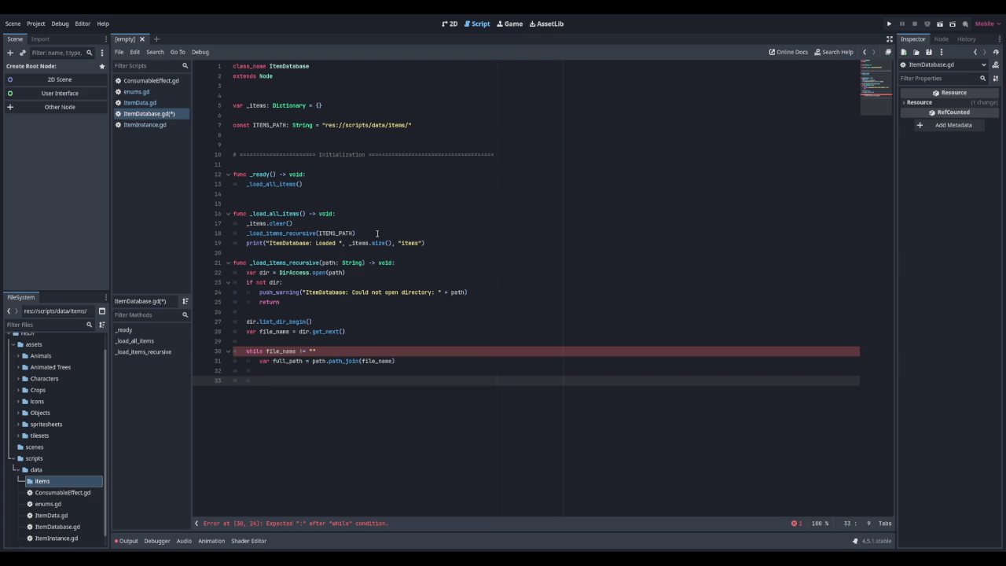
{"action": "type", "text": "if "}
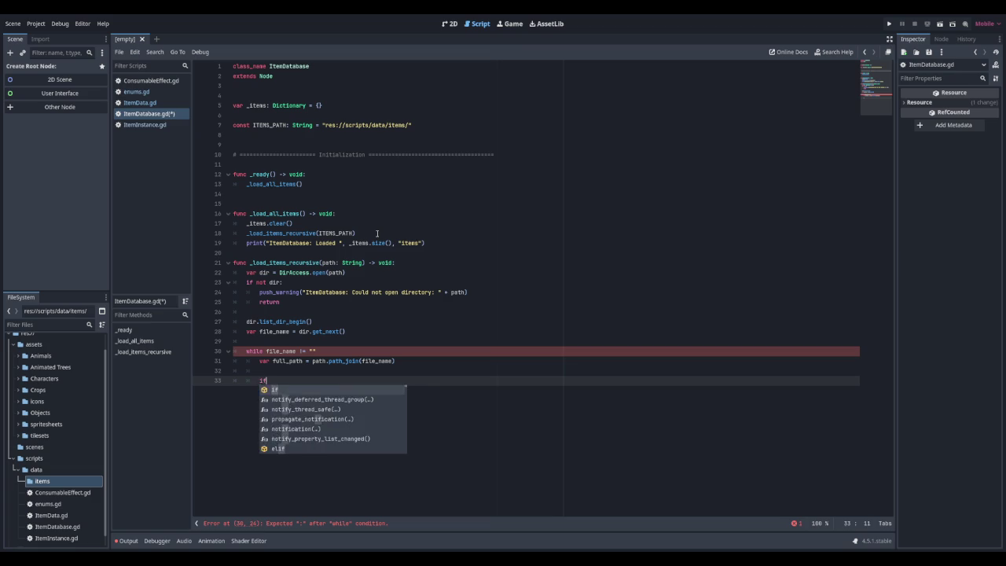
{"action": "type", "text": "dir.current"}
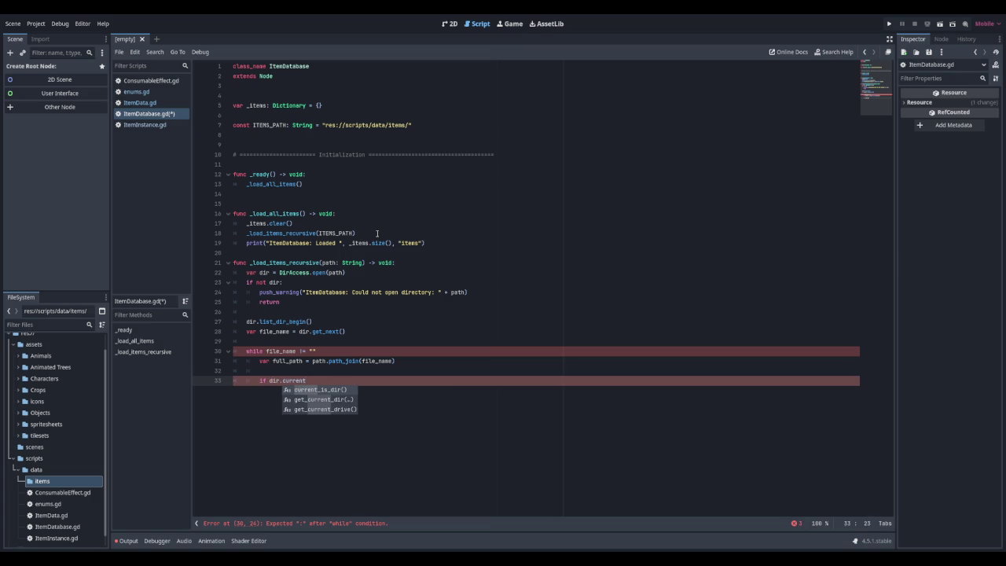
{"action": "key", "text": "Return"}
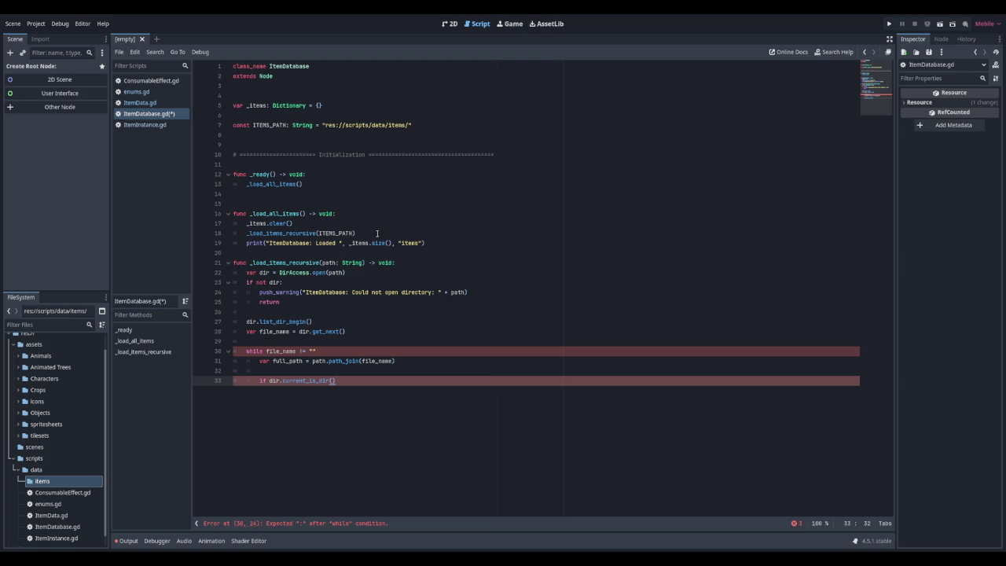
{"action": "type", "text": ":"}
{"action": "key", "text": "Return"}
{"action": "type", "text": "#Dig into su"}
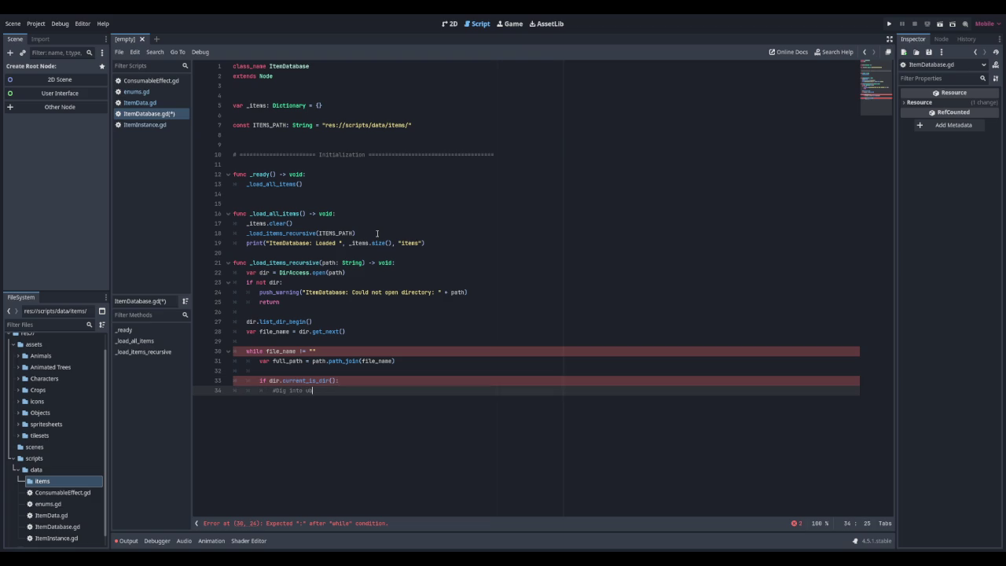
{"action": "type", "text": "bdirectories"}
{"action": "key", "text": "Return"}
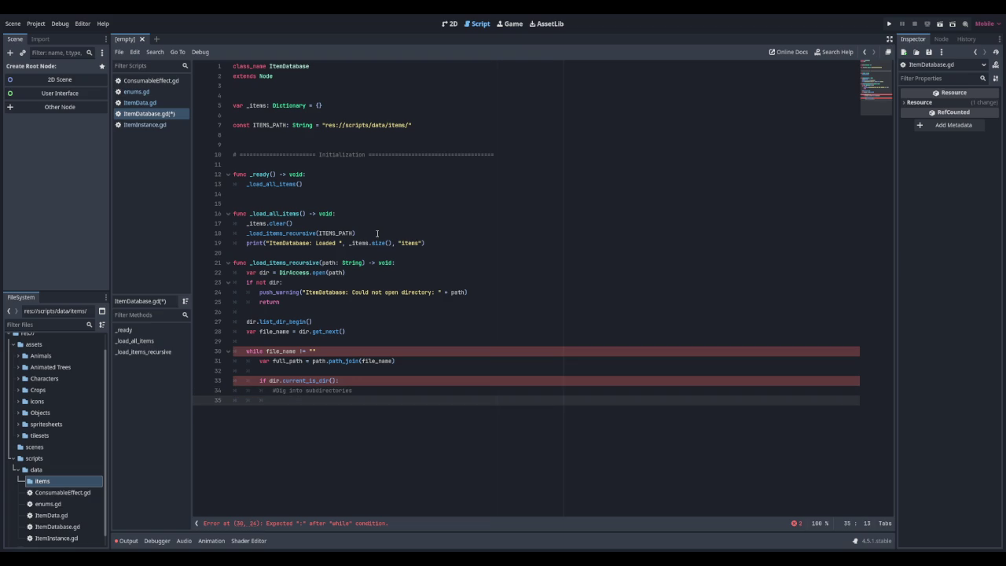
Call _load_items_recursive(full_path) for folders not beginning with ".", plus an else commented "Load .tres files here"
{"action": "type", "text": "if not file_"}
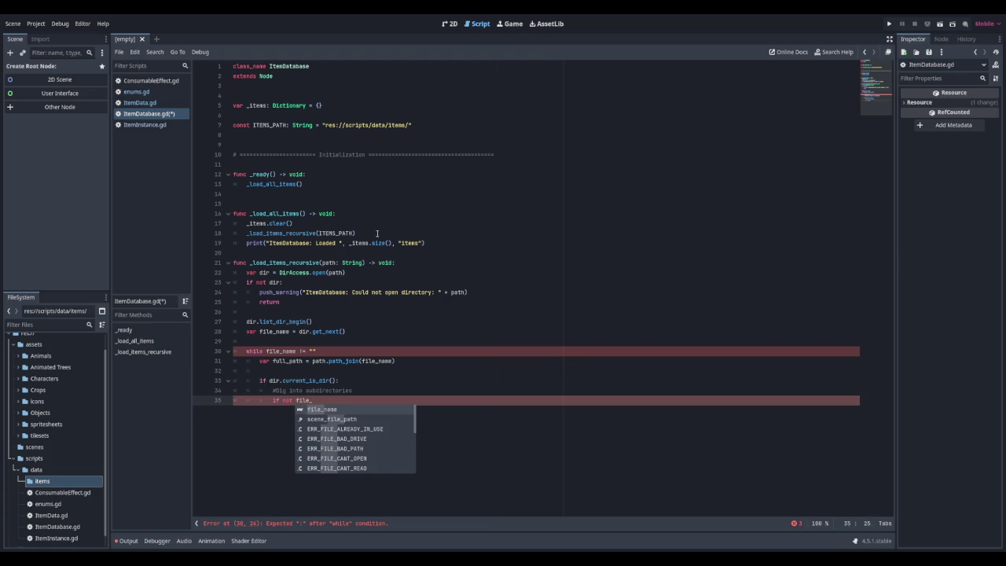
{"action": "type", "text": "name."}
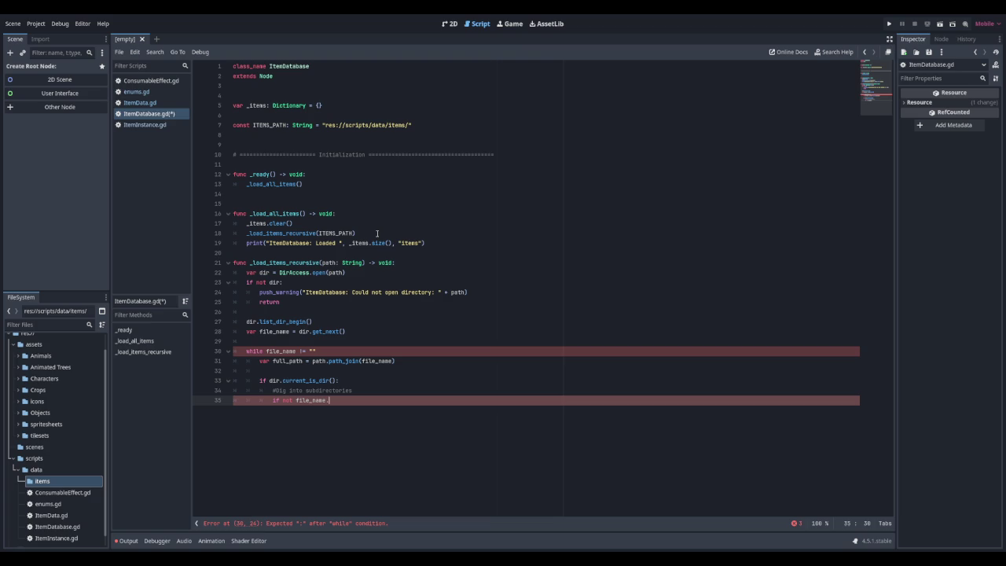
{"action": "type", "text": "begins"}
{"action": "key", "text": "Return"}
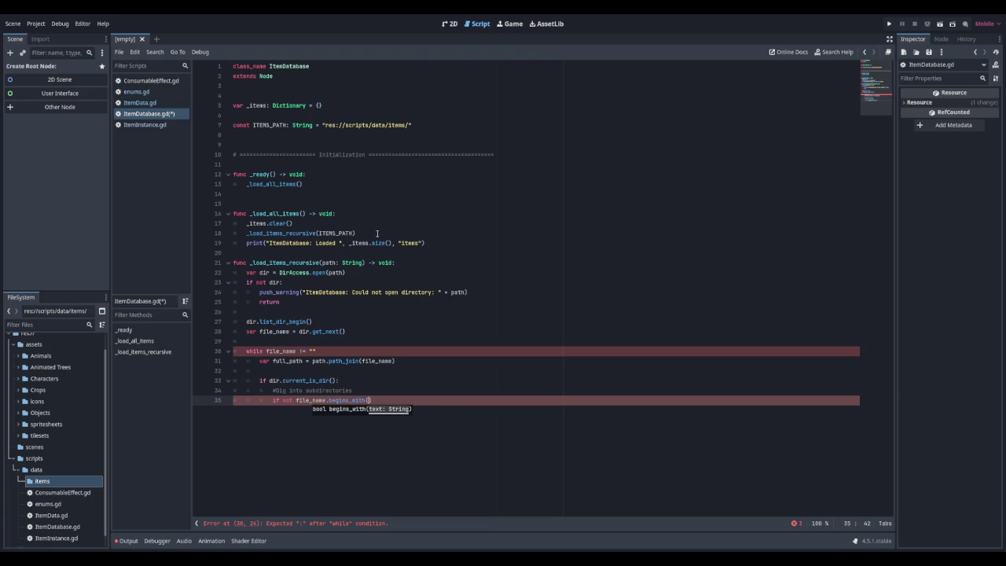
{"action": "type", "text": "\".\""}
{"action": "type", "text": "):"}
{"action": "key", "text": "Return"}
{"action": "type", "text": "_load_"}
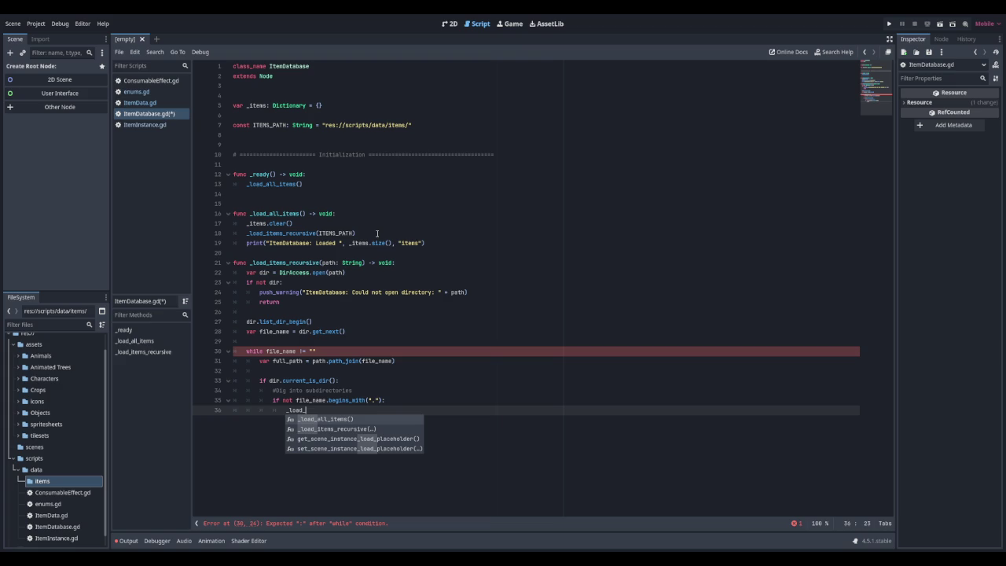
{"action": "key", "text": "Down"}
{"action": "key", "text": "Return"}
{"action": "type", "text": "full_"}
{"action": "key", "text": "Return"}
{"action": "key", "text": "Return"}
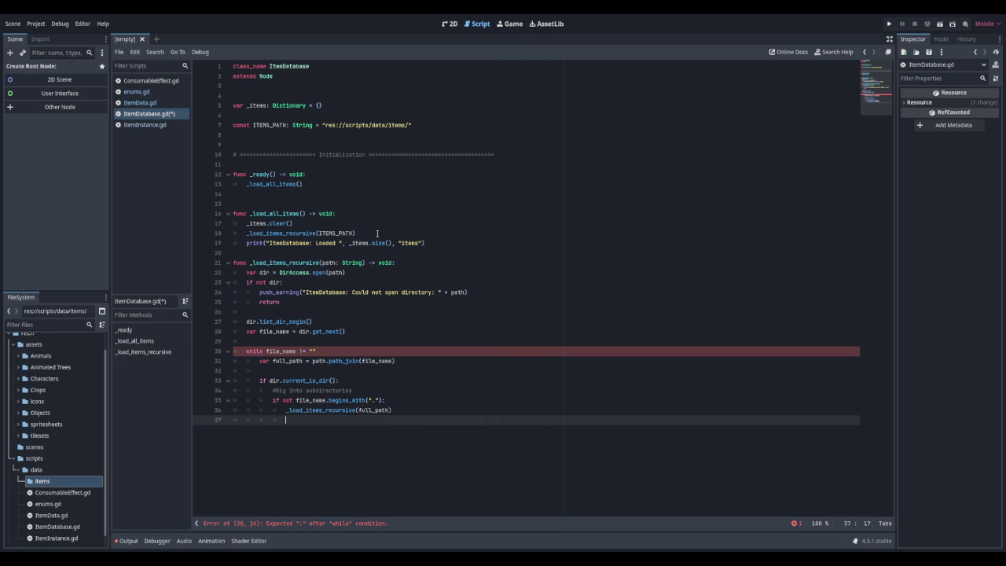
{"action": "type", "text": "else:"}
{"action": "key", "text": "Return"}
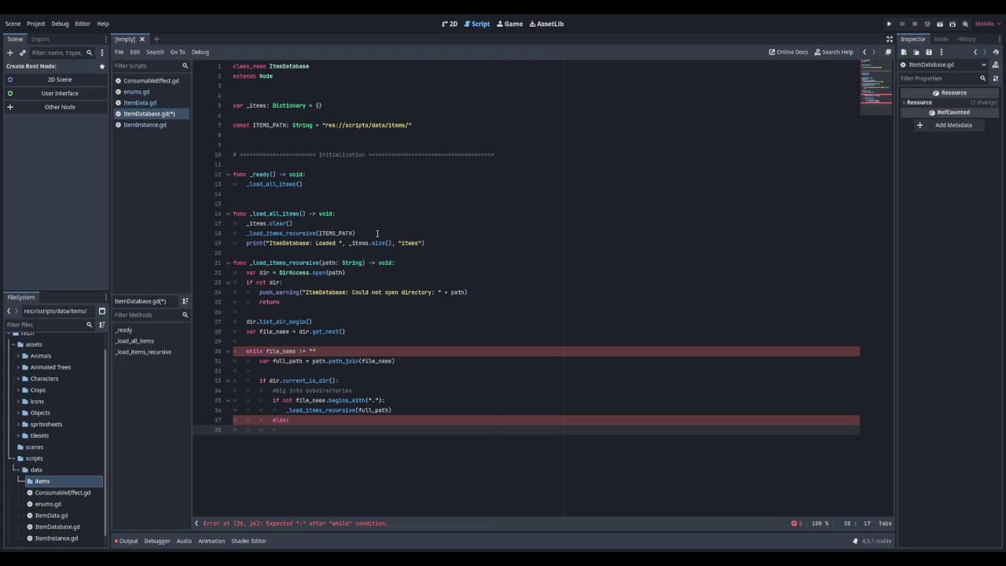
{"action": "type", "text": "Load .tres file"}
{"action": "type", "text": "s here"}
Call _load_item(full_path) when file_name.ends_with(".tres") in the else branch
{"action": "key", "text": "Return"}
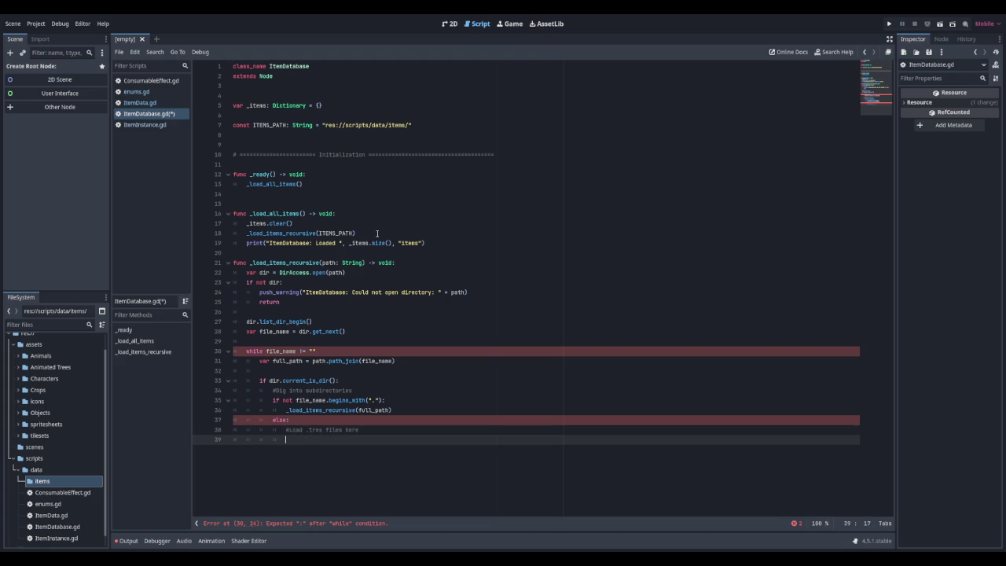
{"action": "type", "text": "if file_name.ends"}
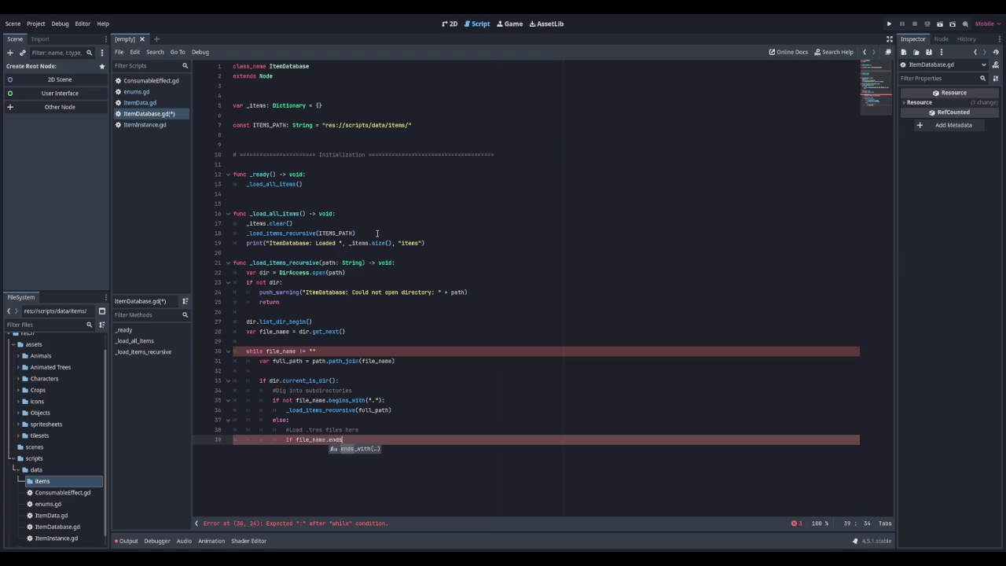
{"action": "type", "text": "_with(\".tres\"):"}
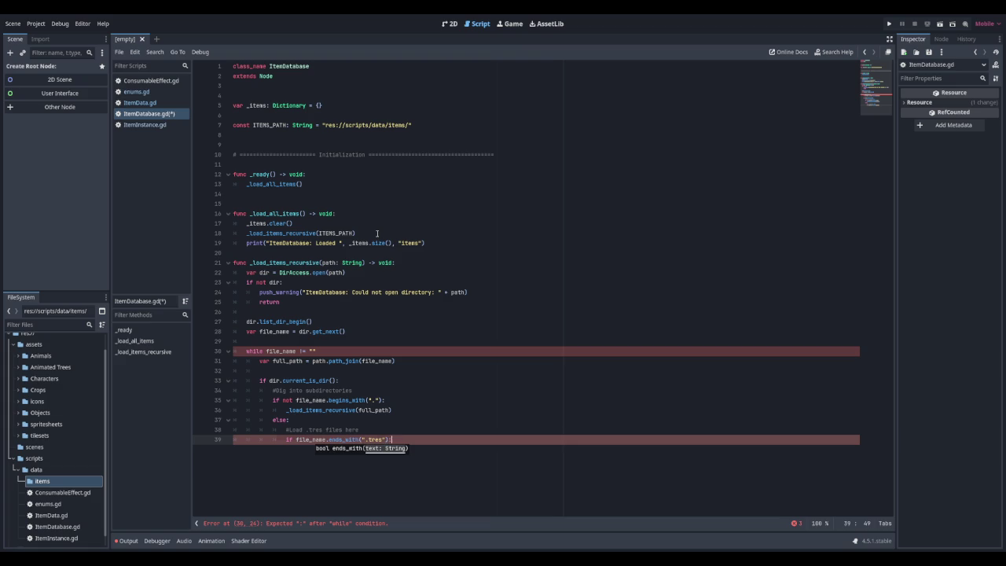
{"action": "key", "text": "Return"}
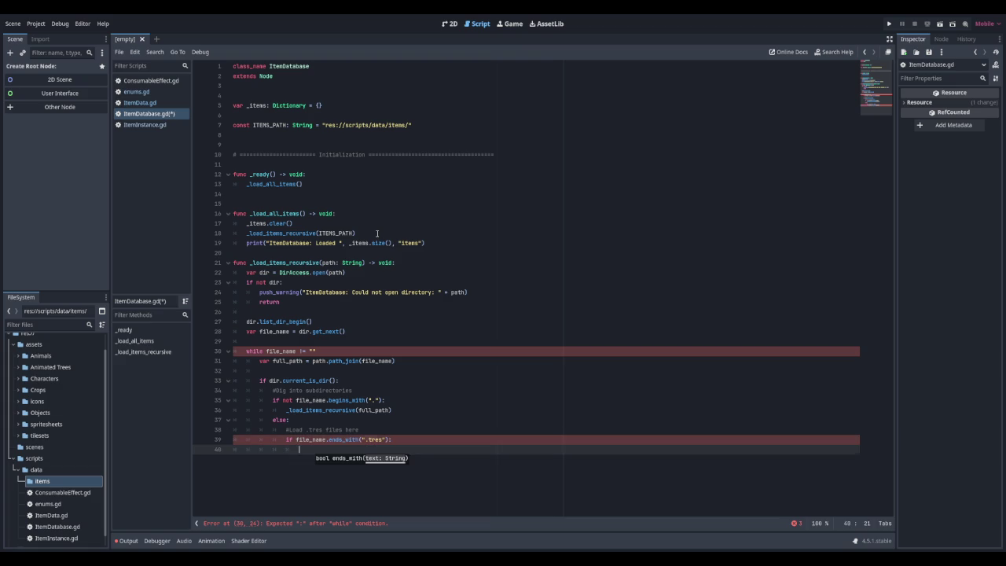
{"action": "type", "text": "load_"}
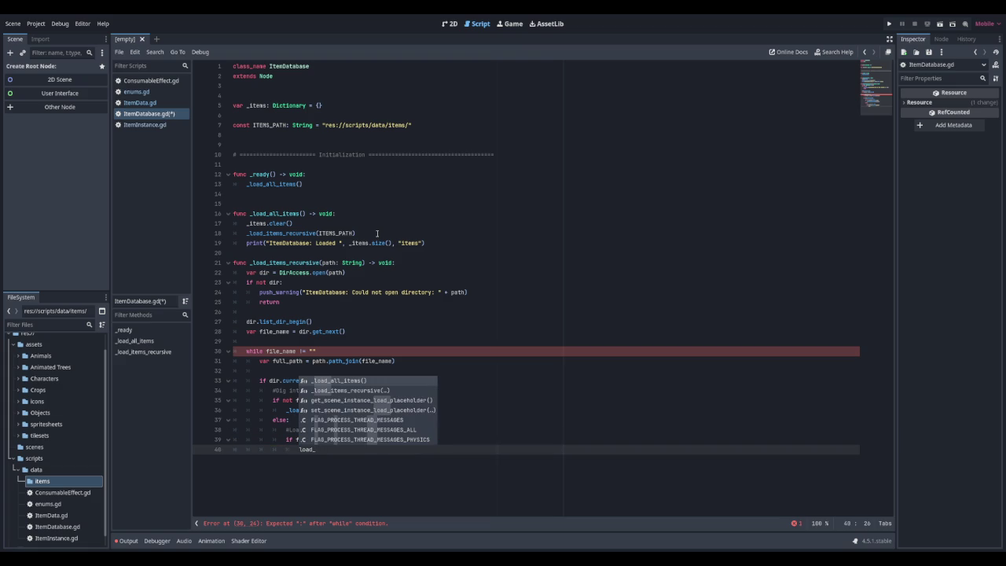
{"action": "type", "text": "item"}
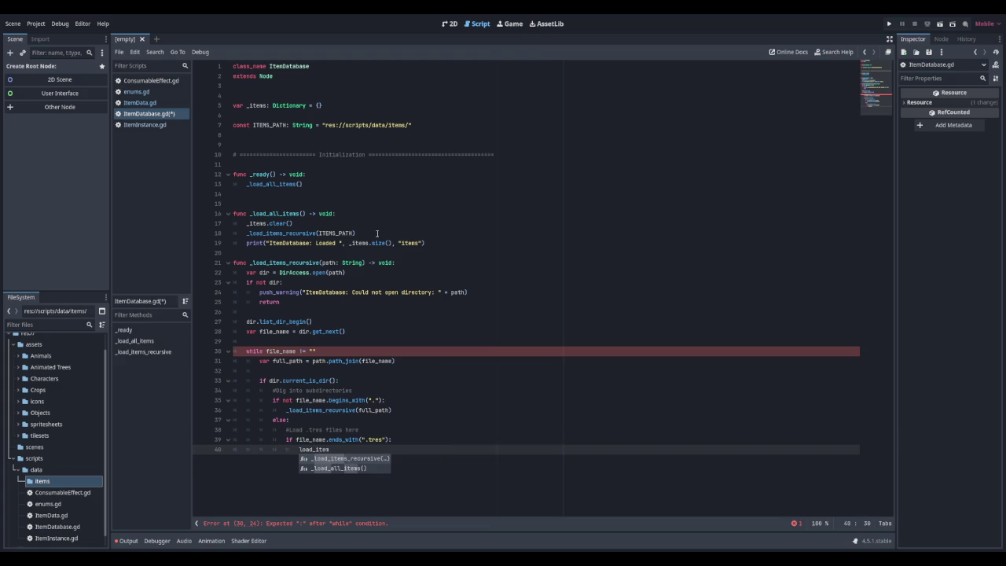
{"action": "type", "text": "(ful"}
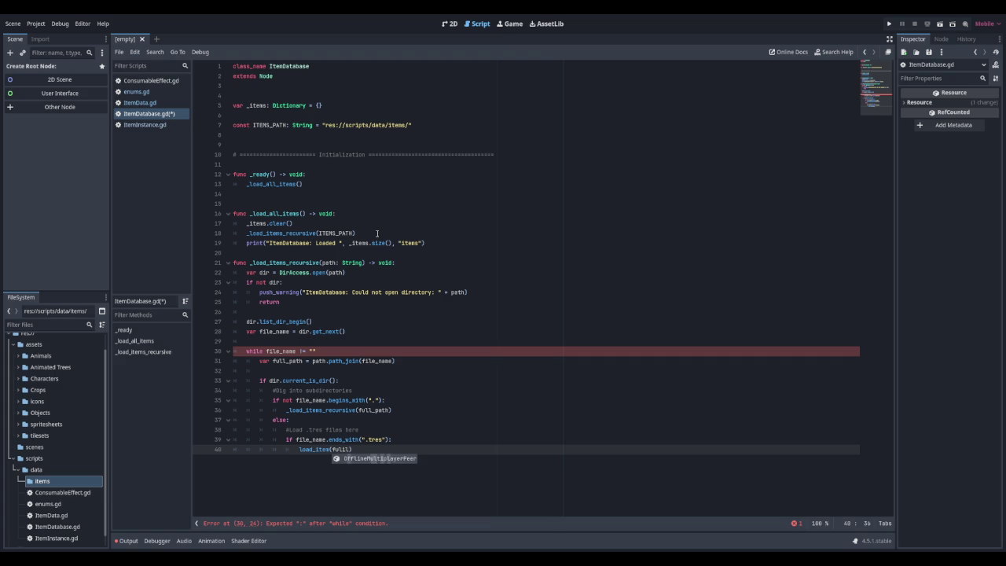
{"action": "type", "text": "l_path"}
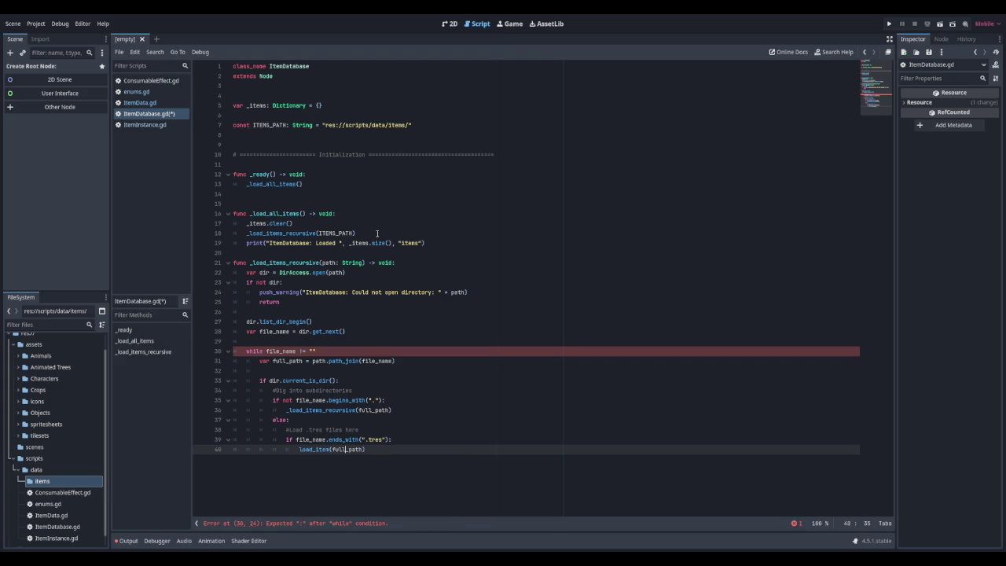
{"action": "type", "text": "_"}
{"action": "key", "text": "End"}
{"action": "key", "text": "Return"}
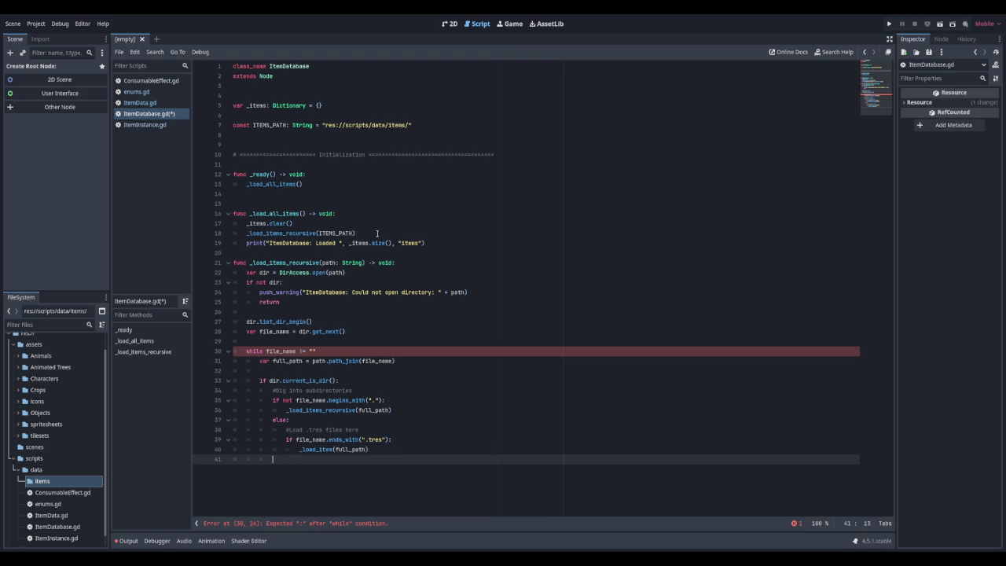
{"action": "key", "text": "Return"}
Advance the loop with file_name = dir.get_next() and finish with dir.list_dir_end()
{"action": "type", "text": "file_n"}
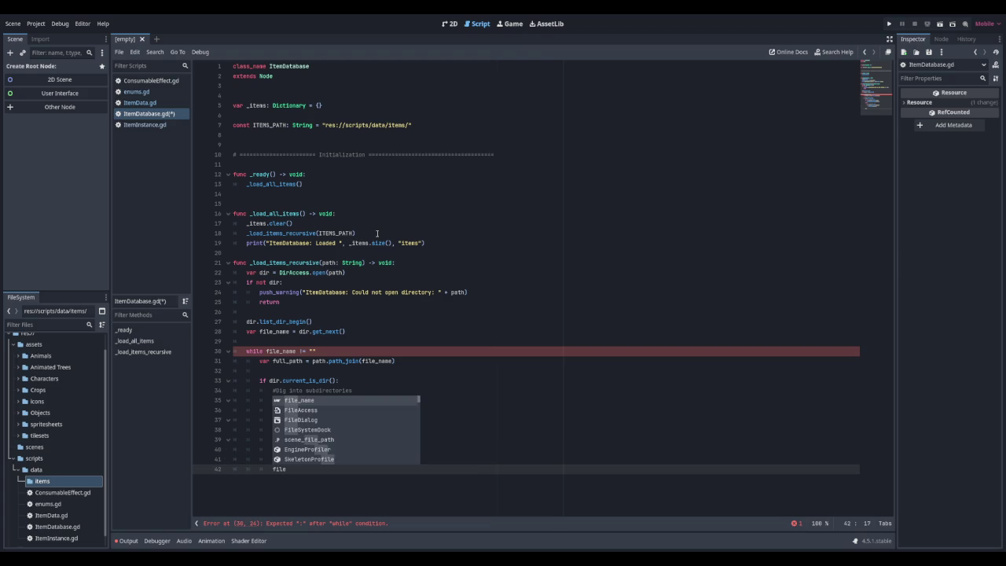
{"action": "key", "text": "Return"}
{"action": "type", "text": "= "}
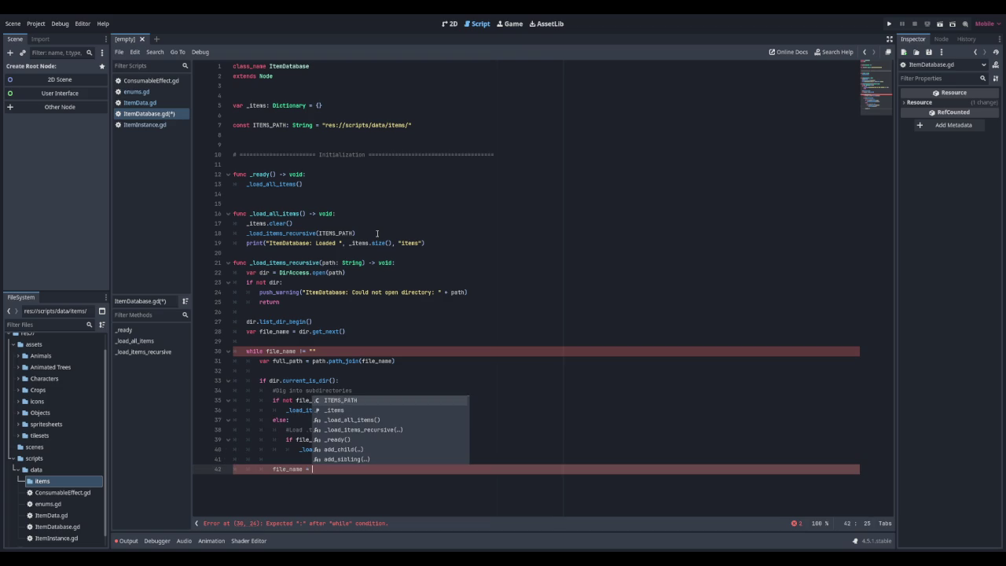
{"action": "type", "text": "dir.get"}
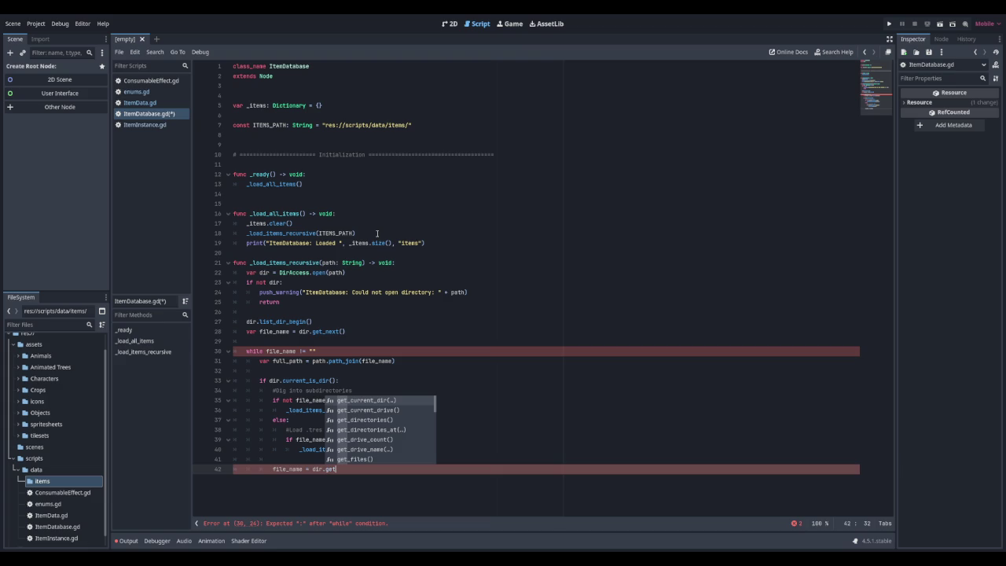
{"action": "type", "text": "_nex"}
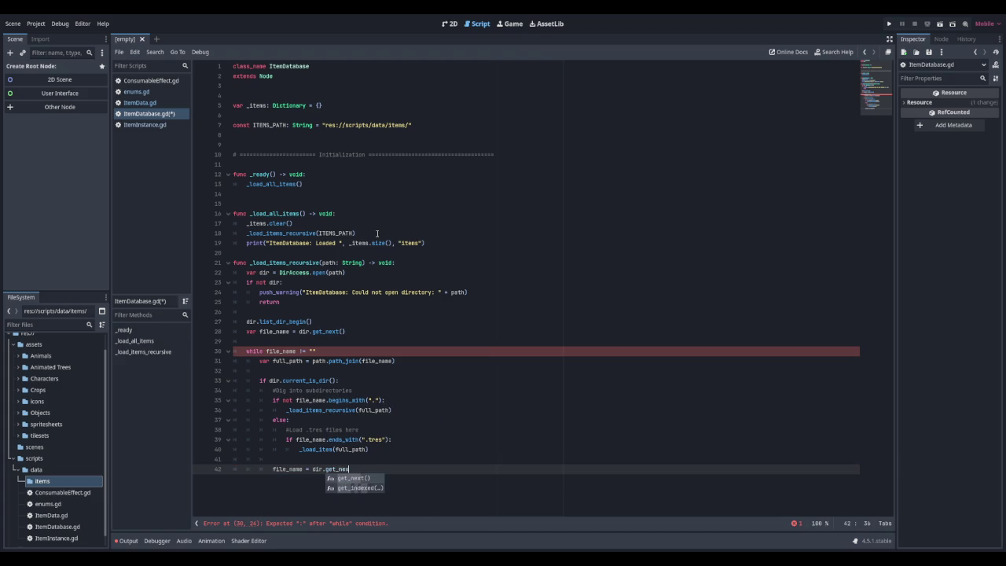
{"action": "key", "text": "Return"}
{"action": "key", "text": "Return"}
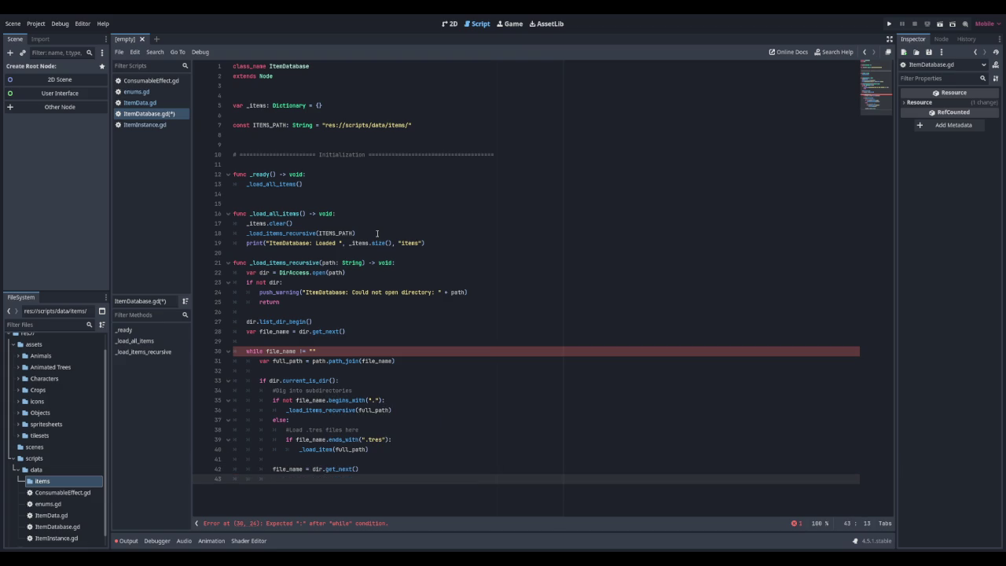
{"action": "type", "text": "dir.list"}
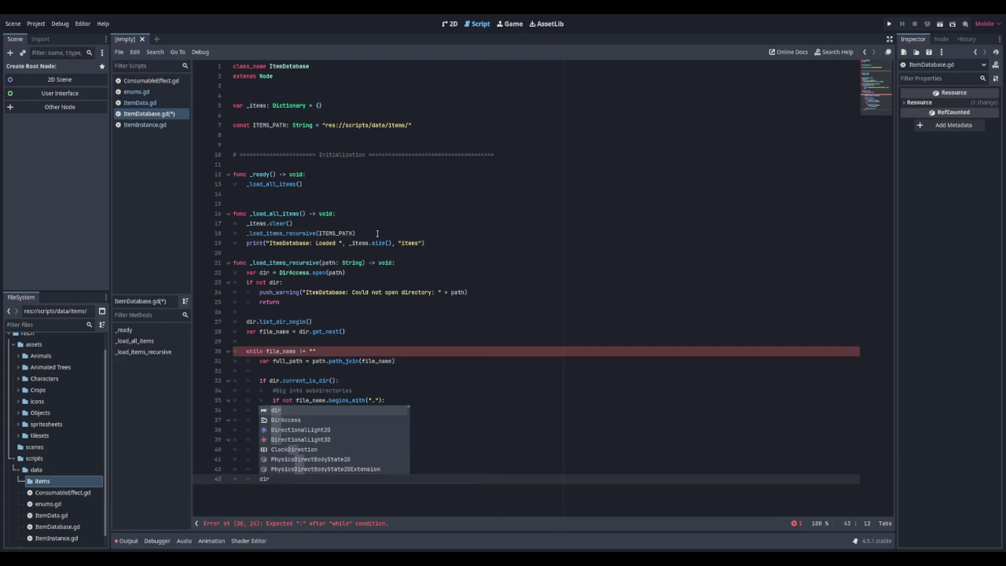
{"action": "key", "text": "Down"}
{"action": "key", "text": "Return"}
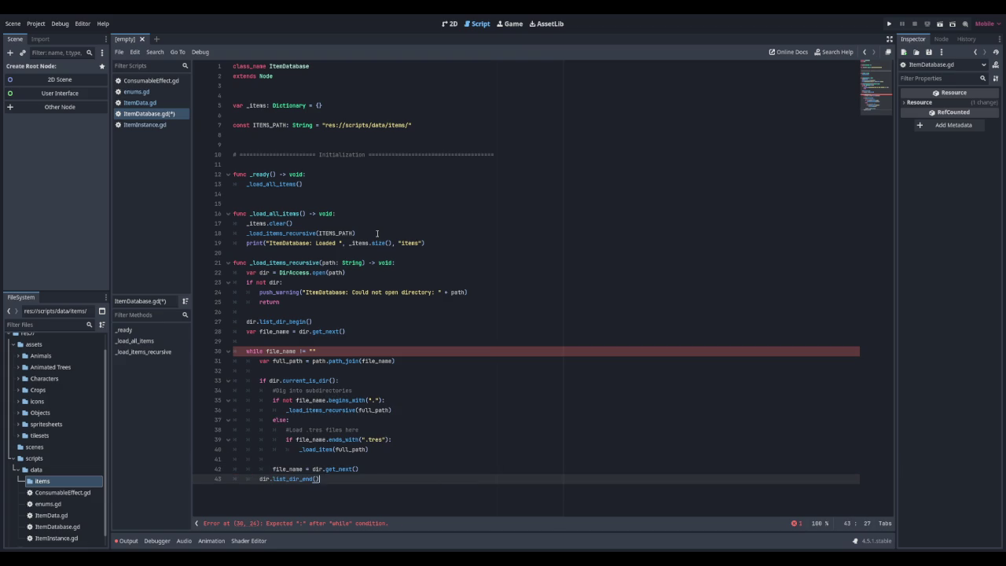
Add the missing colon after the while condition on line 30
{"action": "key", "text": "Return"}
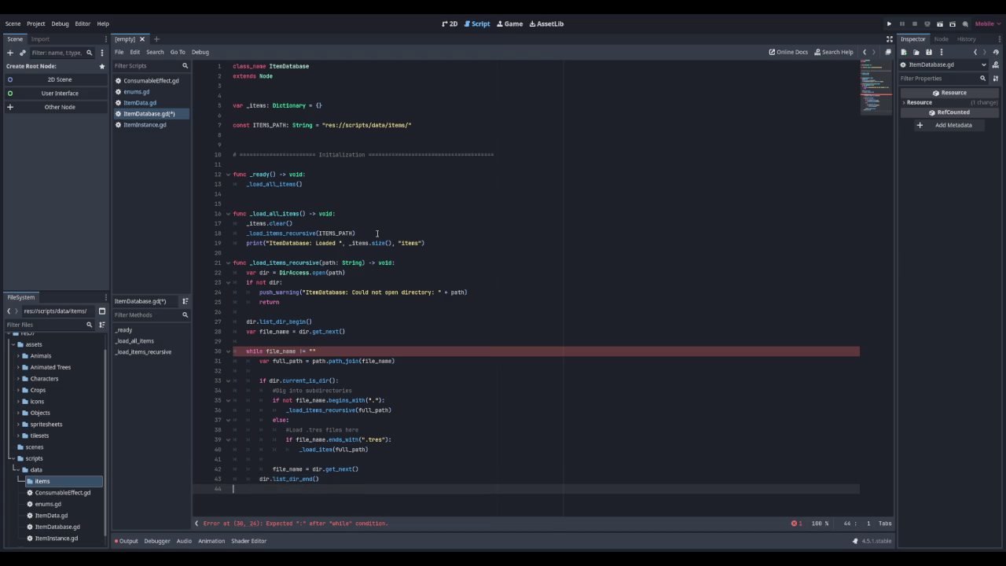
{"action": "key", "text": "Return"}
{"action": "key", "text": "Return"}
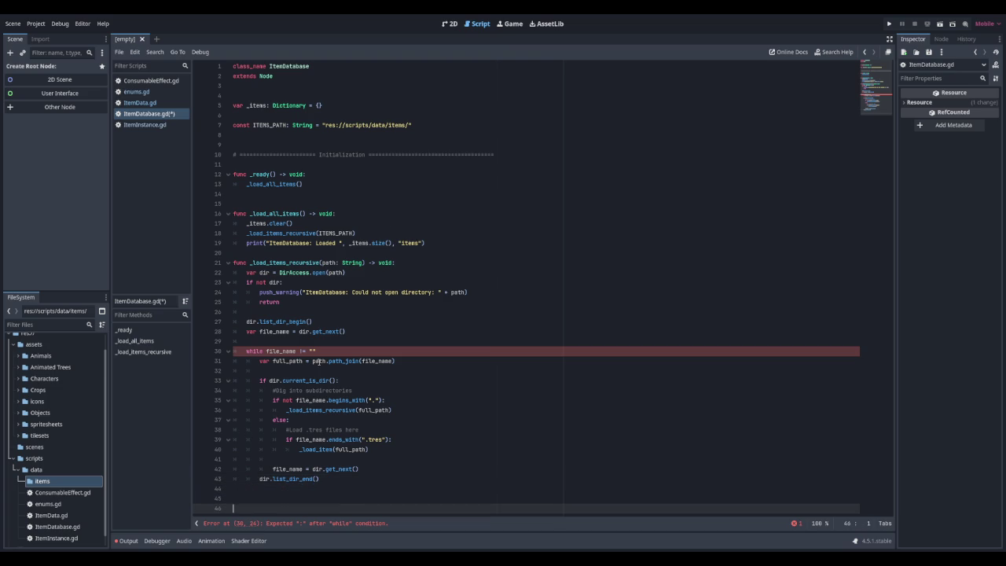
{"action": "left_click", "coordinate": [321, 352]}
{"action": "type", "text": ":"}
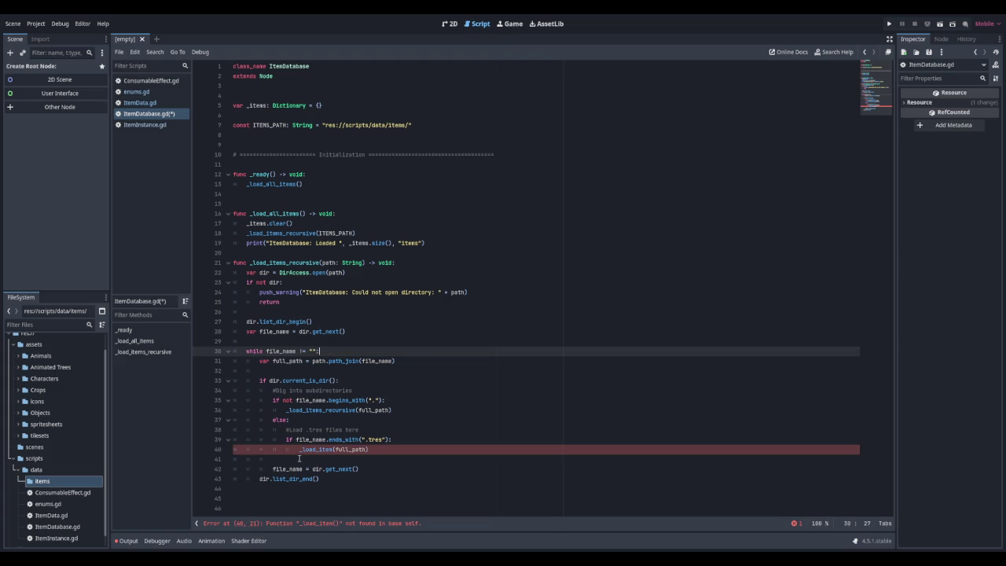
{"action": "left_click", "coordinate": [268, 501]}
{"action": "left_click", "coordinate": [268, 508]}
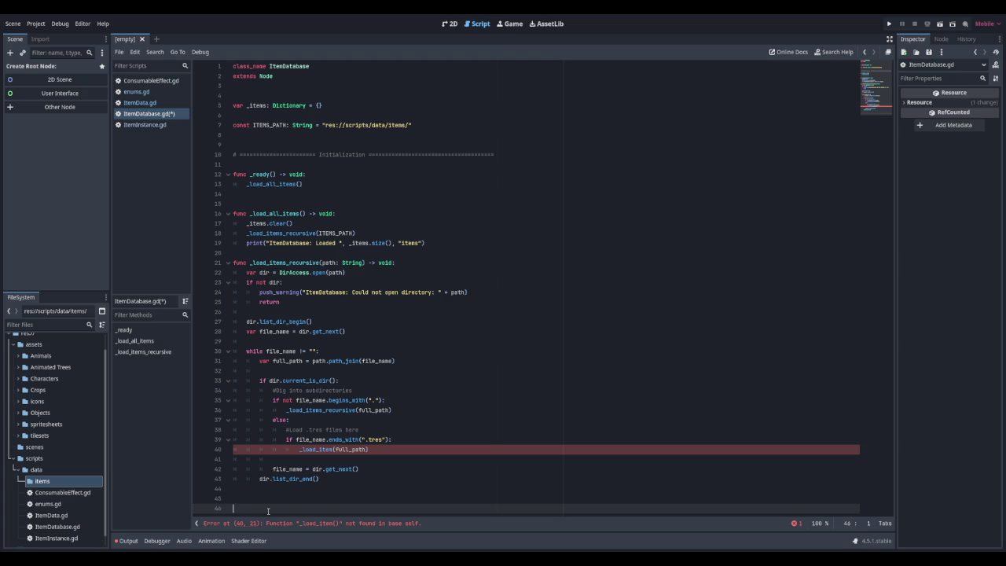
Create _load_item(path: String) -> void that loads the resource and checks it is ItemData
{"action": "type", "text": "func "}
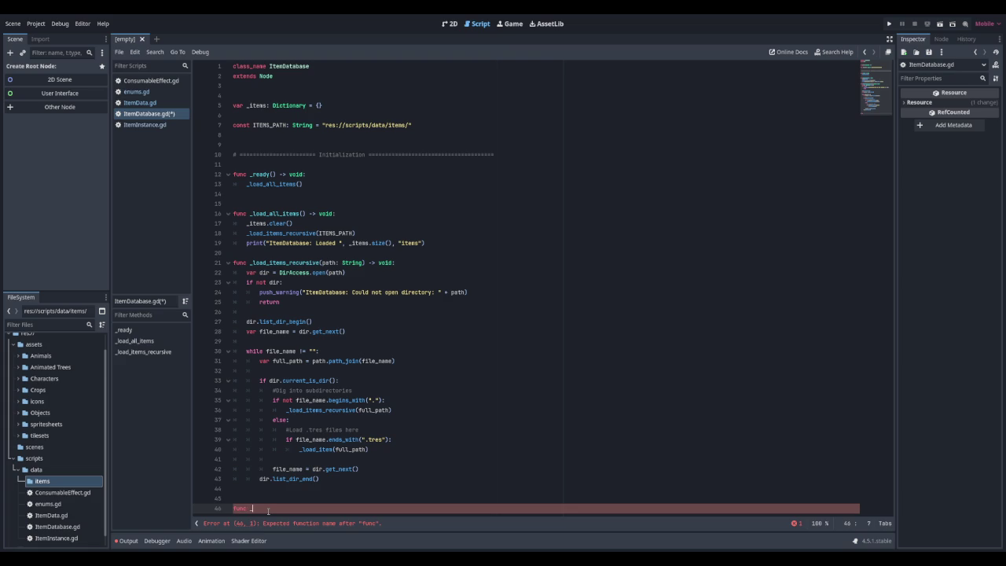
{"action": "type", "text": "_load_item"}
{"action": "type", "text": "(path: S"}
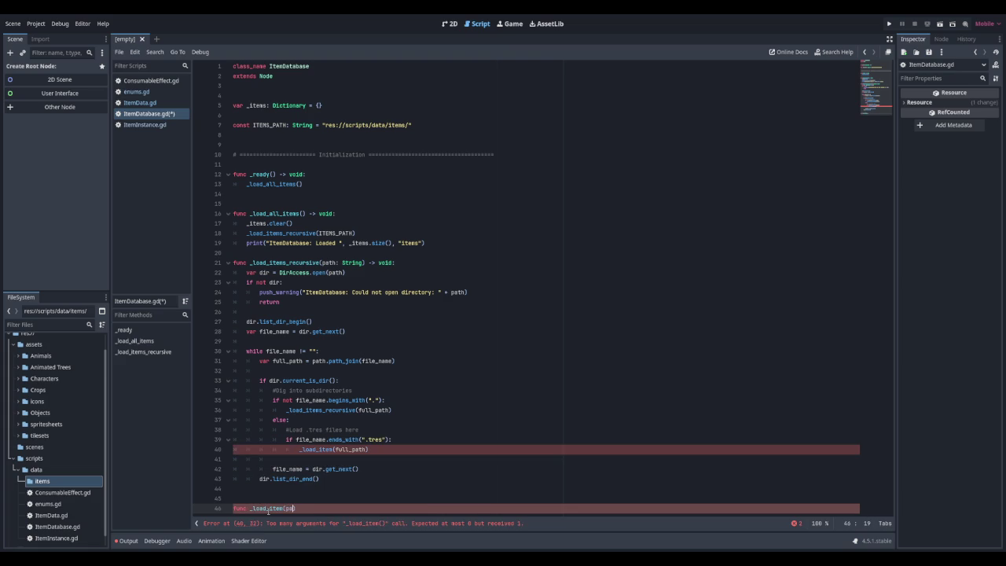
{"action": "type", "text": "tring) -"}
{"action": "type", "text": "> void:"}
{"action": "key", "text": "Return"}
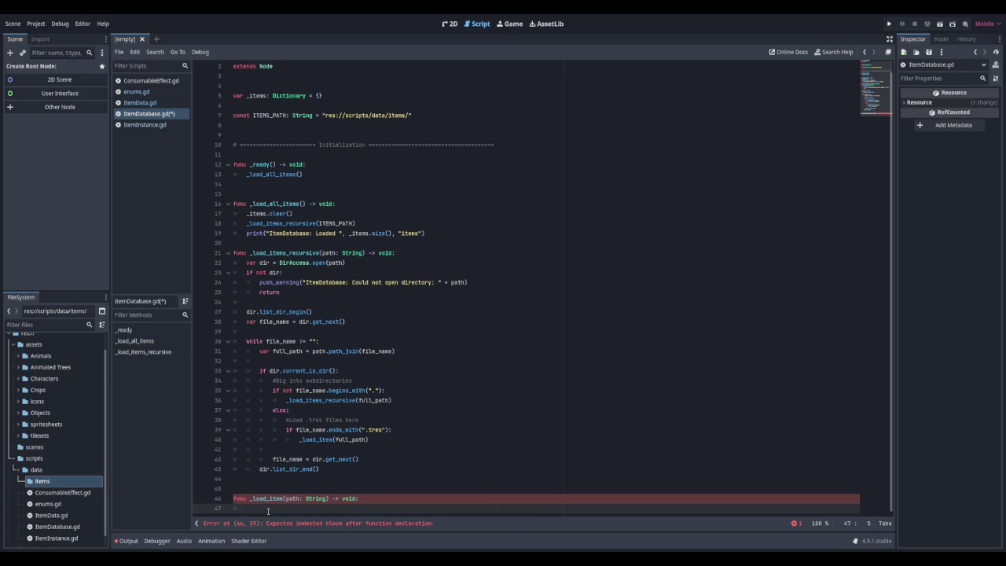
{"action": "type", "text": "var resource"}
{"action": "type", "text": " = load(path)"}
{"action": "key", "text": "Return"}
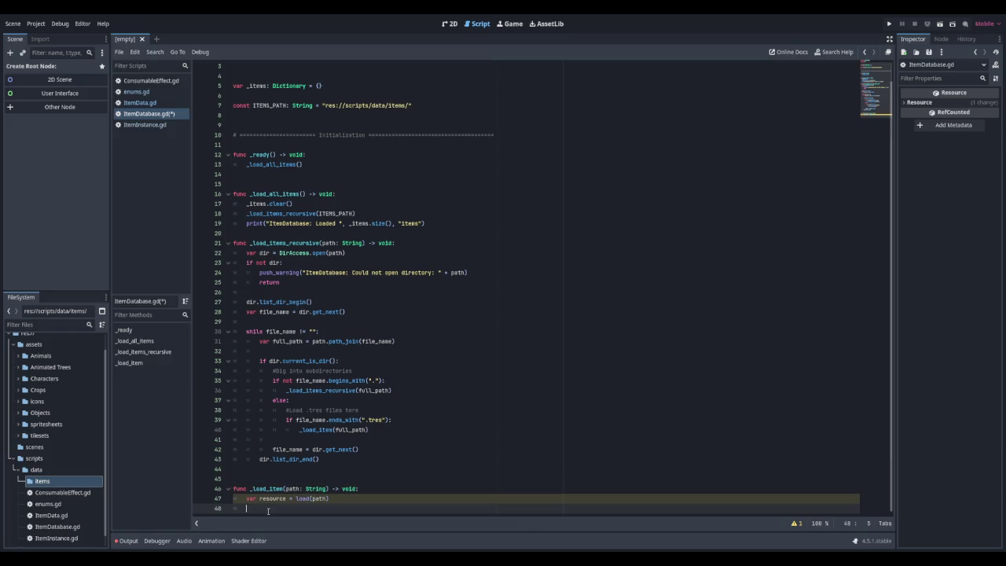
{"action": "type", "text": "ifresour"}
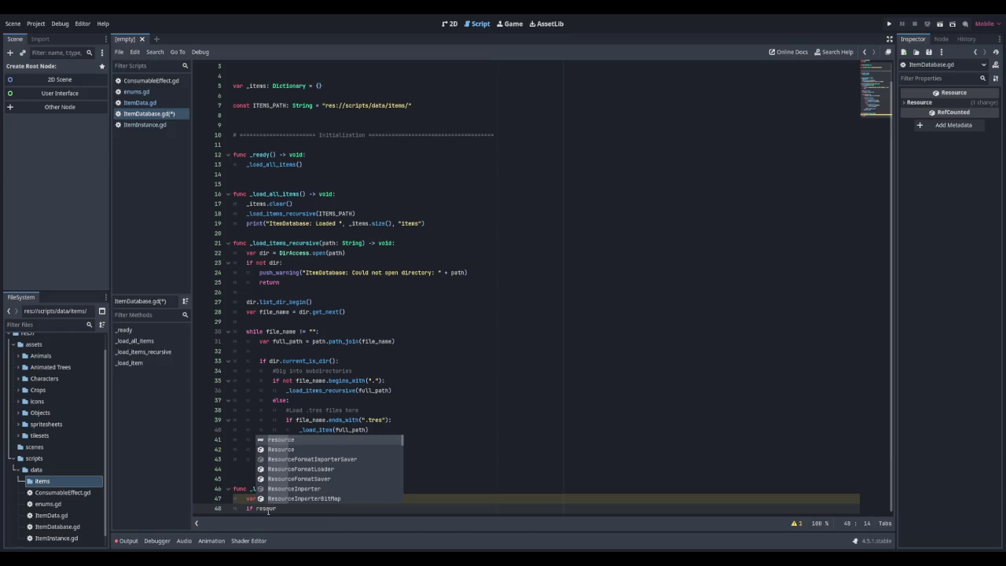
{"action": "key", "text": "Return"}
{"action": "type", "text": "is "}
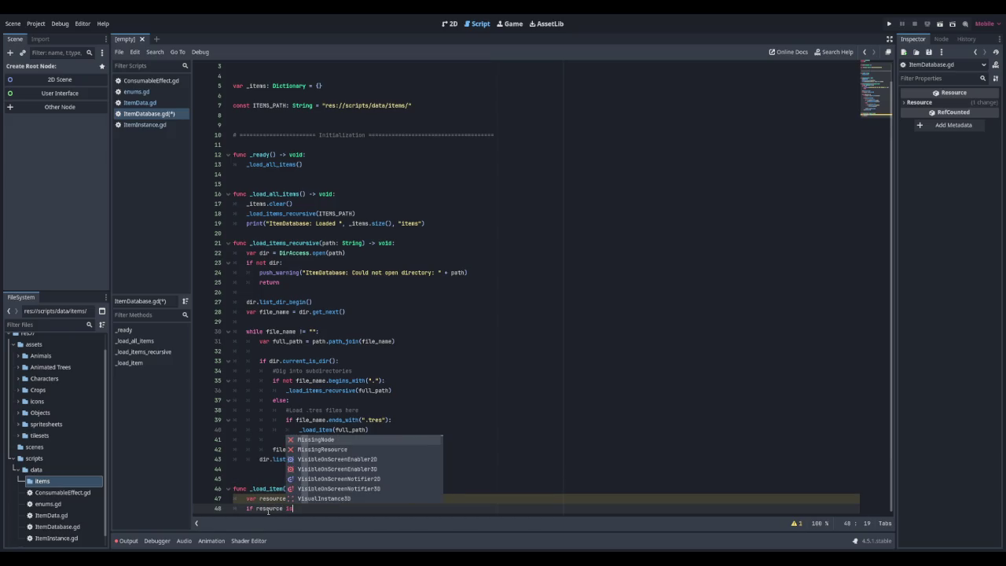
{"action": "type", "text": "ItemDat"}
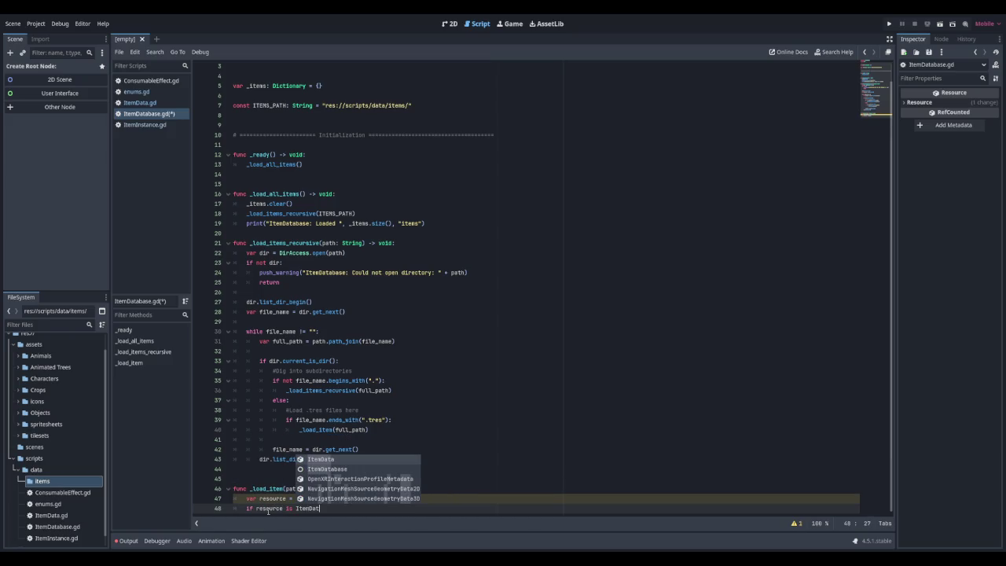
{"action": "key", "text": "Return"}
{"action": "type", "text": ":"}
{"action": "key", "text": "Return"}
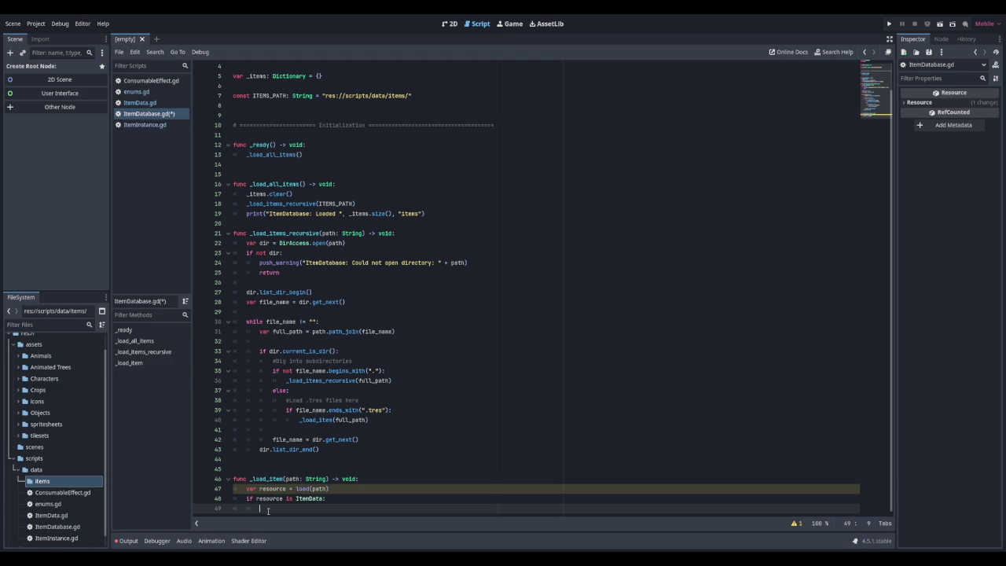
When resource.id is empty, warn "Item at " + path + " has no ID, Skipping." and return
{"action": "type", "text": "if "}
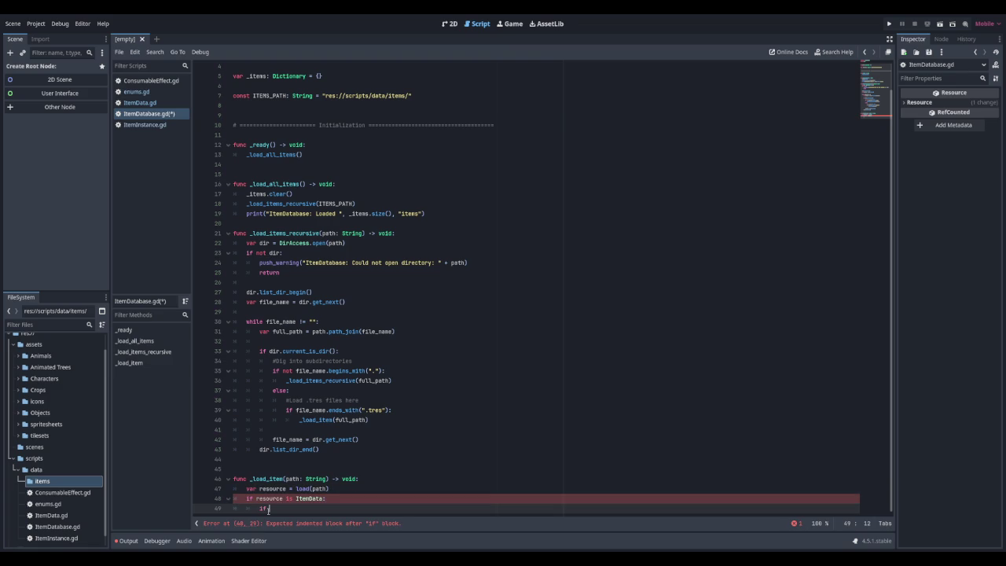
{"action": "type", "text": "resource"}
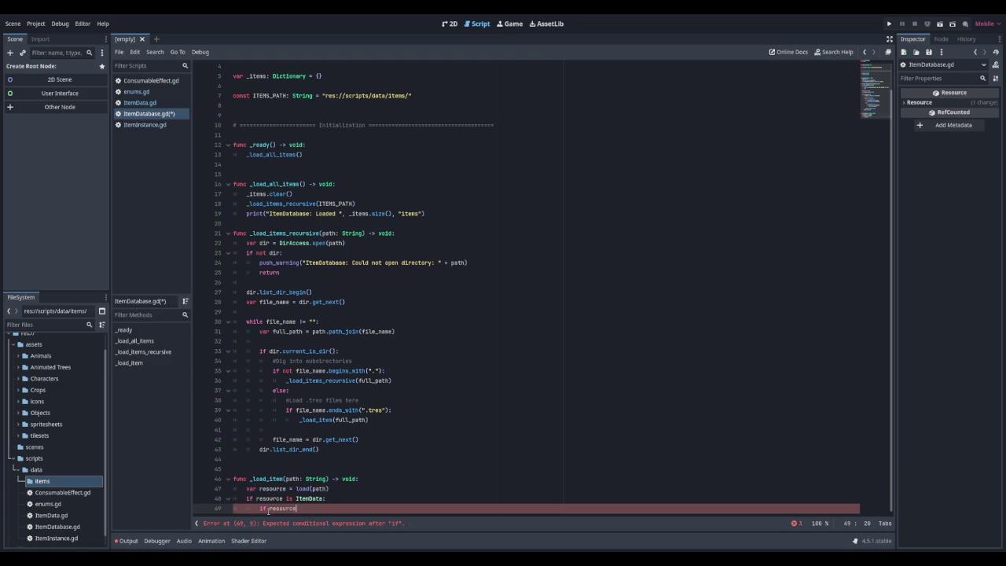
{"action": "type", "text": ".id"}
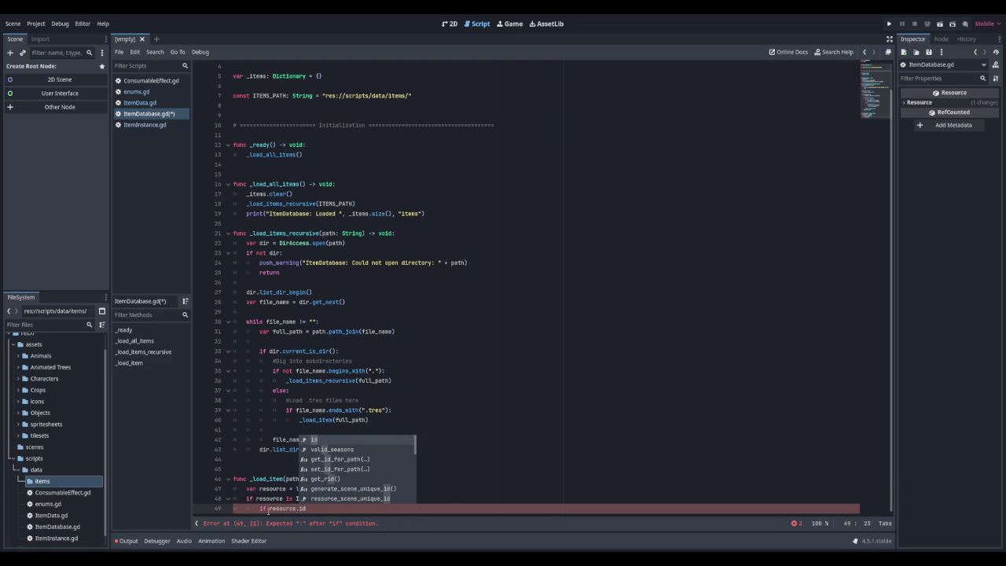
{"action": "type", "text": ".is_em"}
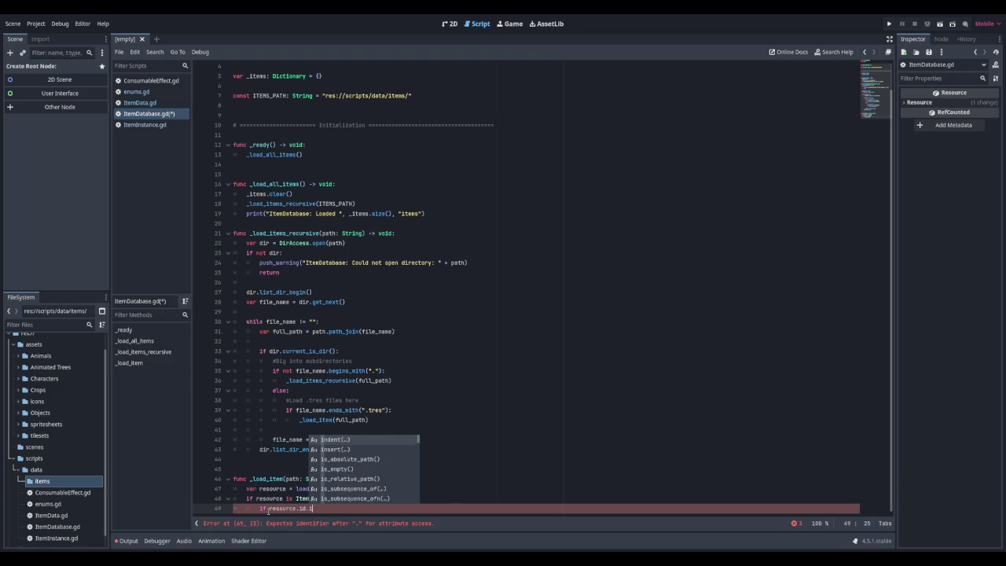
{"action": "key", "text": "Return"}
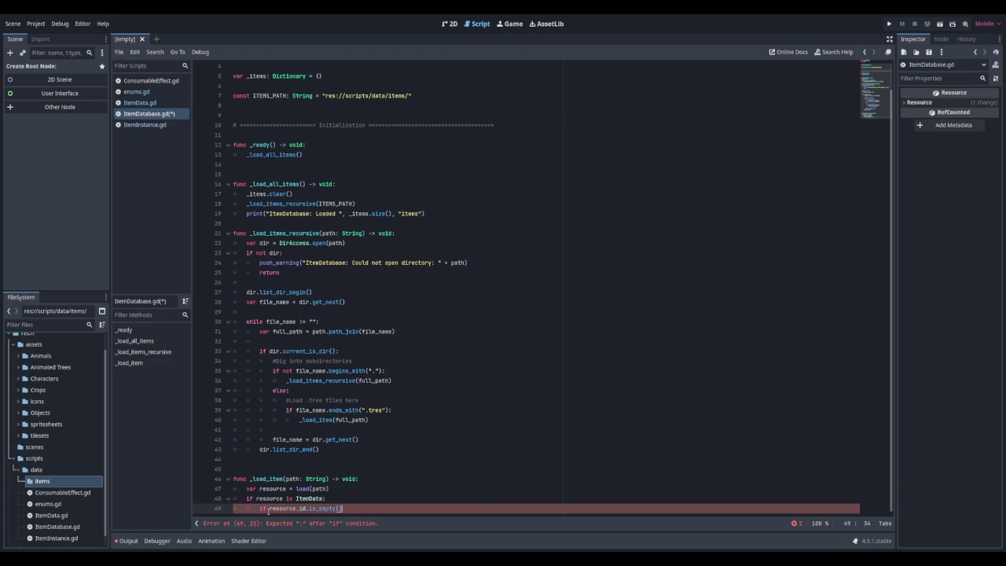
{"action": "type", "text": ":"}
{"action": "key", "text": "Return"}
{"action": "type", "text": "push_warning"}
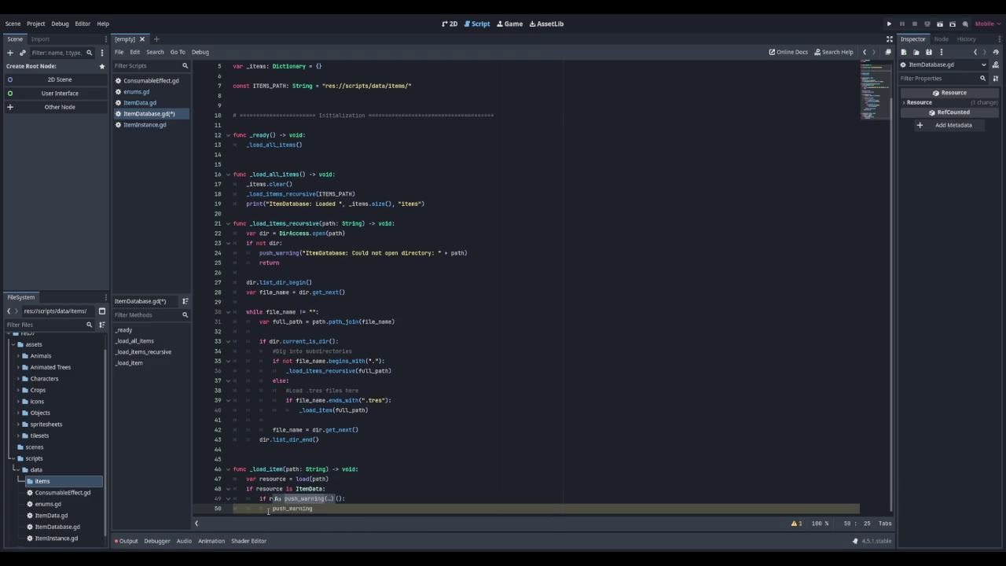
{"action": "type", "text": "(\"ItemDatabase: "}
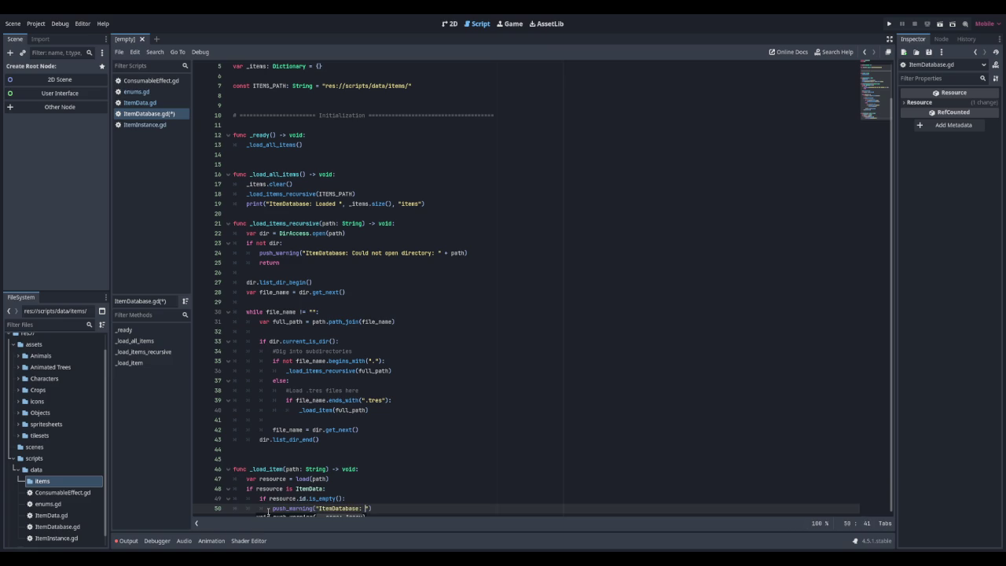
{"action": "type", "text": "Item at \""}
{"action": "type", "text": " + "}
{"action": "type", "text": "path"}
{"action": "type", "text": " + "}
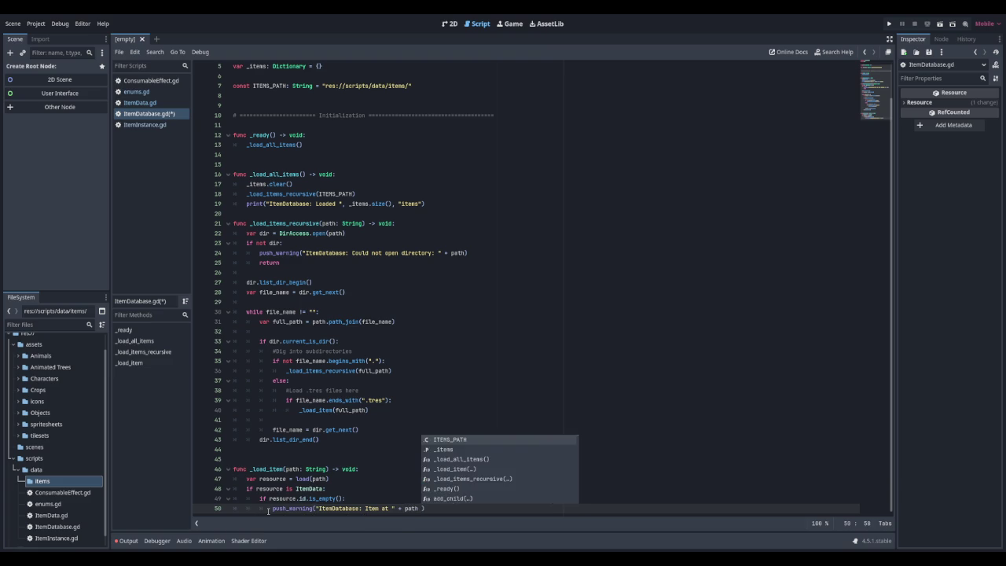
{"action": "type", "text": "\""}
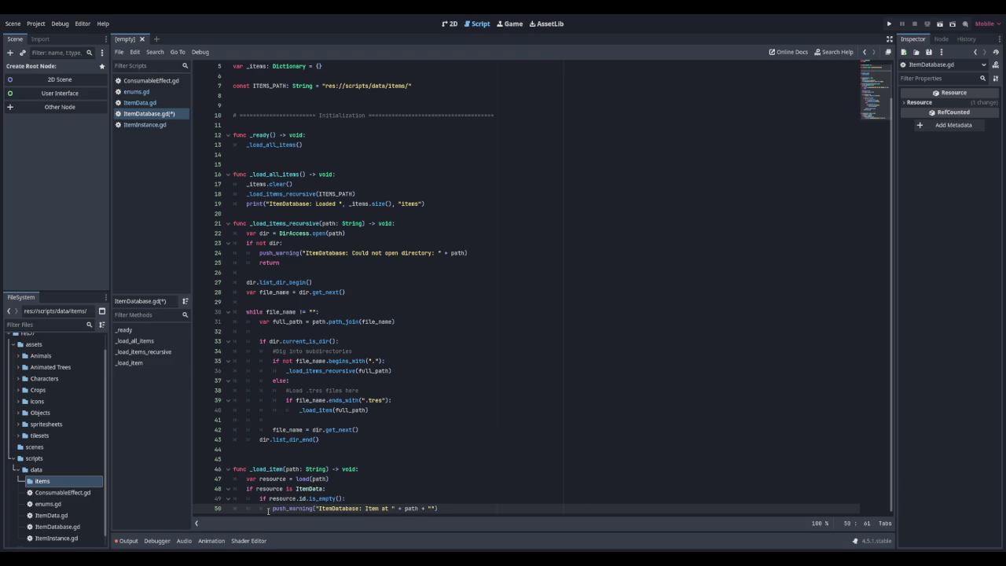
{"action": "type", "text": " has no ID"}
{"action": "type", "text": ", Skipping"}
{"action": "type", "text": "."}
{"action": "key", "text": "Return"}
{"action": "type", "text": "retur"}
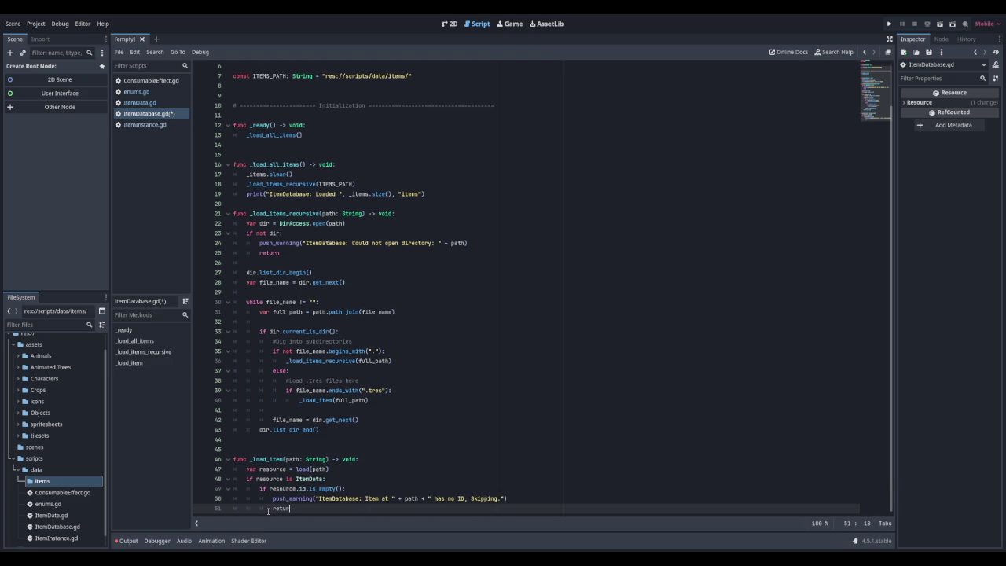
{"action": "type", "text": "n"}
{"action": "key", "text": "Return"}
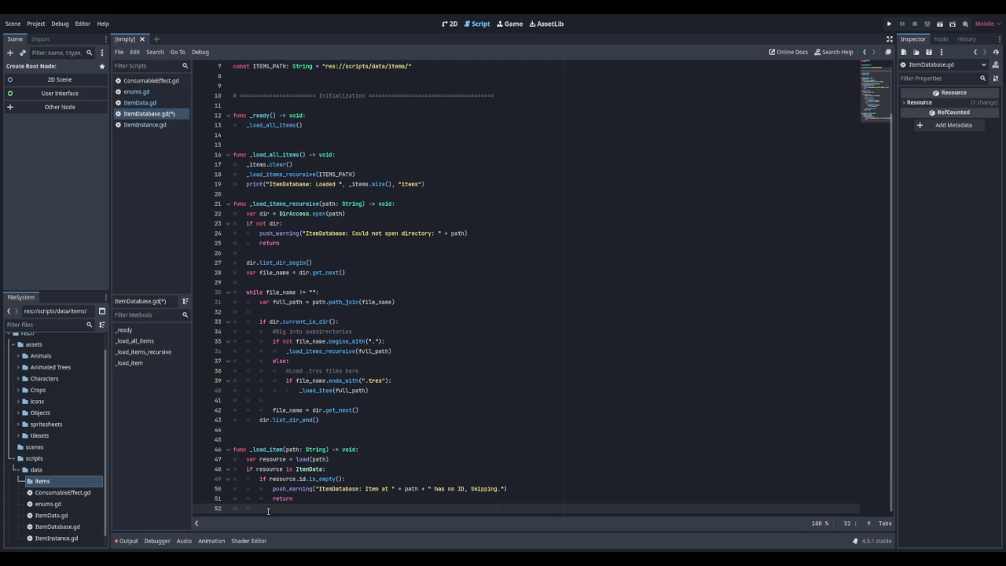
{"action": "key", "text": "Return"}
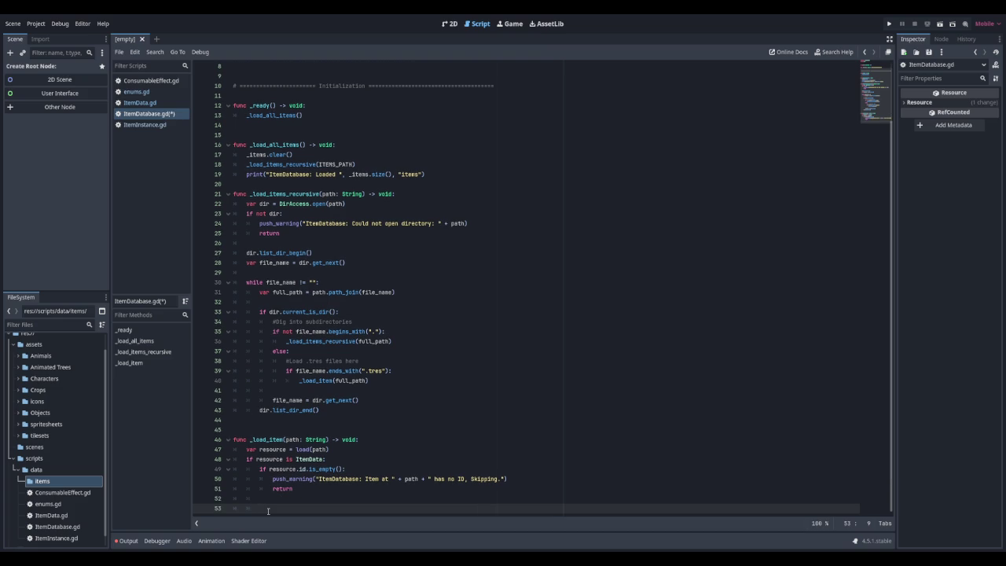
{"action": "type", "text": "if _item"}
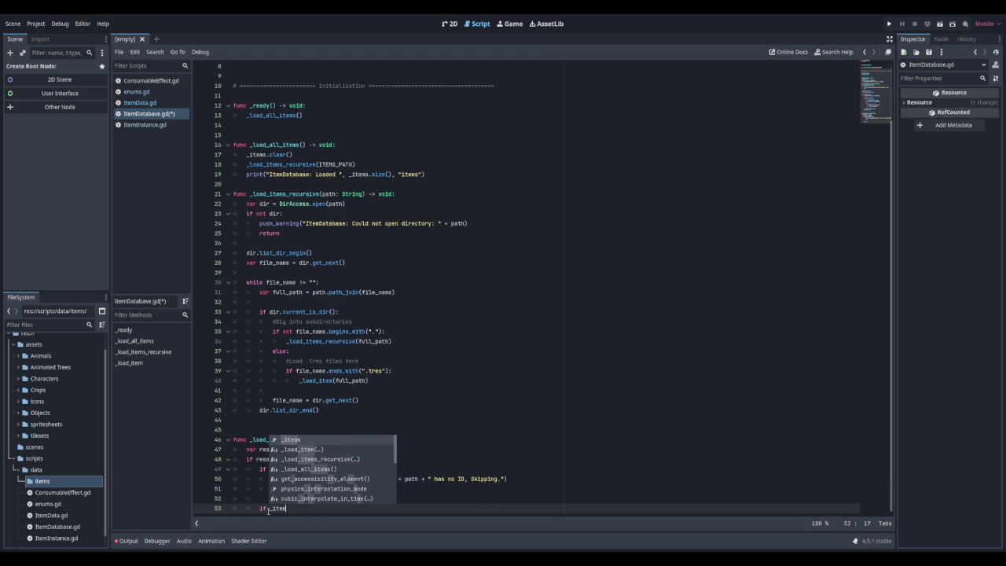
{"action": "type", "text": "s.has"}
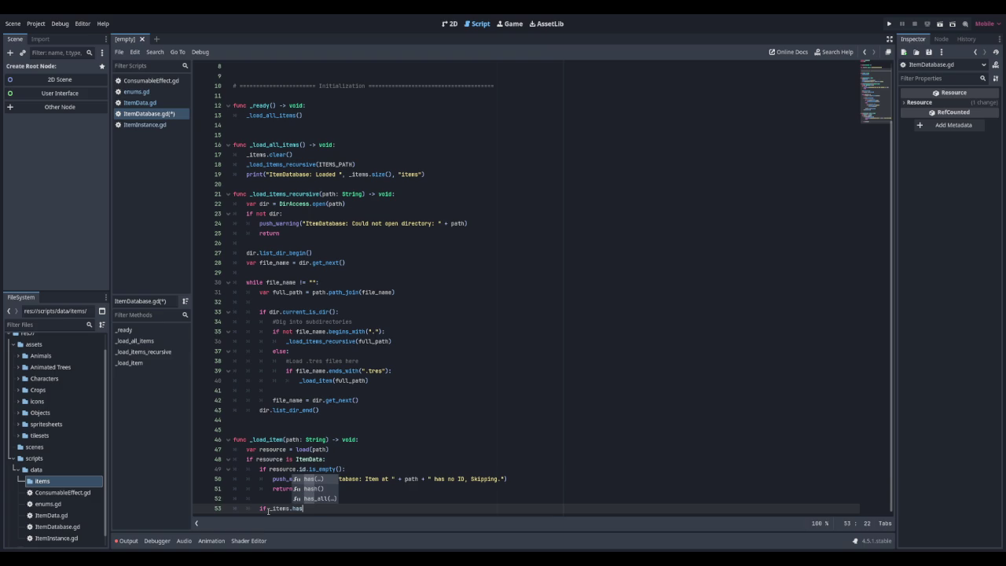
{"action": "type", "text": "(resource.id"}
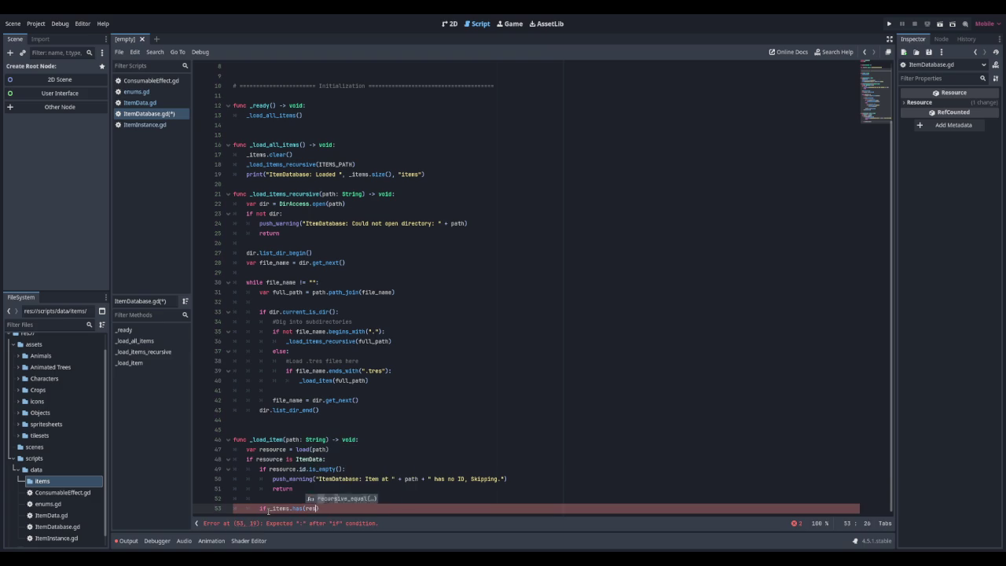
{"action": "type", "text": ")"}
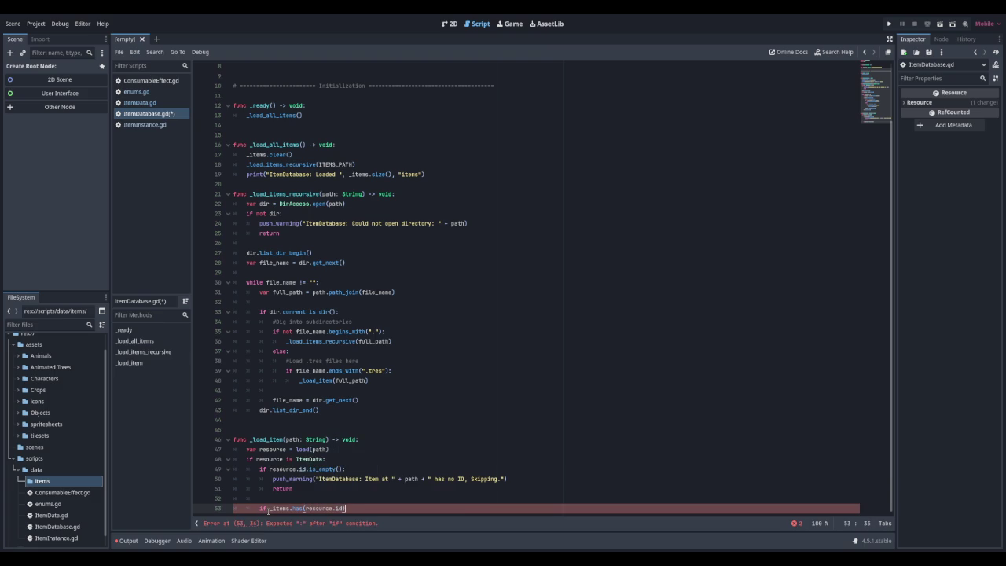
Warn "ItemDatabase: Duplicate item ID '" + resource.id + "' at " + path when _items already has it
{"action": "key", "text": "Return"}
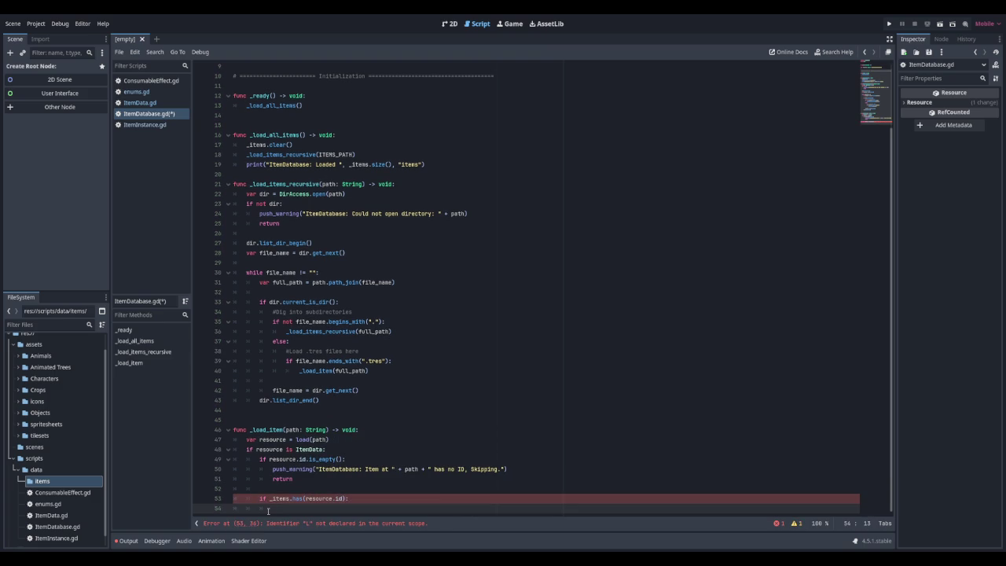
{"action": "type", "text": "push_ae"}
{"action": "key", "text": "BackSpace"}
{"action": "key", "text": "BackSpace"}
{"action": "type", "text": "wa"}
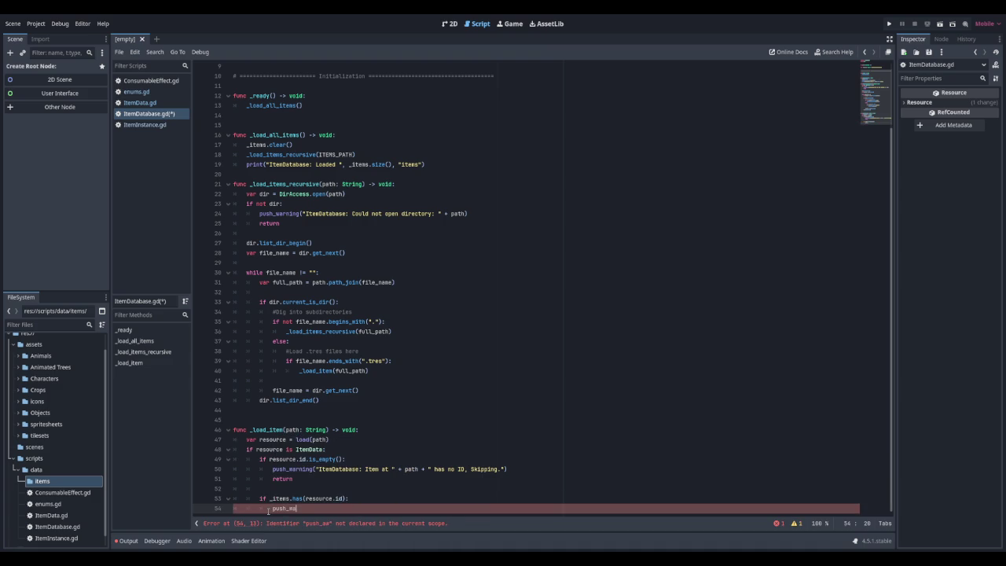
{"action": "type", "text": "rning(\""}
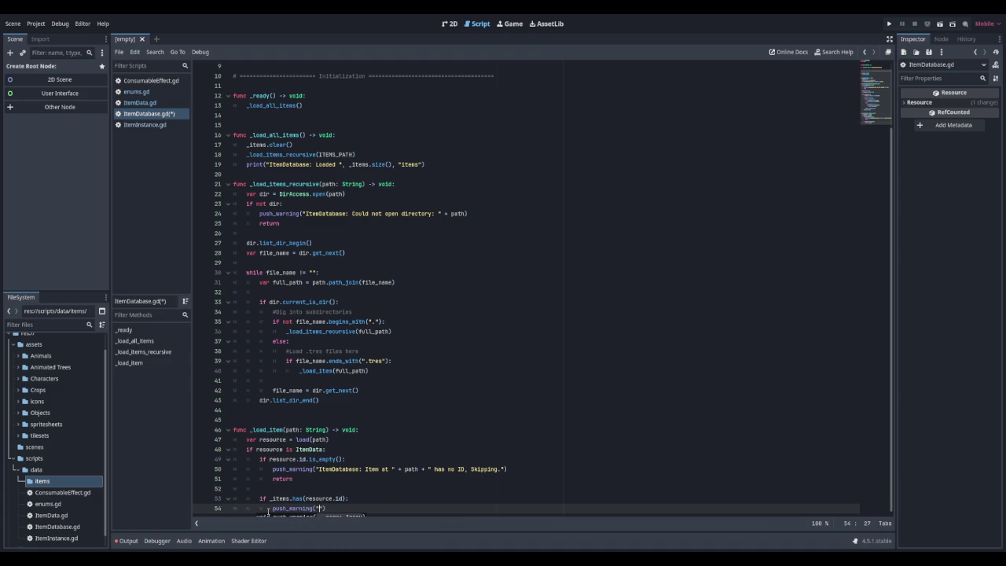
{"action": "type", "text": "ItemData"}
{"action": "type", "text": "base"}
{"action": "type", "text": ": R"}
{"action": "type", "text": "source"}
{"action": "key", "text": "BackSpace"}
{"action": "key", "text": "BackSpace"}
{"action": "key", "text": "BackSpace"}
{"action": "type", "text": "Duplicate"}
{"action": "type", "text": " item ID"}
{"action": "type", "text": " ;"}
{"action": "key", "text": "BackSpace"}
{"action": "type", "text": "'\""}
{"action": "type", "text": " + resour"}
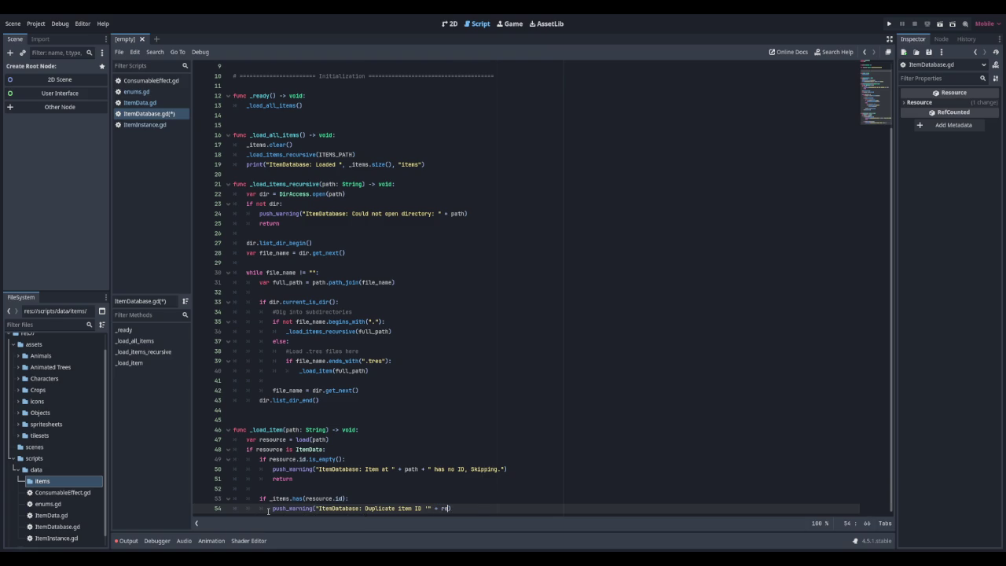
{"action": "type", "text": "ce.id"}
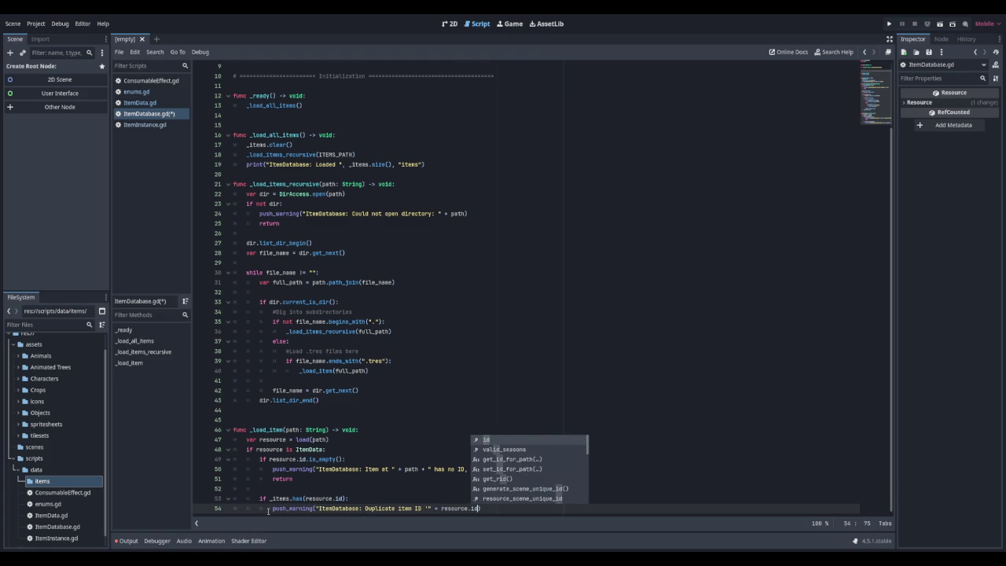
{"action": "type", "text": " + "}
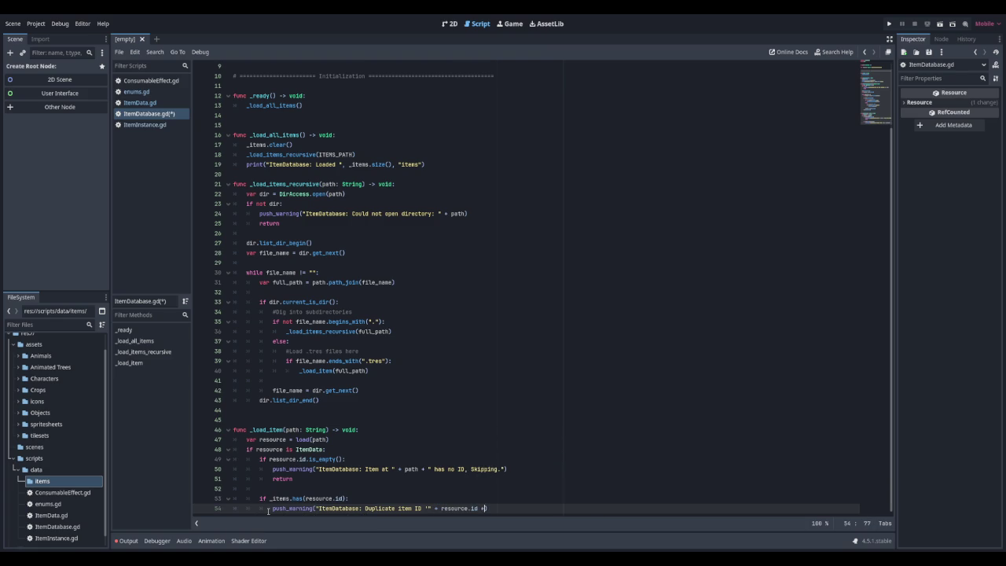
{"action": "type", "text": "\"' a"}
{"action": "type", "text": "t"}
{"action": "type", "text": "+ a"}
{"action": "key", "text": "BackSpace"}
{"action": "type", "text": "path"}
{"action": "key", "text": "Escape"}
{"action": "key", "text": "Return"}
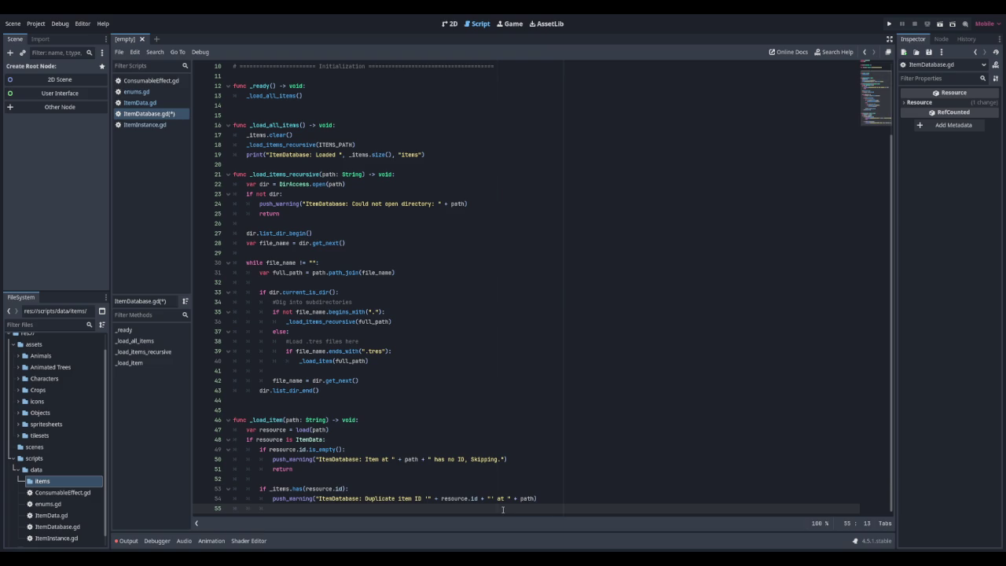
Store the resource in the dictionary with _items[resource.id] = resource
{"action": "key", "text": "Return"}
{"action": "key", "text": "BackSpace"}
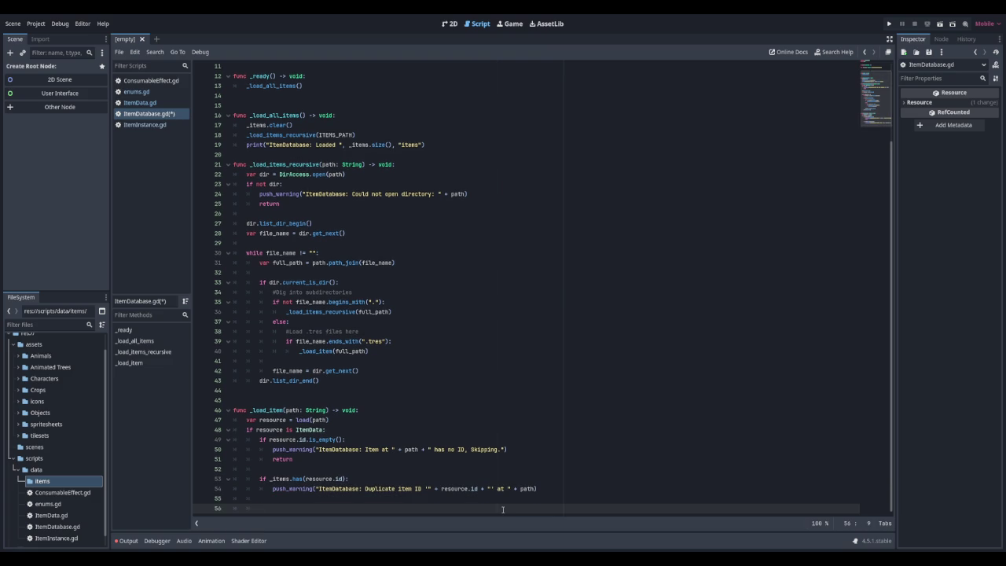
{"action": "type", "text": "_items."}
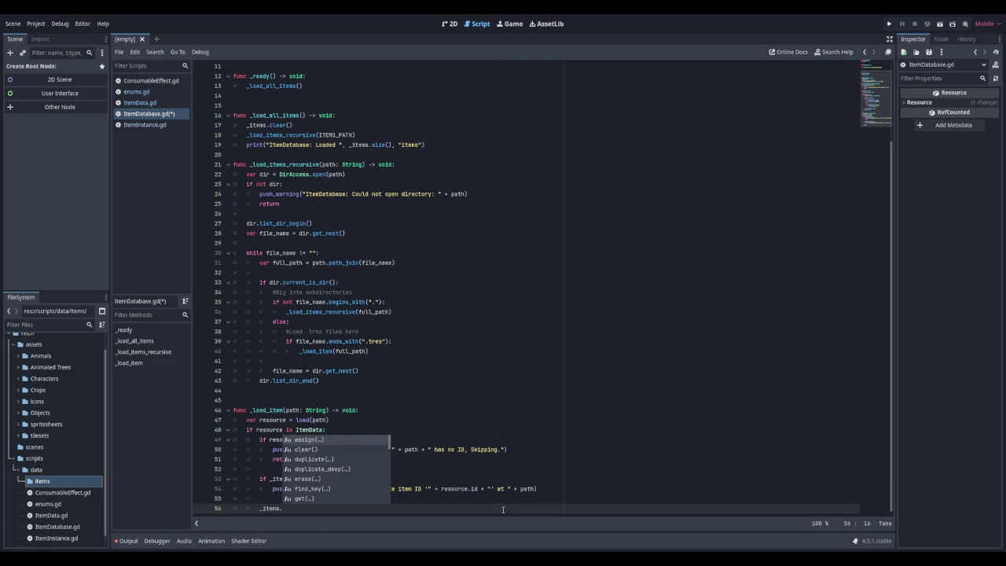
{"action": "key", "text": "BackSpace"}
{"action": "type", "text": "[resource"}
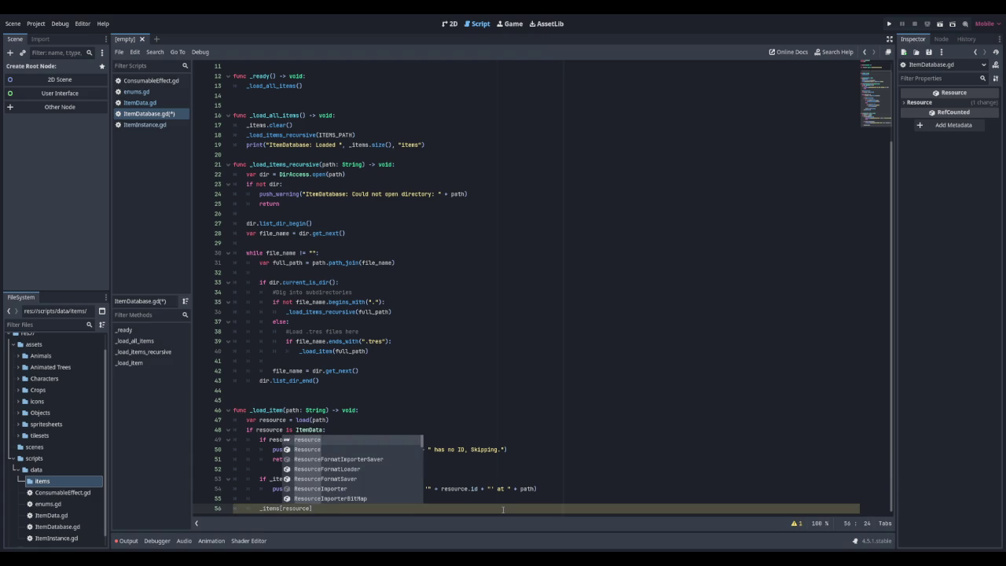
{"action": "type", "text": ".id]"}
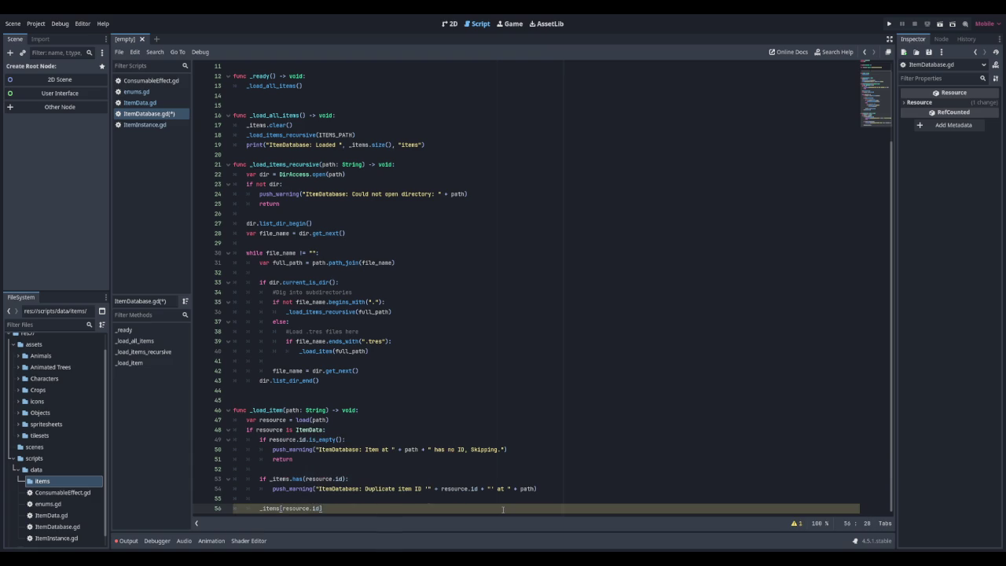
{"action": "type", "text": " = resource"}
{"action": "key", "text": "Escape"}
Add an else branch warning "ItemDatabase: Resource at " + path + " is not an ItemData"
{"action": "key", "text": "Return"}
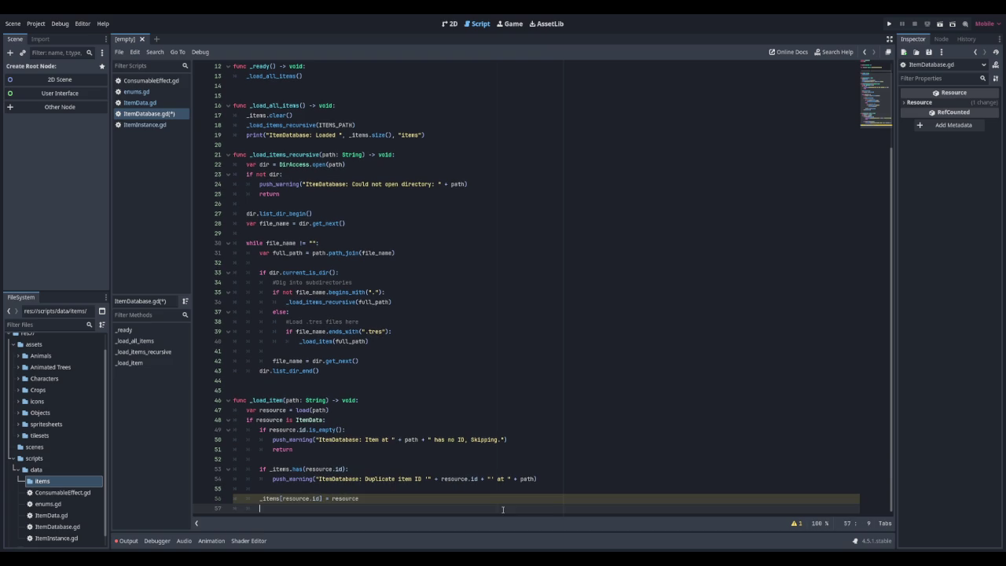
{"action": "type", "text": "else:"}
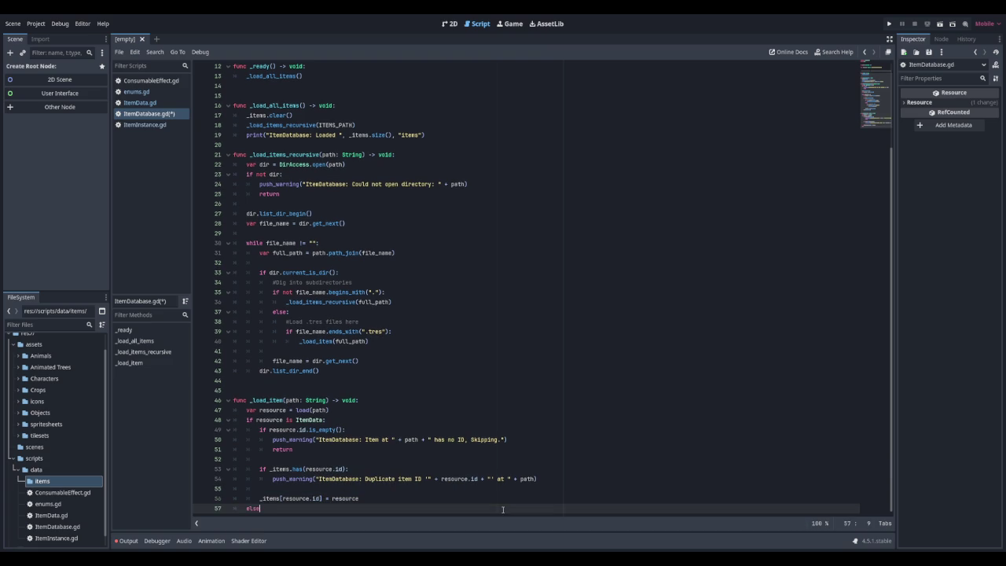
{"action": "key", "text": "Return"}
{"action": "type", "text": "ush_warning"}
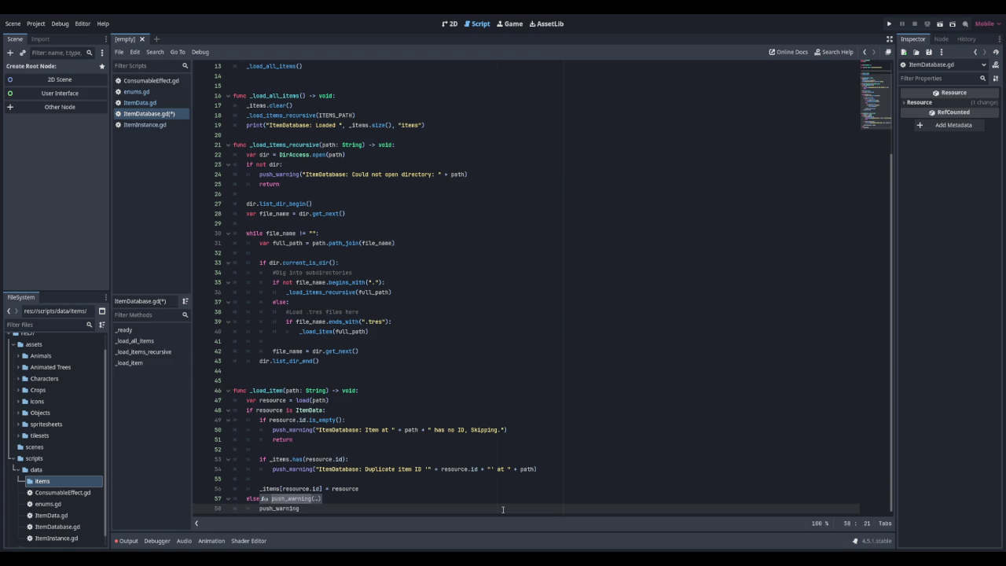
{"action": "type", "text": "("}
{"action": "type", "text": "\"ItemData"}
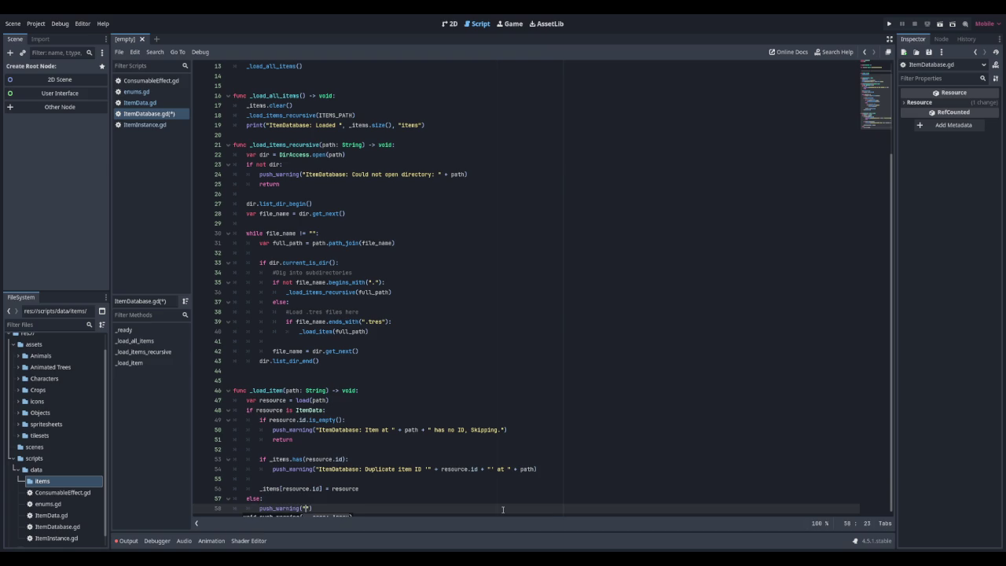
{"action": "type", "text": "base: R"}
{"action": "type", "text": "esouce"}
{"action": "key", "text": "BackSpace"}
{"action": "key", "text": "BackSpace"}
{"action": "type", "text": "rce at"}
{"action": "type", "text": " \" + "}
{"action": "type", "text": "path"}
{"action": "type", "text": " + \" "}
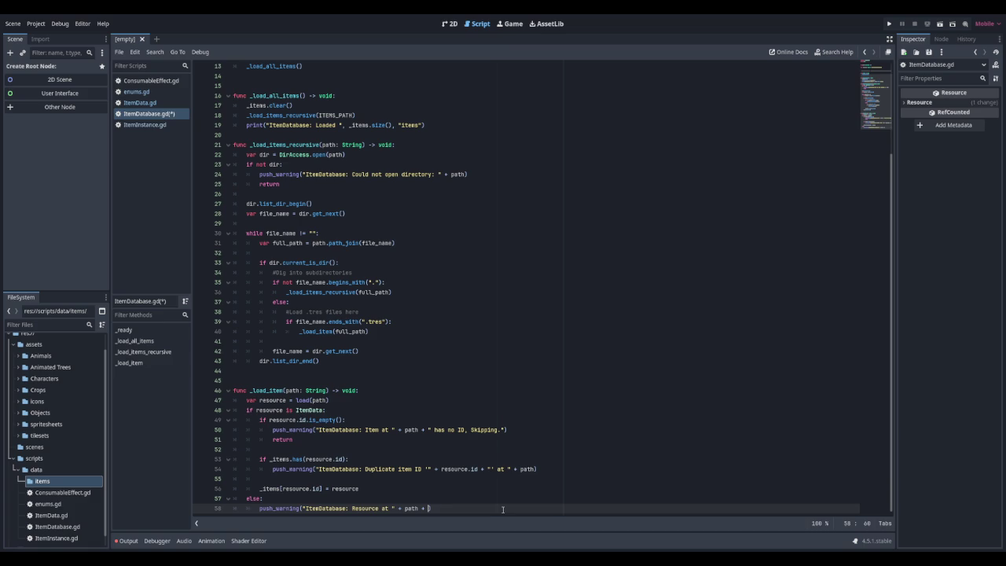
{"action": "type", "text": "is not an ItemDa"}
{"action": "type", "text": "ta"}
{"action": "key", "text": "Return"}
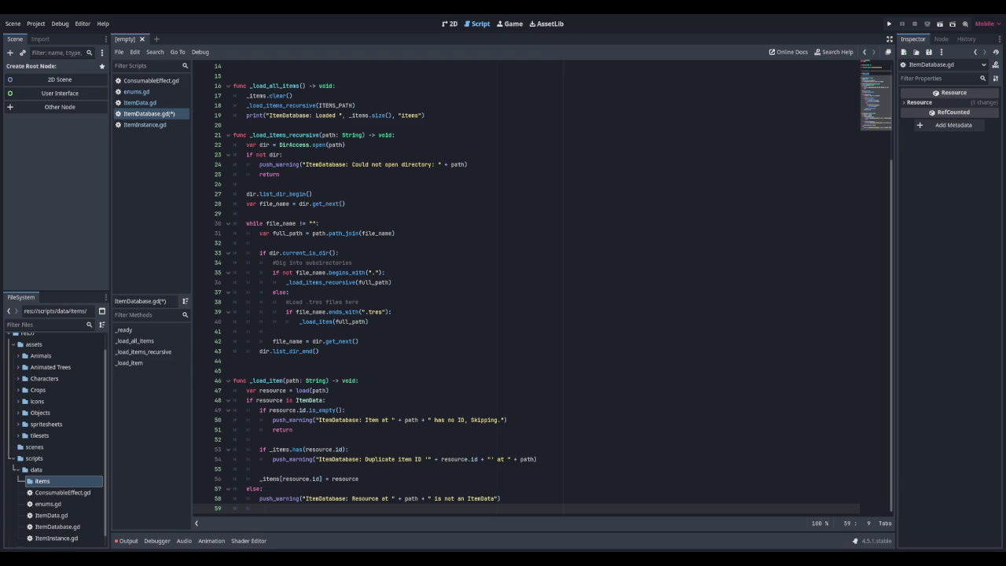
Save the script, then add a '# ===== ITEM ACCESS =====' header below _load_item, followed by two blank lines
{"action": "key", "text": "Return"}
{"action": "key", "text": "Return"}
{"action": "key", "text": "ctrl+s"}
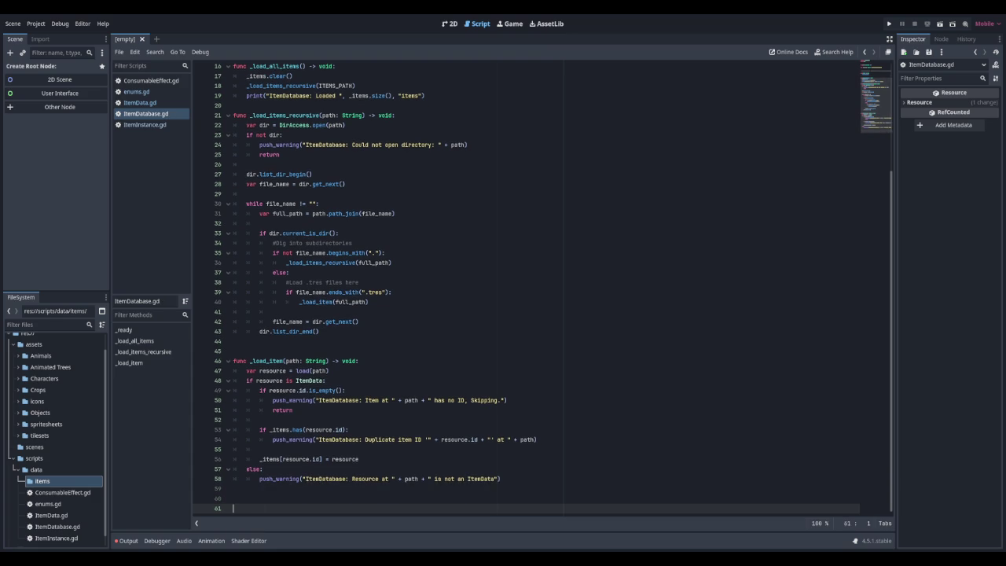
{"action": "type", "text": "# -=======================ITEM"}
{"action": "key", "text": "ctrl+Left"}
{"action": "key", "text": "End"}
{"action": "type", "text": "ACCESS ====================================="}
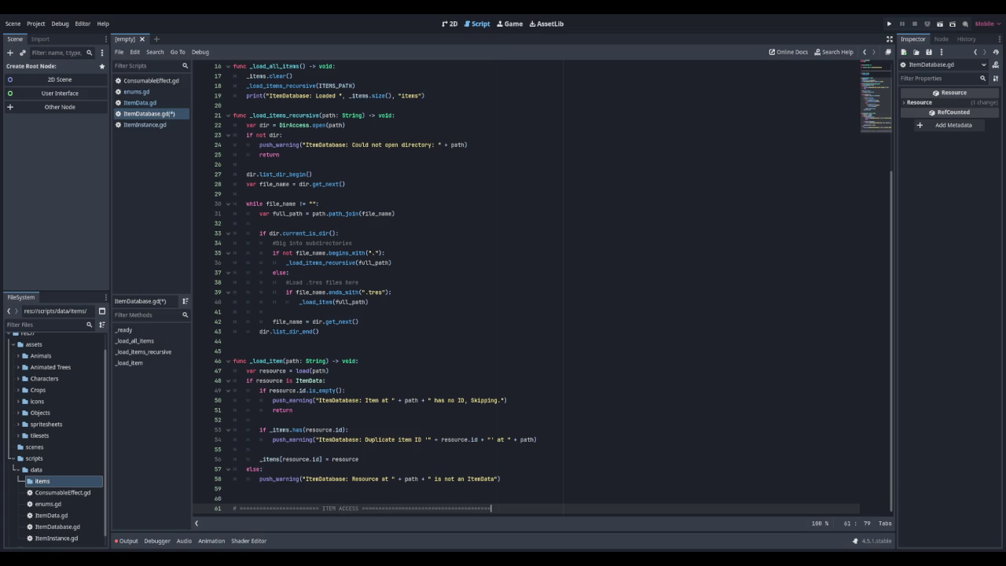
{"action": "key", "text": "Return"}
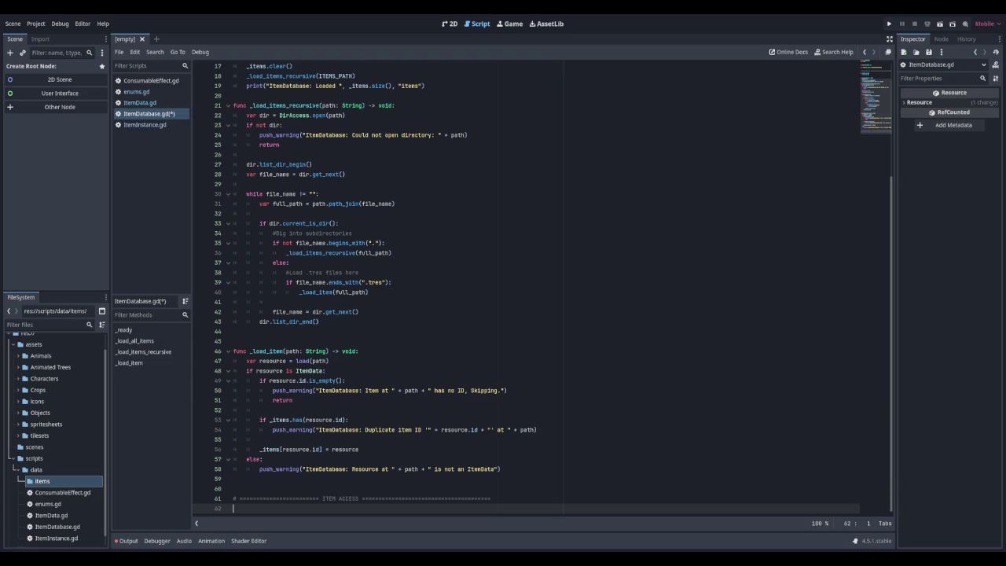
{"action": "key", "text": "Return"}
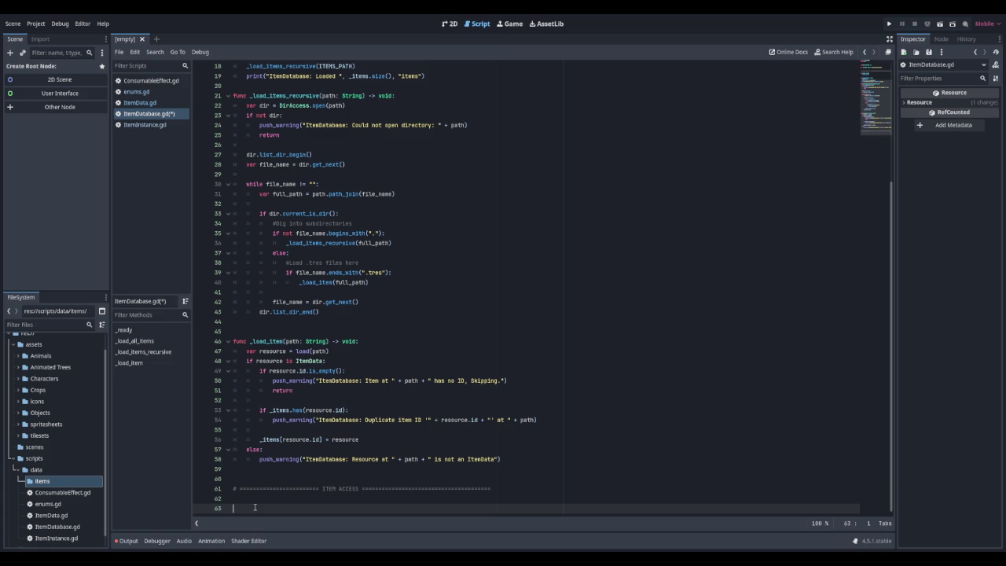
Declare get_item(id: StringName) -> ItemData, returning _items[id] when _items.has(id)
{"action": "type", "text": "func "}
{"action": "type", "text": "get_items"}
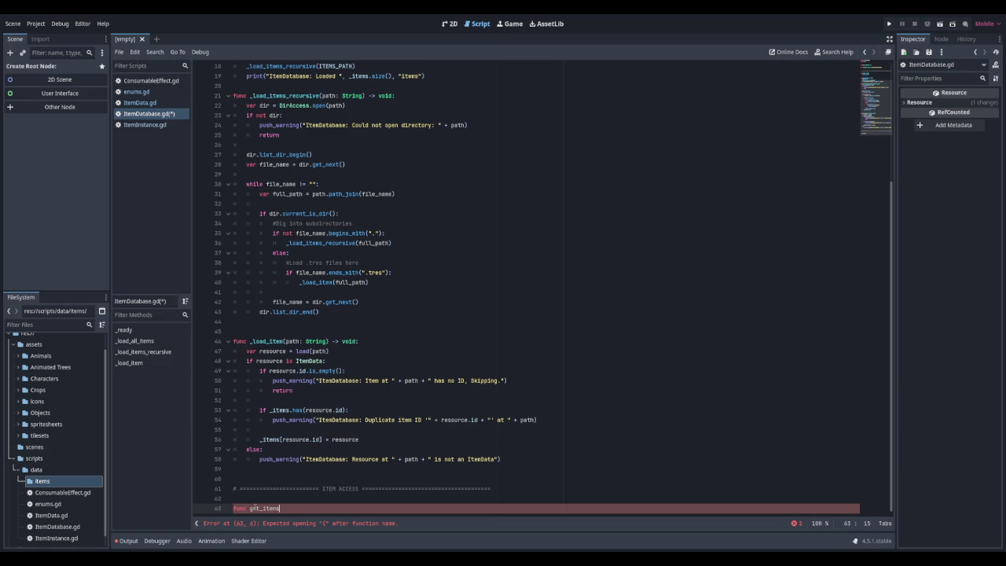
{"action": "type", "text": "id"}
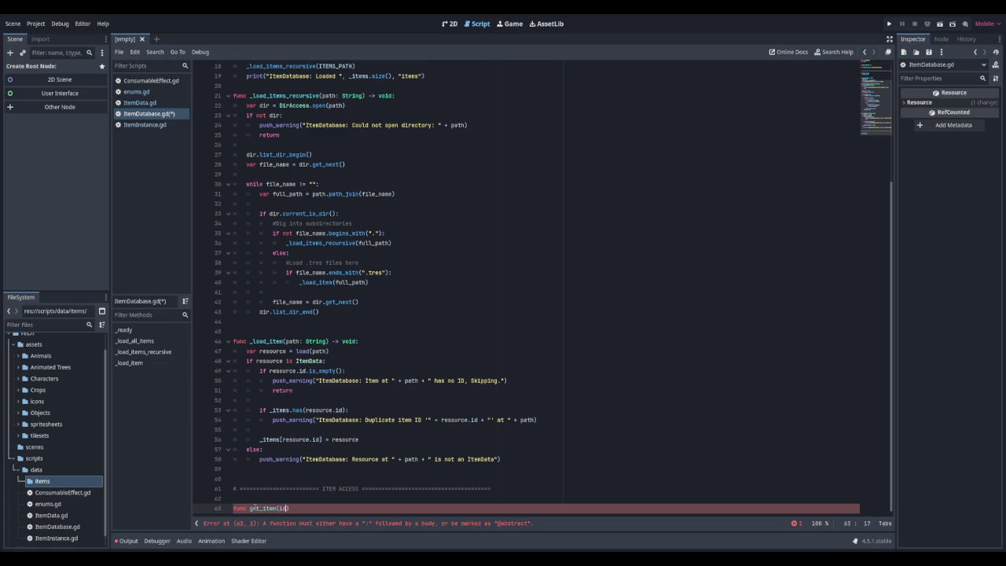
{"action": "type", "text": "StringName"}
{"action": "type", "text": "> ItemData"}
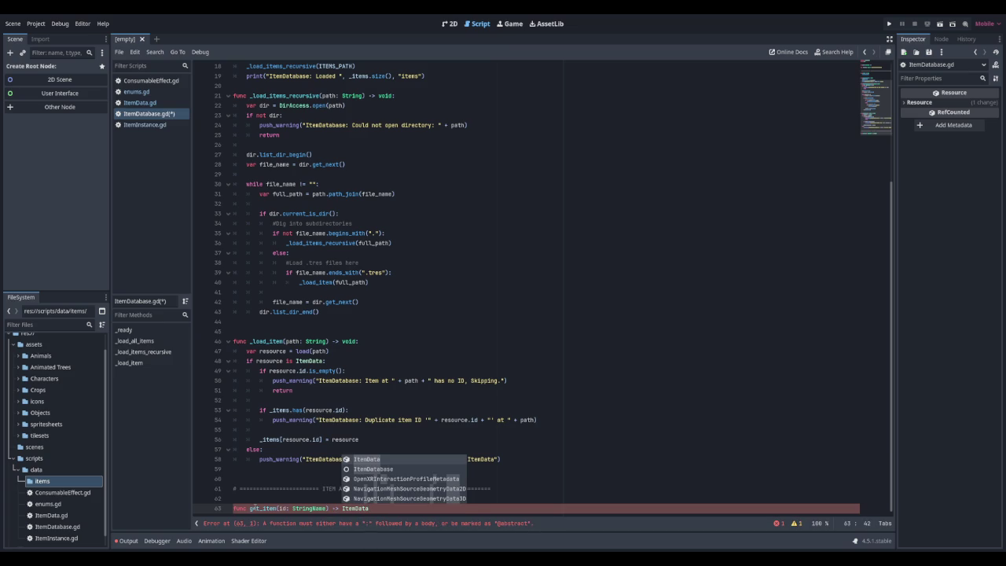
{"action": "key", "text": "Escape"}
{"action": "type", "text": ":"}
{"action": "key", "text": "Return"}
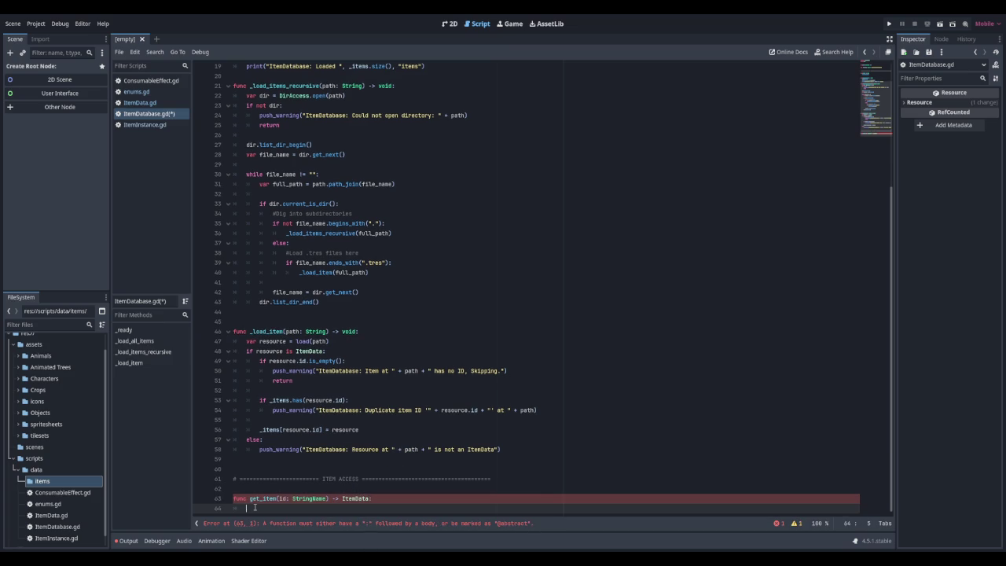
{"action": "type", "text": "if _items"}
{"action": "type", "text": "."}
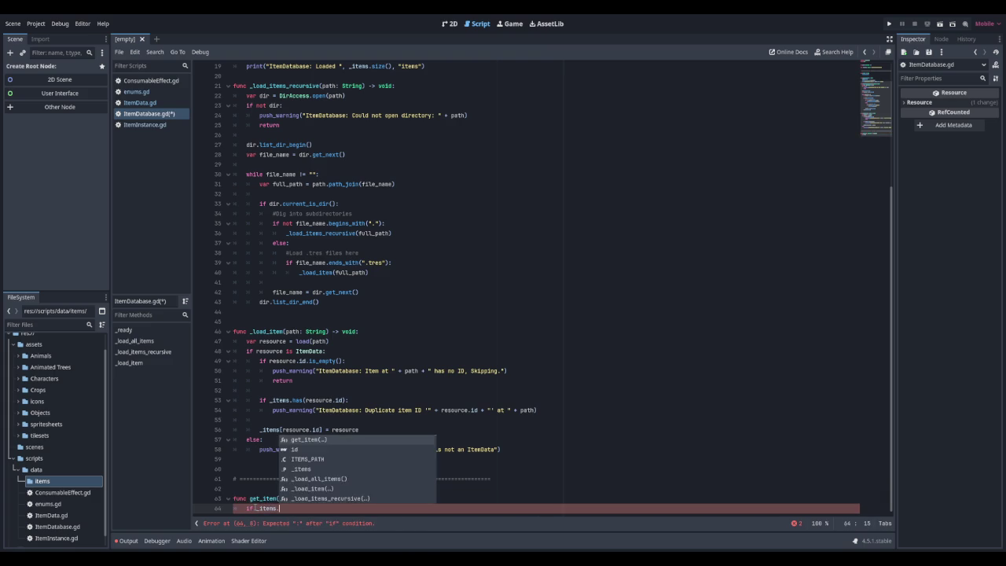
{"action": "type", "text": "has("}
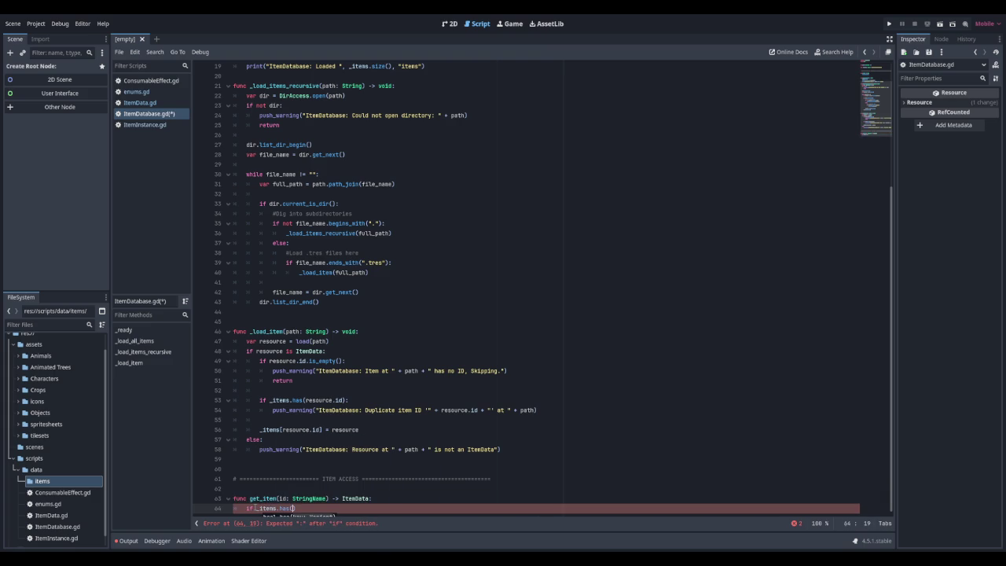
{"action": "type", "text": "id):"}
{"action": "key", "text": "Return"}
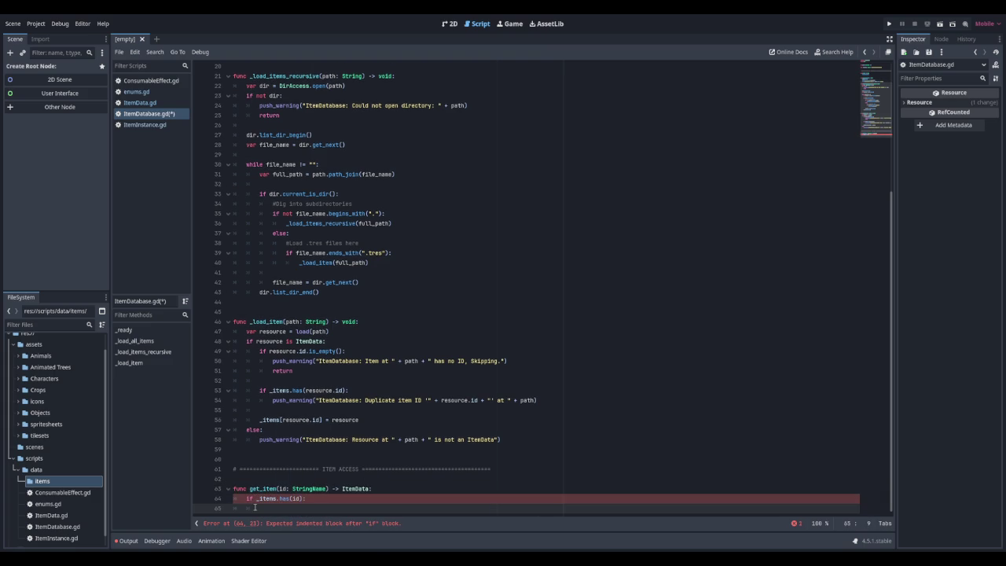
{"action": "type", "text": "return "}
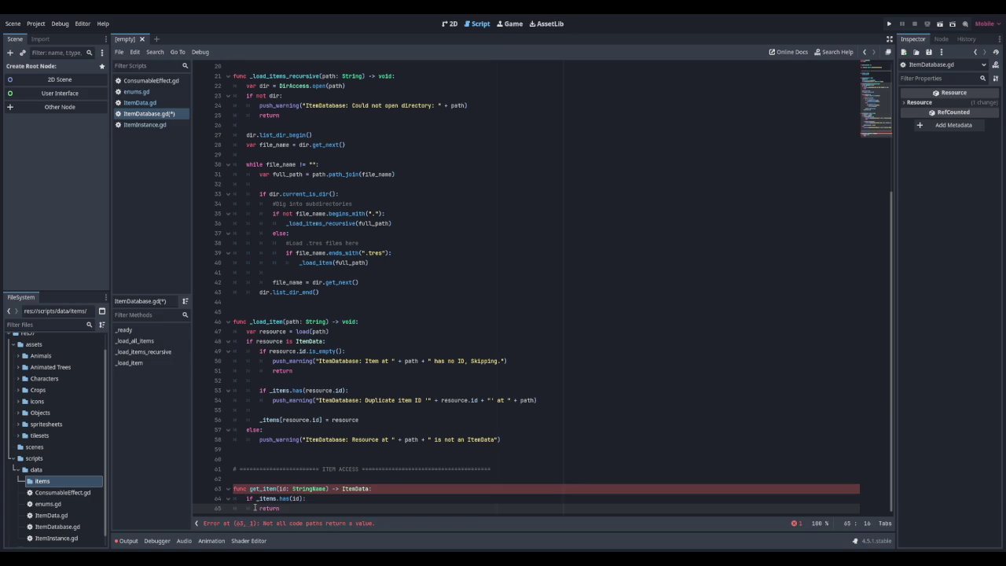
{"action": "type", "text": "_items"}
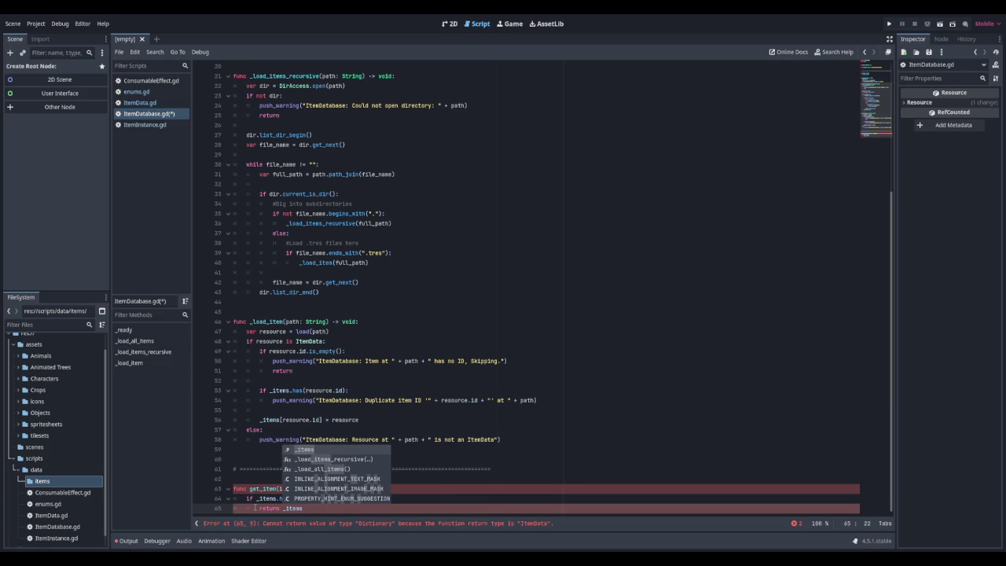
{"action": "type", "text": "[id"}
{"action": "type", "text": "]"}
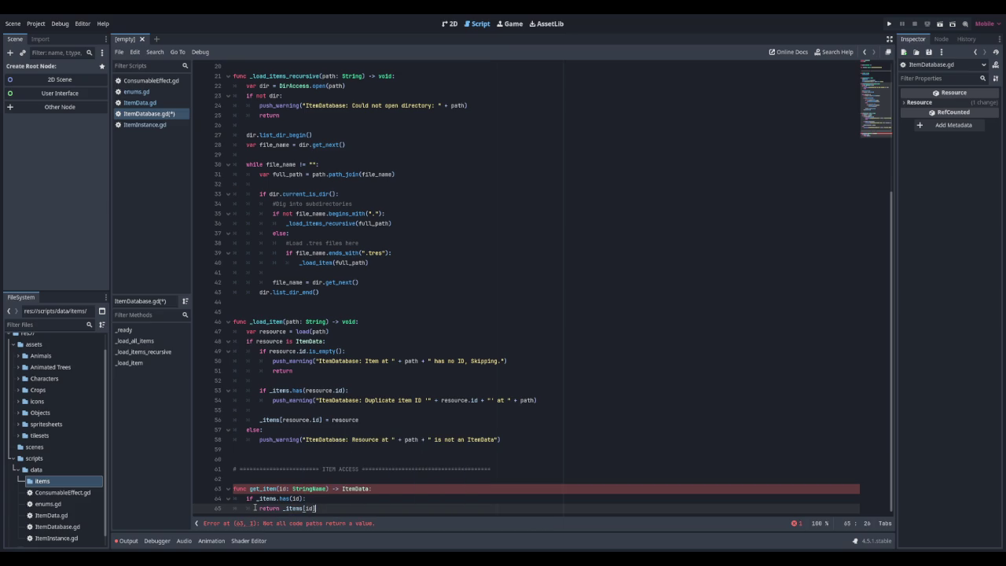
{"action": "key", "text": "Return"}
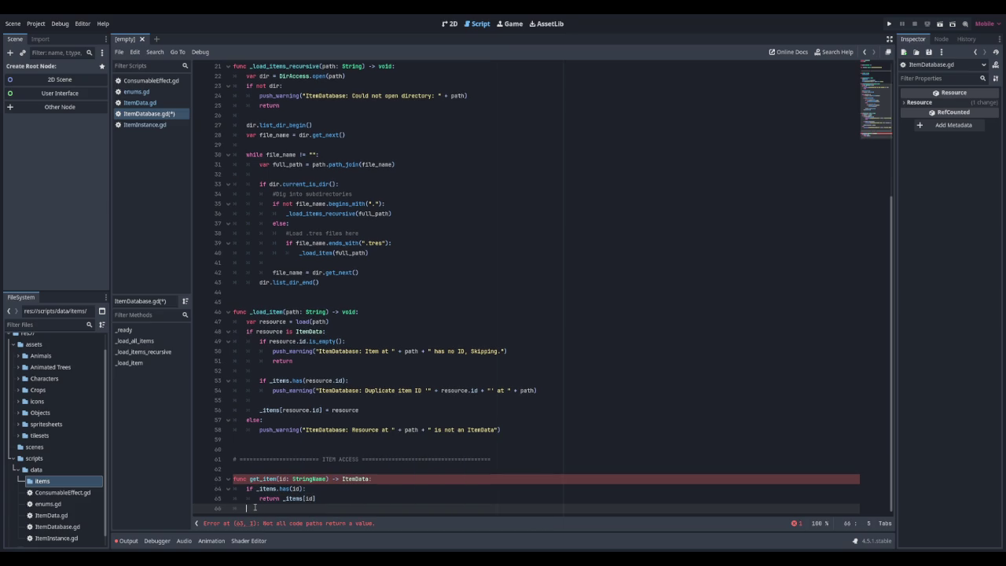
Add the fallback: push_warning "ItemDatabase: Item not found" and return null
{"action": "key", "text": "Return"}
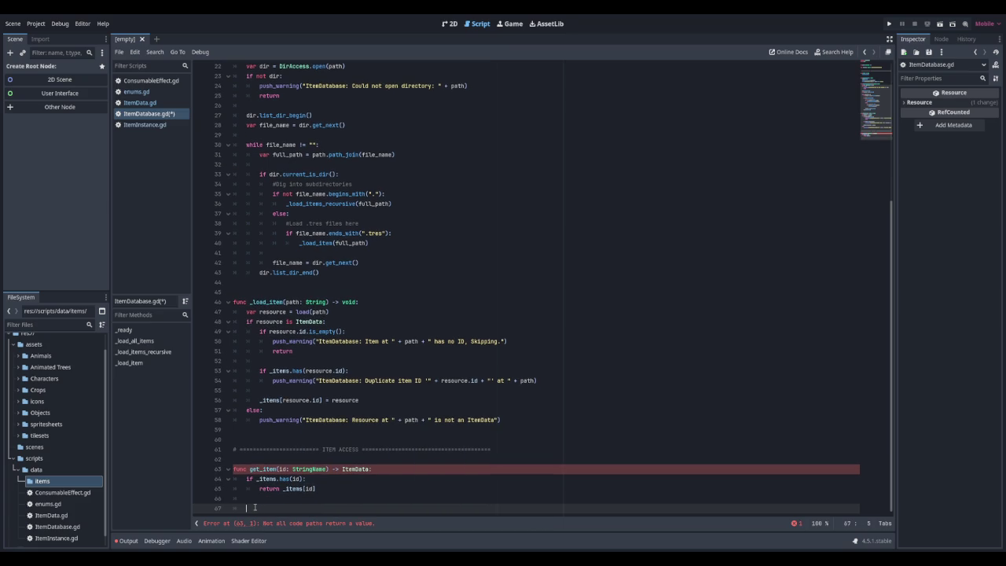
{"action": "type", "text": "push_warning"}
{"action": "type", "text": "(\"ItemDatabase"}
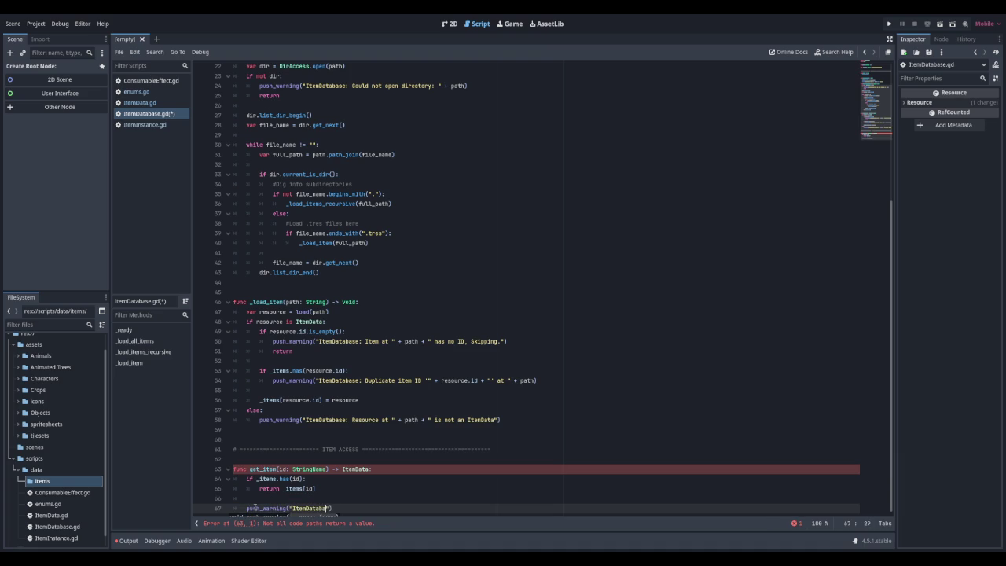
{"action": "type", "text": ": "}
{"action": "type", "text": "Item not foun"}
{"action": "type", "text": "d"}
{"action": "type", "text": "\" "}
{"action": "type", "text": ":"}
{"action": "type", "text": " \" +"}
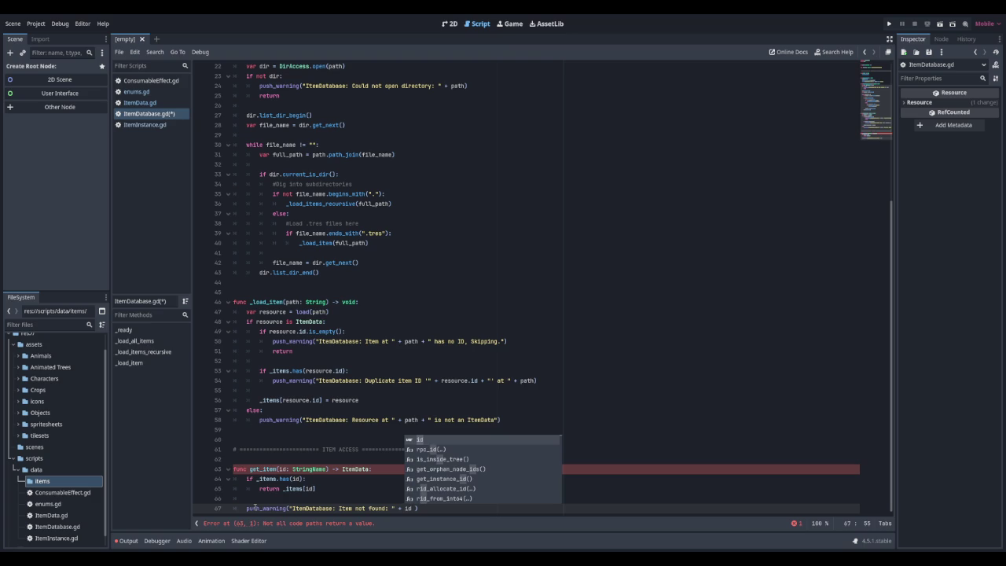
{"action": "key", "text": "End"}
{"action": "key", "text": "Return"}
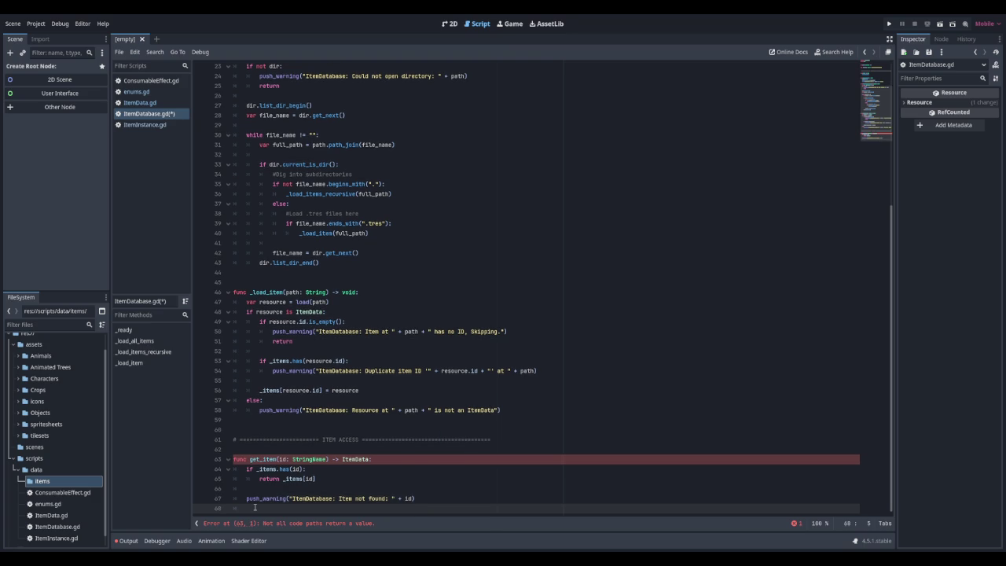
{"action": "type", "text": "return null"}
{"action": "key", "text": "Return"}
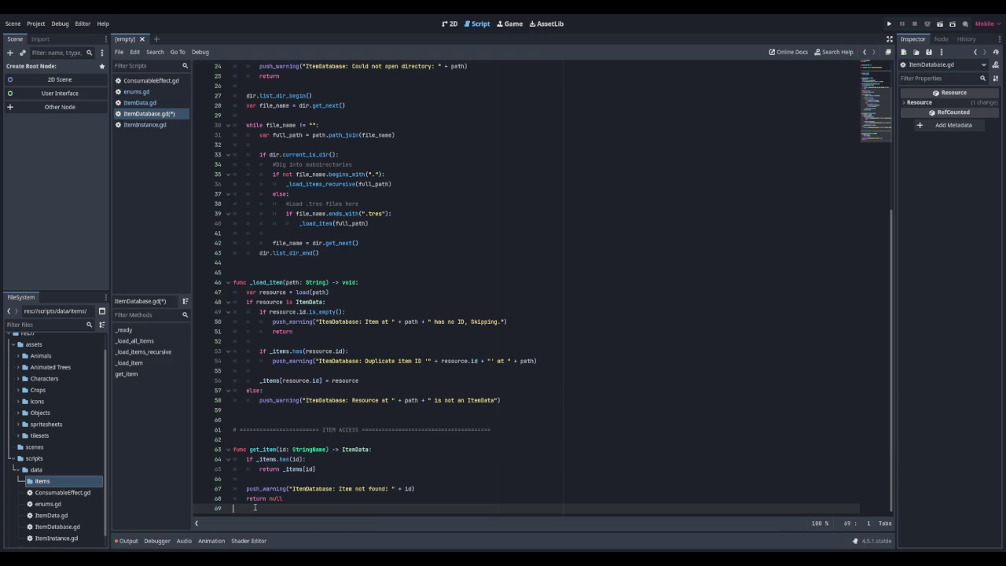
{"action": "key", "text": "Return"}
{"action": "key", "text": "BackSpace"}
Write has_item(id: StringName) -> bool that returns _items.has(id)
{"action": "type", "text": "func "}
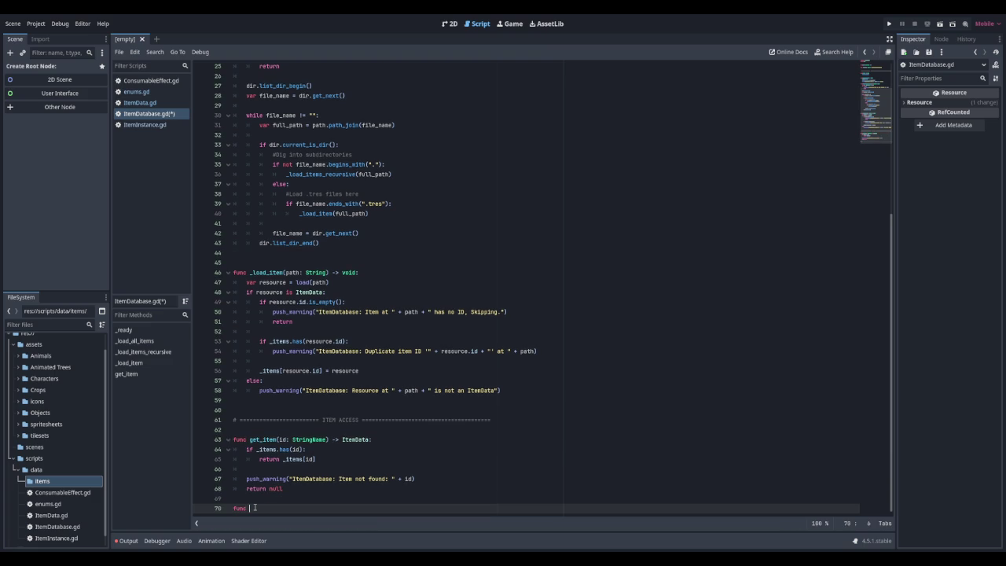
{"action": "type", "text": "has_item"}
{"action": "type", "text": "(id: "}
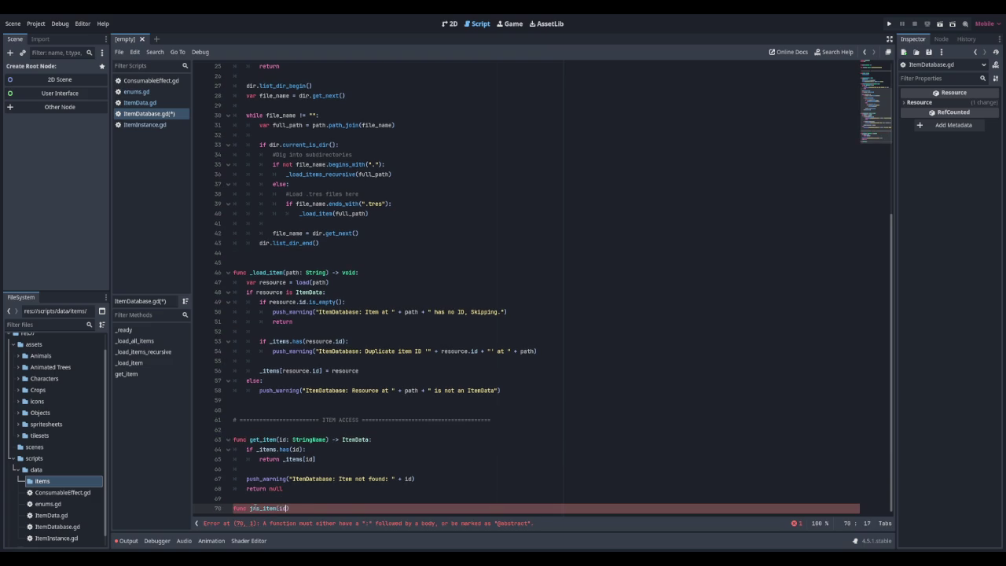
{"action": "type", "text": "String"}
{"action": "key", "text": "Return"}
{"action": "type", "text": ") -> ItemDa"}
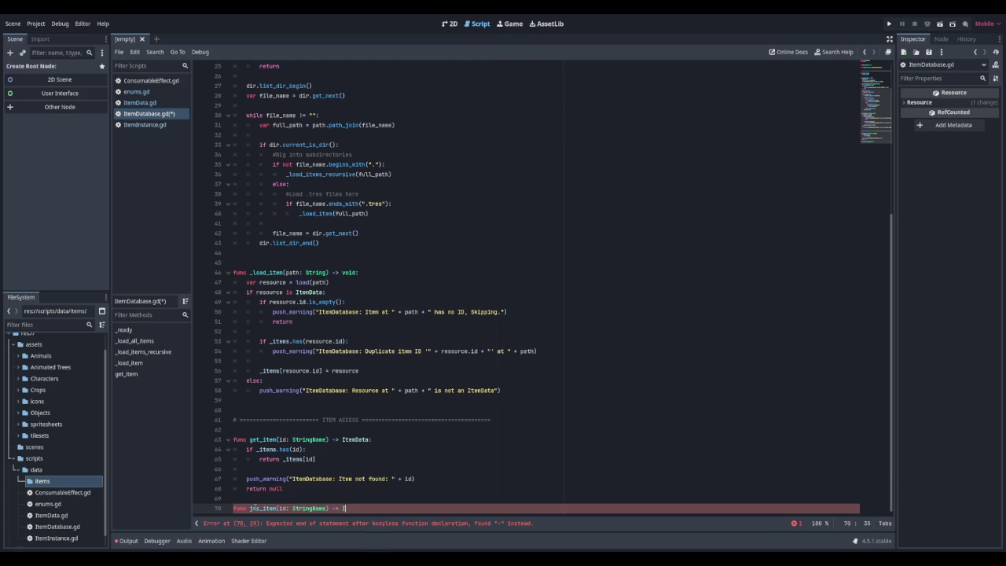
{"action": "key", "text": "BackSpace"}
{"action": "key", "text": "BackSpace"}
{"action": "key", "text": "BackSpace"}
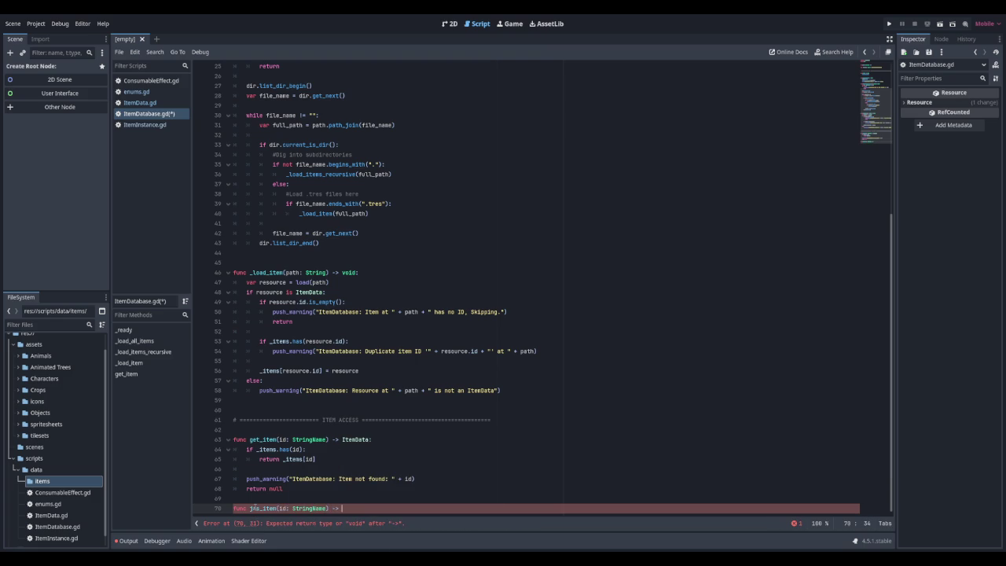
{"action": "type", "text": "bool:"}
{"action": "key", "text": "Return"}
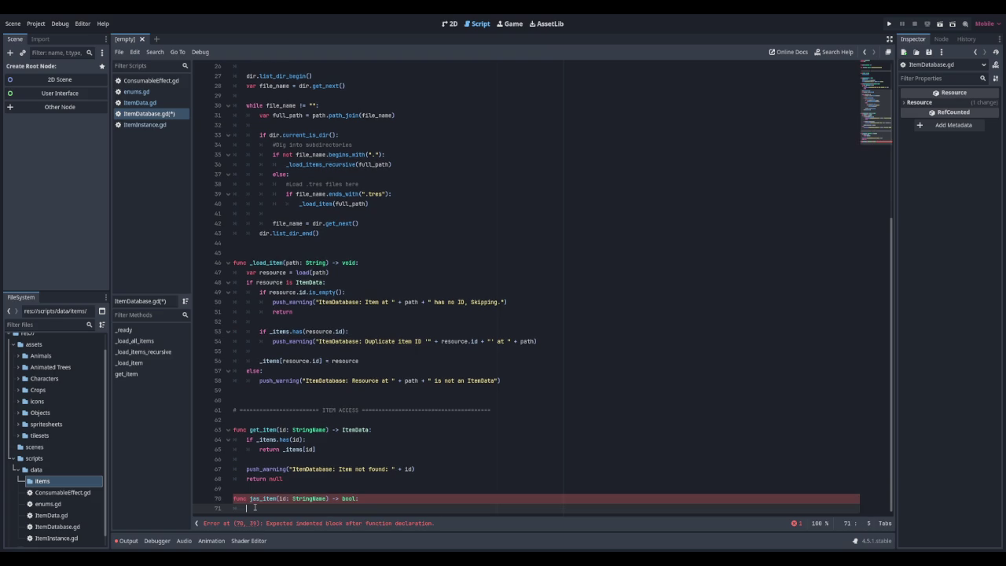
{"action": "type", "text": "return "}
{"action": "type", "text": "_ite"}
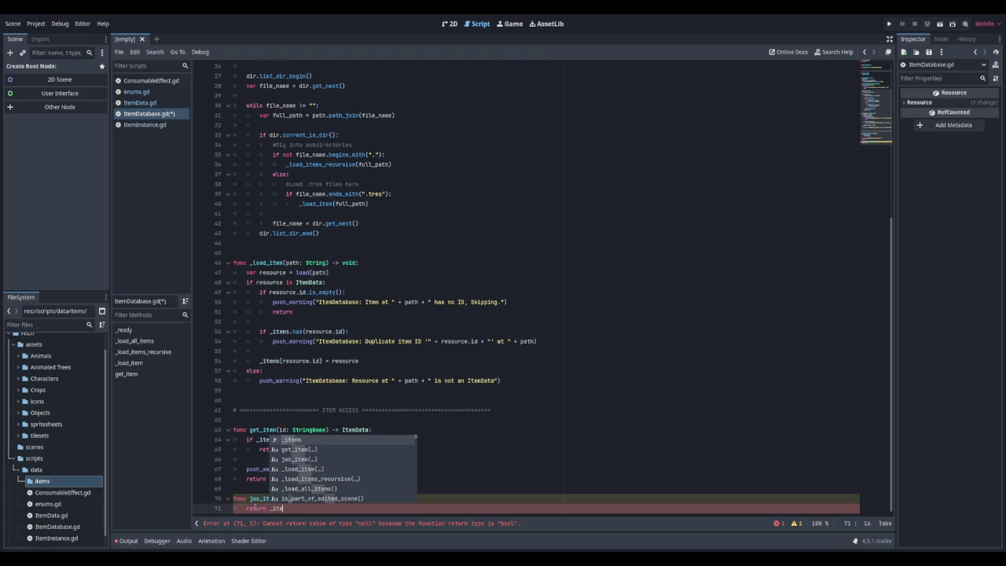
{"action": "type", "text": "ms.has("}
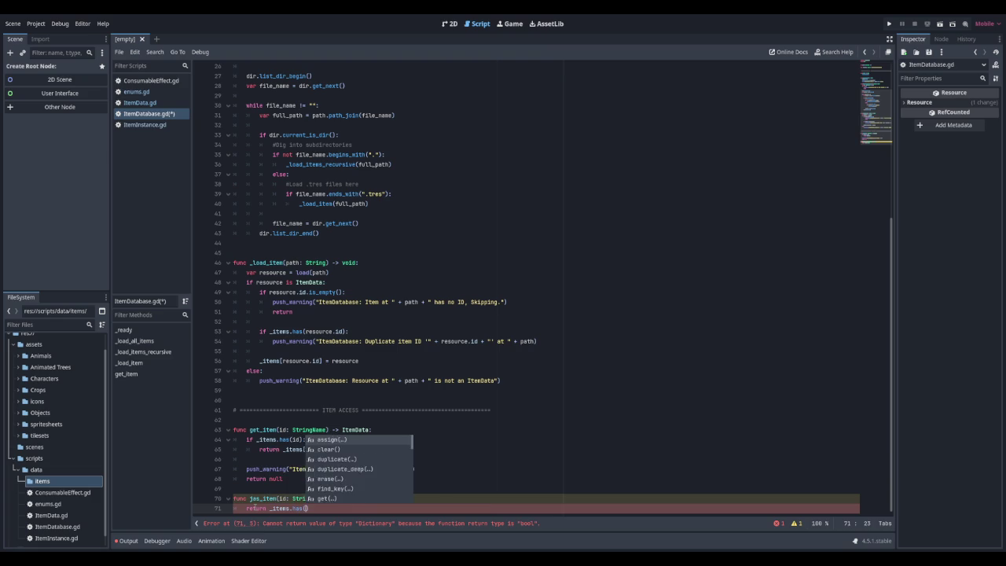
{"action": "type", "text": "id"}
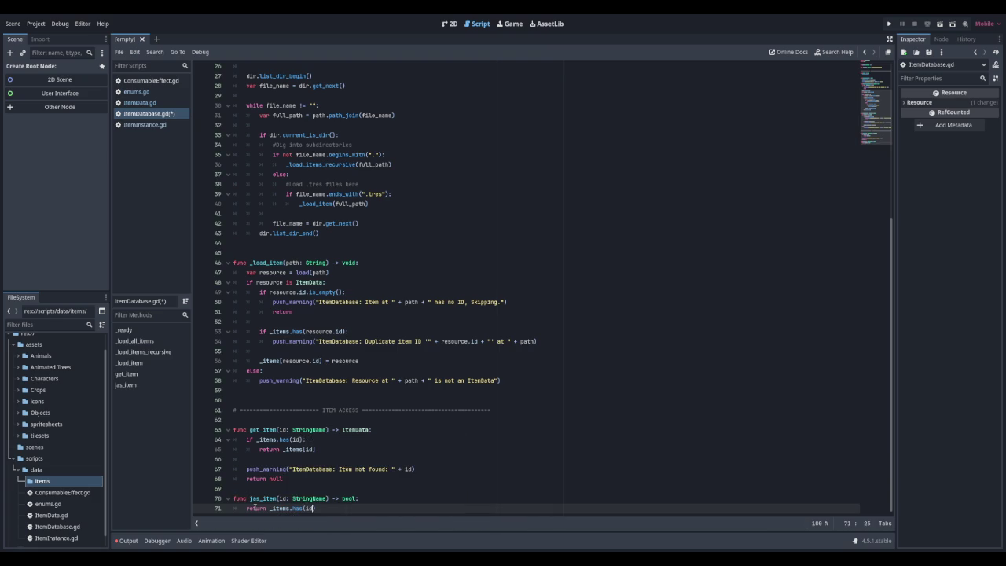
{"action": "key", "text": "Return"}
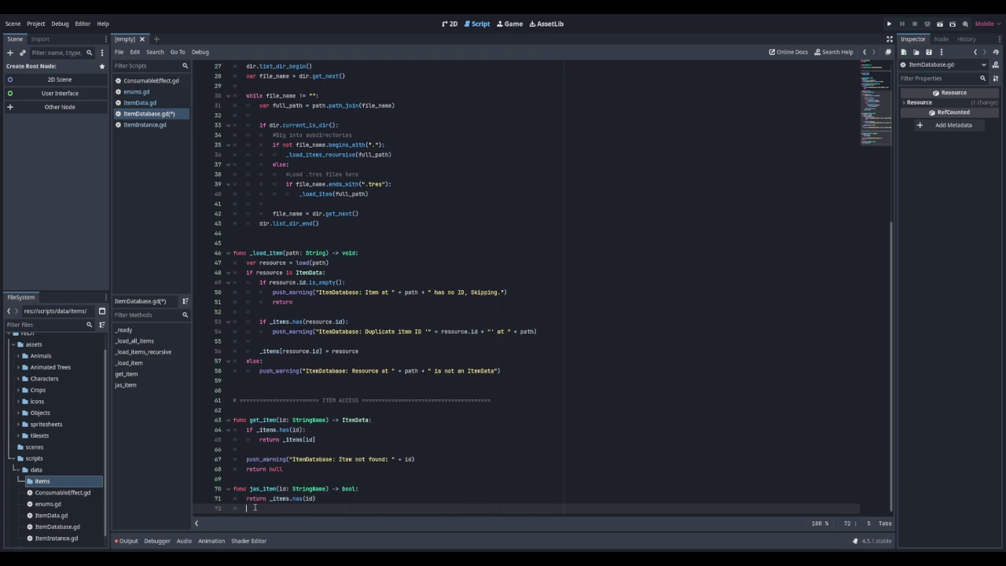
{"action": "key", "text": "Return"}
Declare get_all_items() -> Array[ItemData] with an empty typed result array
{"action": "type", "text": "func get_all_i"}
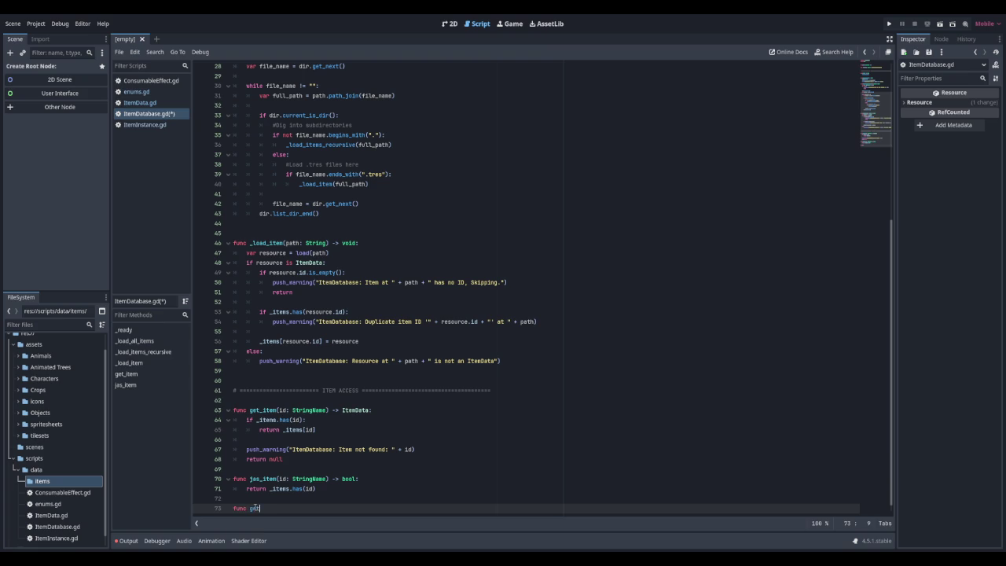
{"action": "type", "text": "tems() -"}
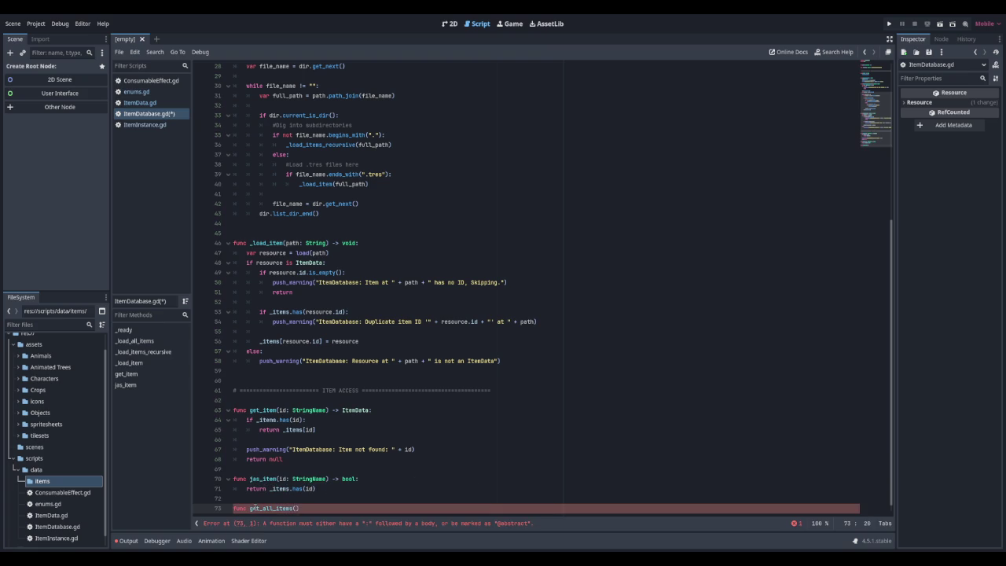
{"action": "type", "text": "> Array"}
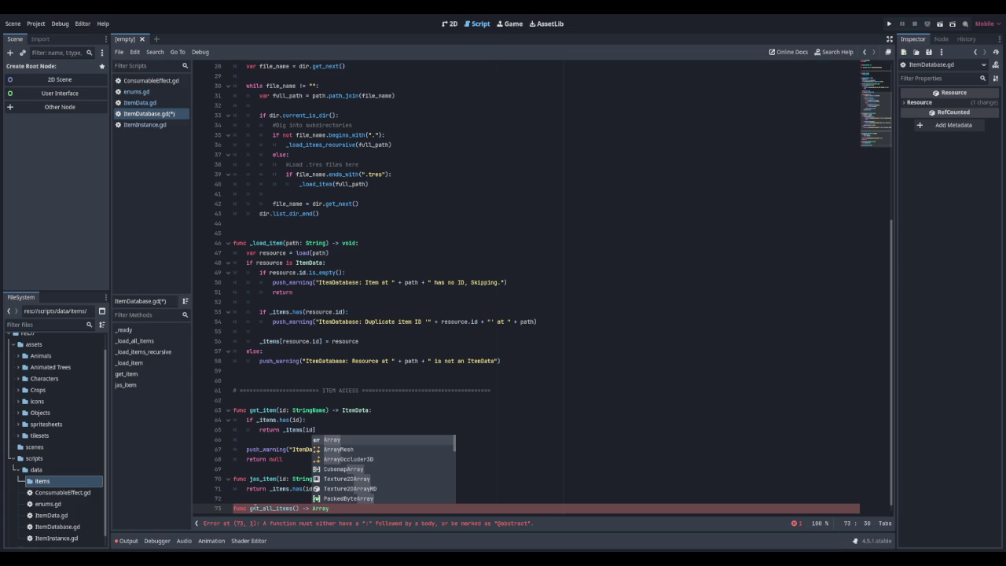
{"action": "type", "text": "[ItemDt"}
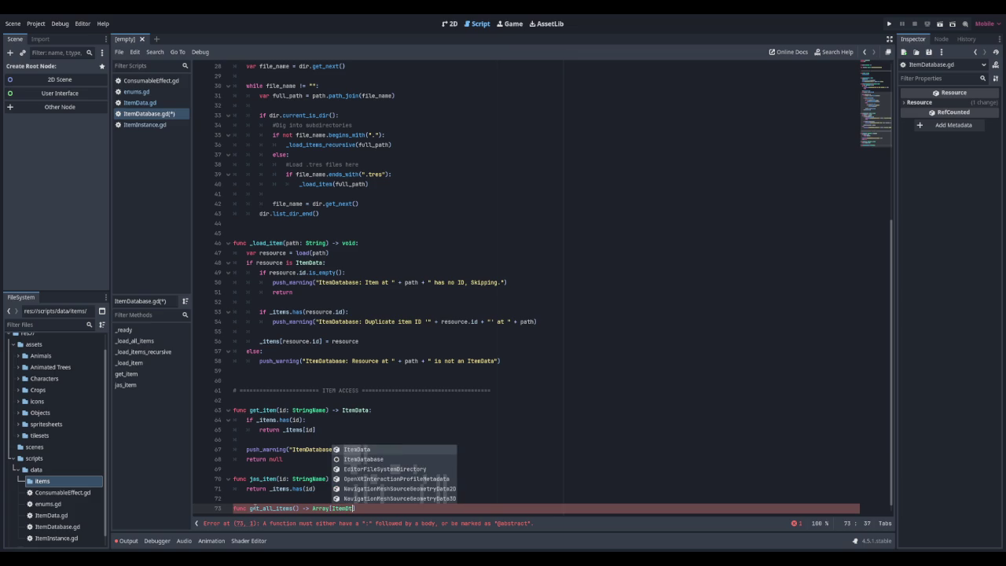
{"action": "key", "text": "Return"}
{"action": "type", "text": ":"}
{"action": "key", "text": "Return"}
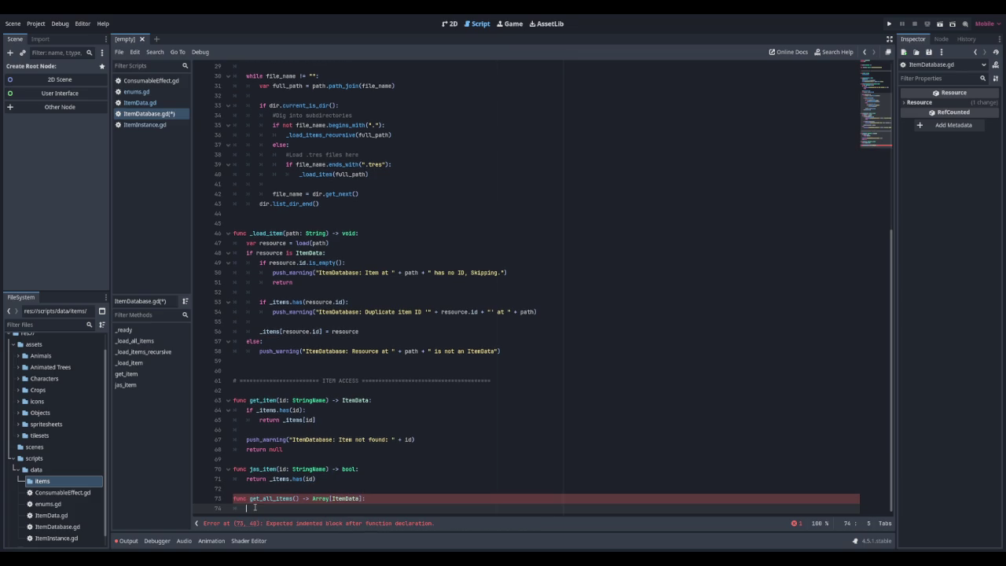
{"action": "type", "text": "var result: A"}
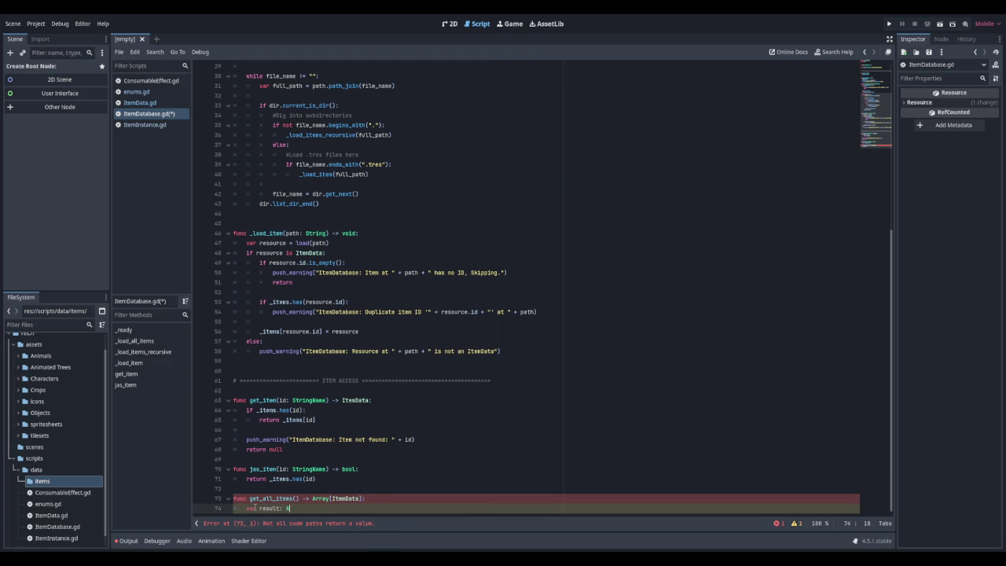
{"action": "type", "text": "rray"}
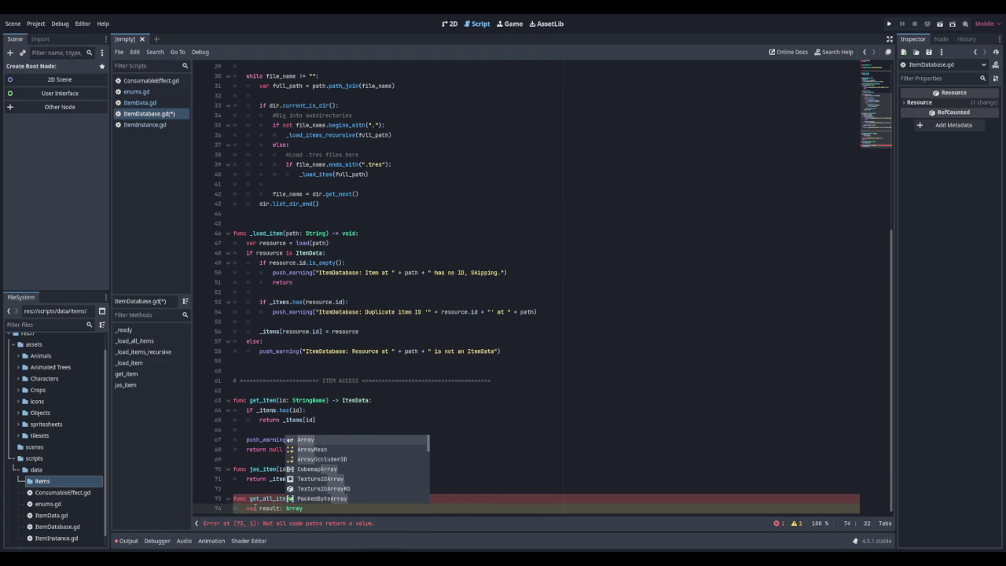
{"action": "type", "text": "[ItemData] = "}
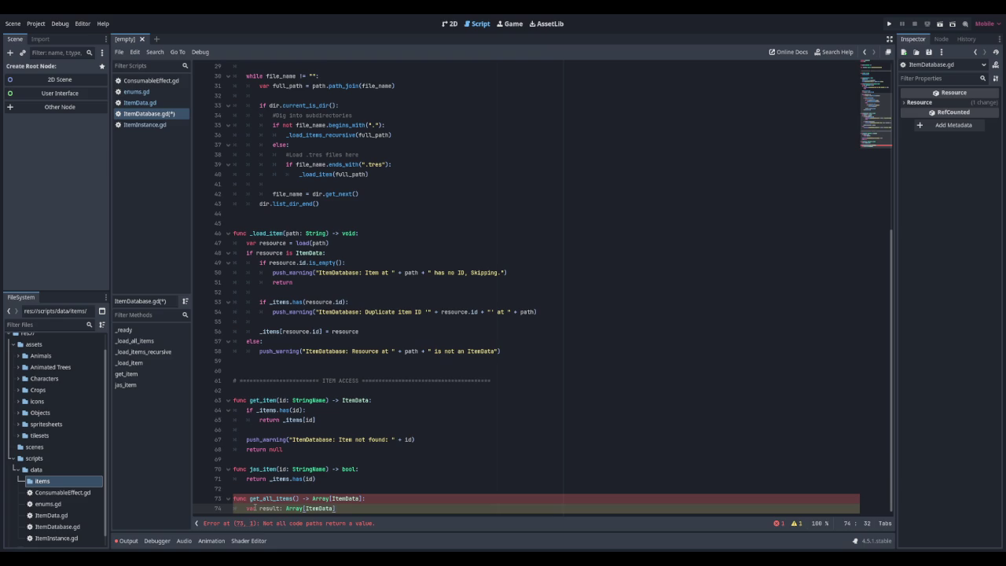
{"action": "type", "text": "[]"}
{"action": "key", "text": "Return"}
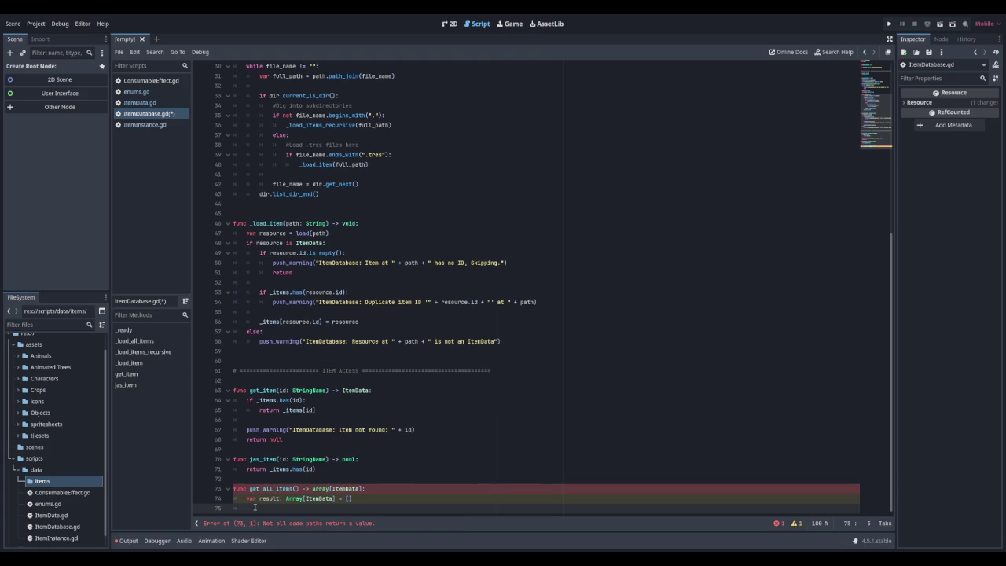
Loop over _items.values(), appending each item to result, then return result
{"action": "type", "text": "for item"}
{"action": "type", "text": " in _items"}
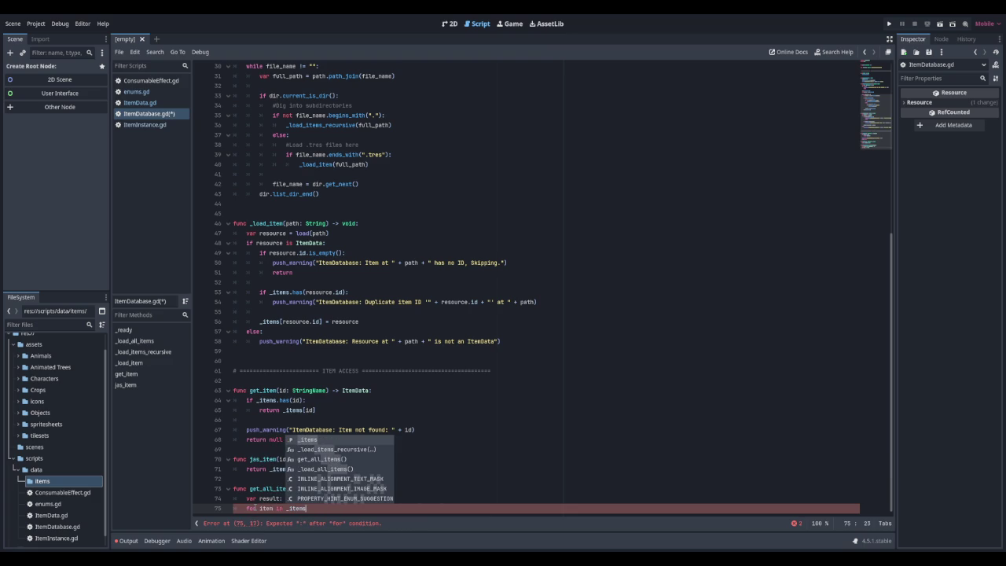
{"action": "type", "text": ".value"}
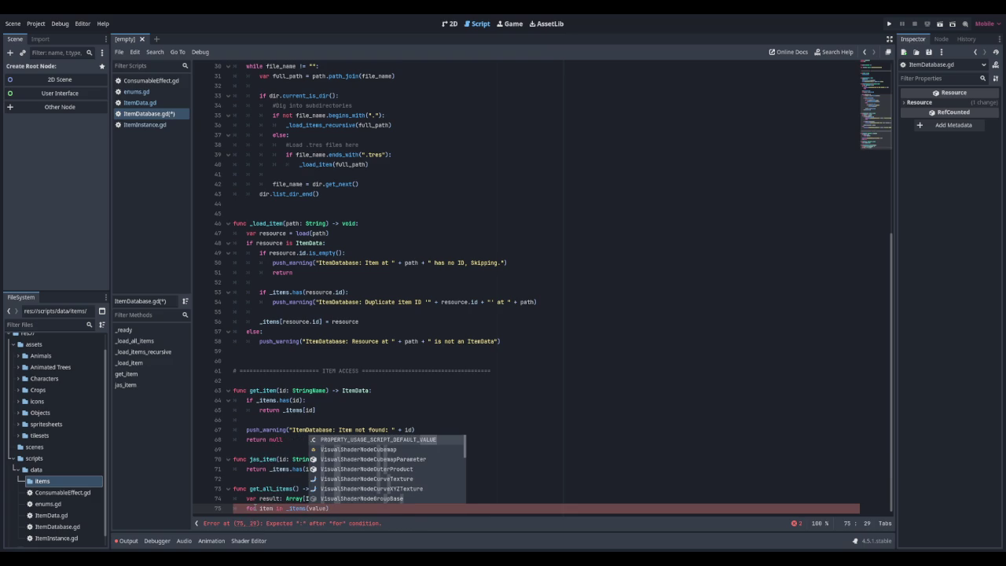
{"action": "key", "text": "BackSpace"}
{"action": "key", "text": "BackSpace"}
{"action": "key", "text": "BackSpace"}
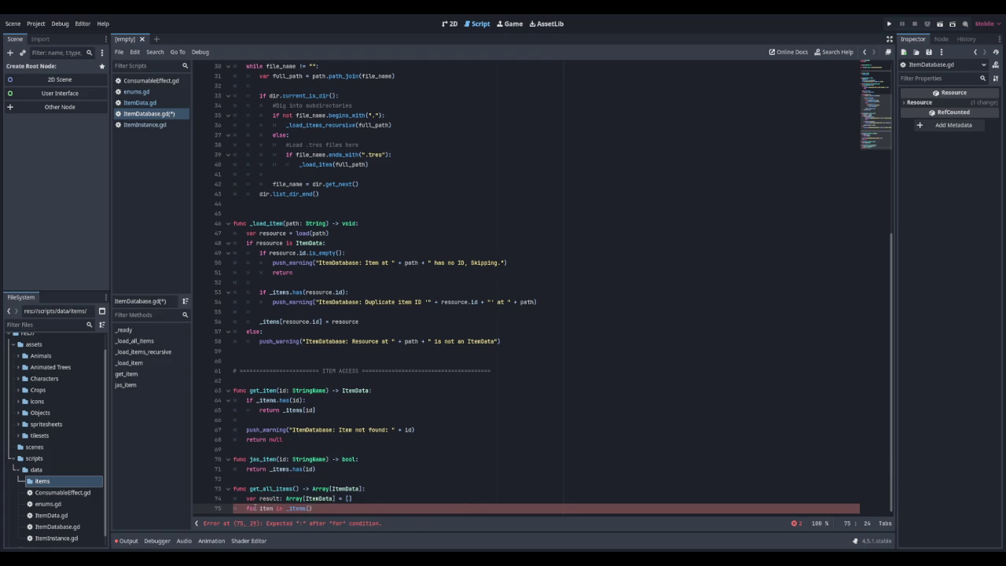
{"action": "type", "text": ".values()"}
{"action": "type", "text": ":"}
{"action": "key", "text": "Return"}
{"action": "type", "text": "result.append"}
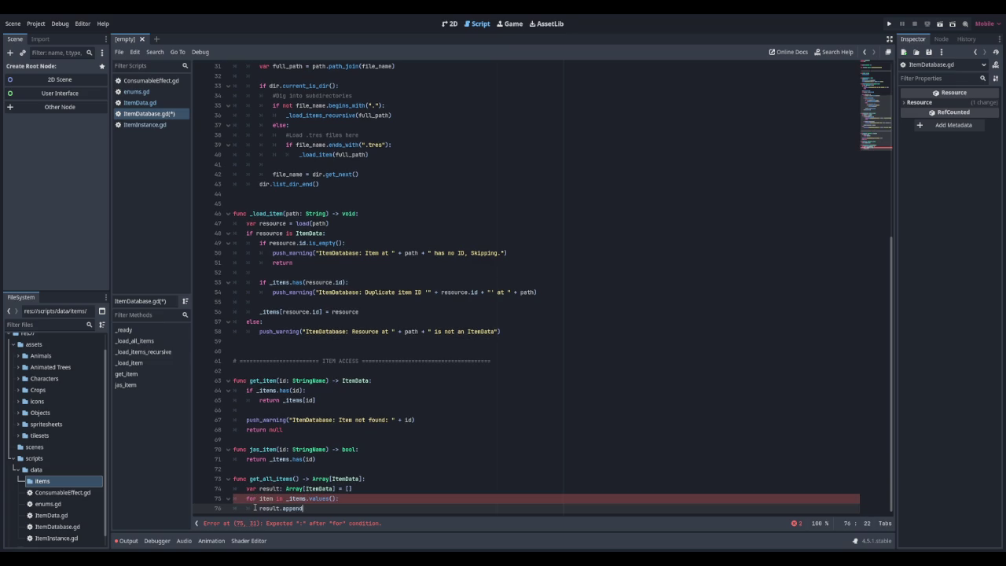
{"action": "type", "text": "(item"}
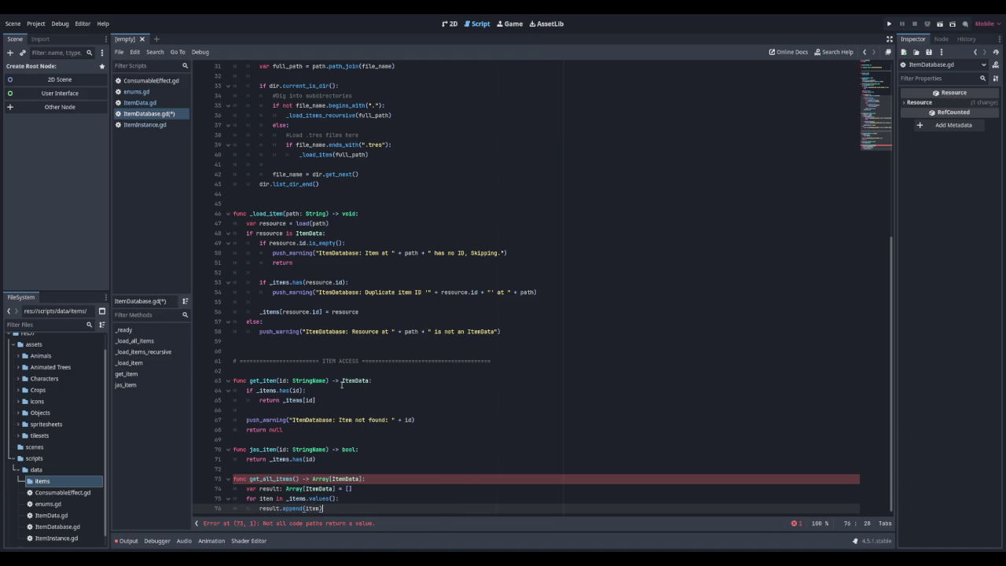
{"action": "key", "text": "Return"}
{"action": "type", "text": "return result"}
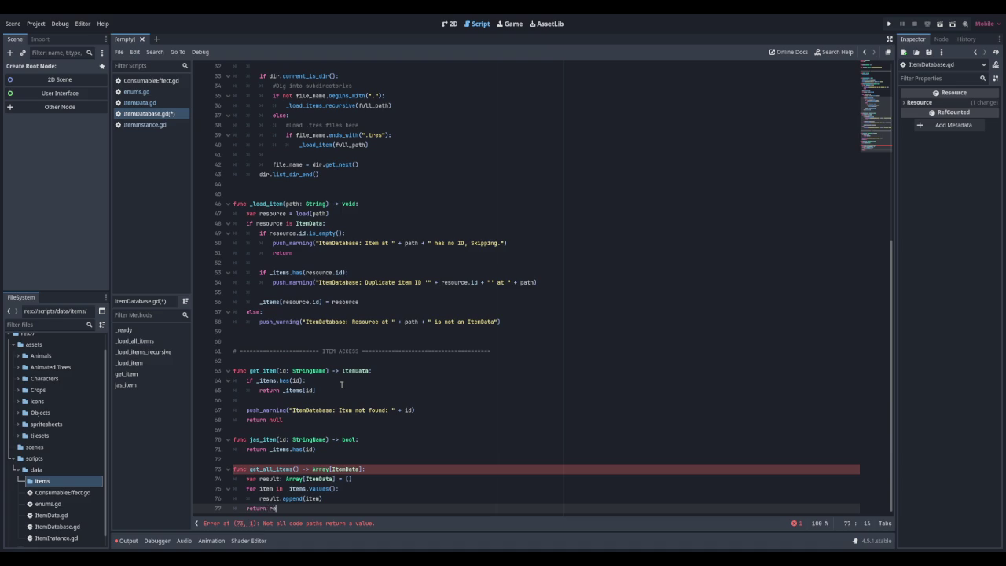
{"action": "key", "text": "Return"}
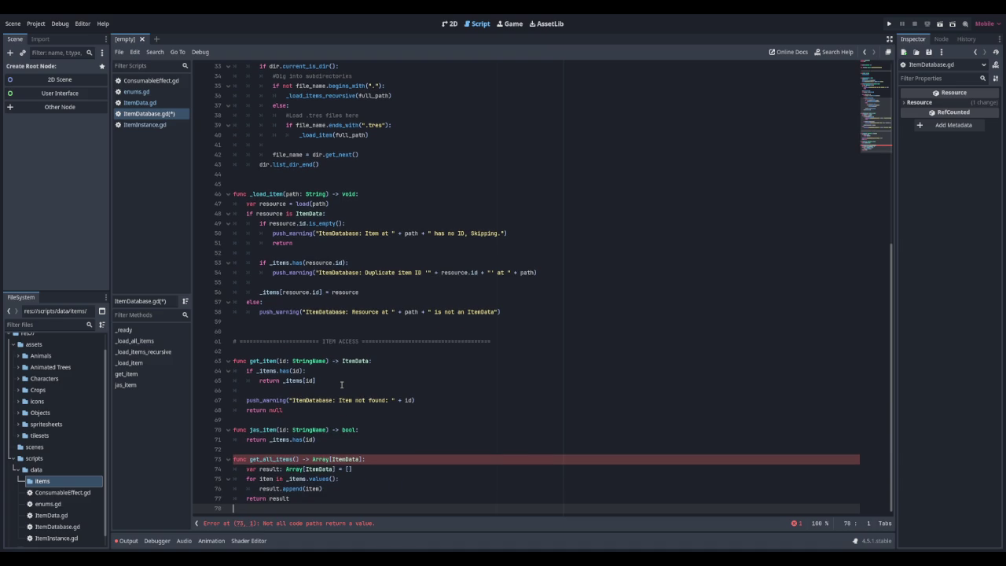
{"action": "key", "text": "Return"}
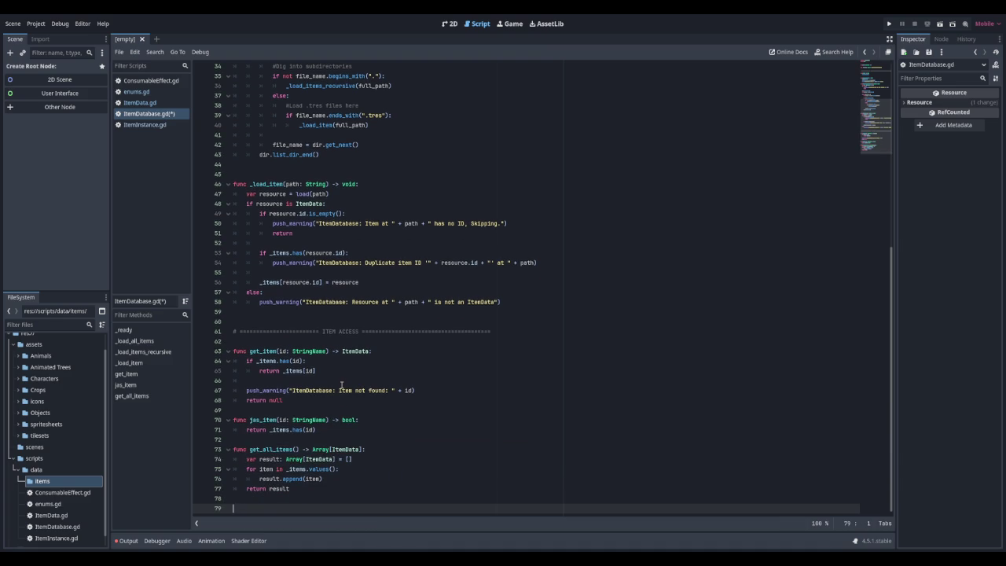
Begin the get_item_count() -> int declaration
{"action": "type", "text": "fuc"}
{"action": "key", "text": "BackSpace"}
{"action": "type", "text": "nc get_item"}
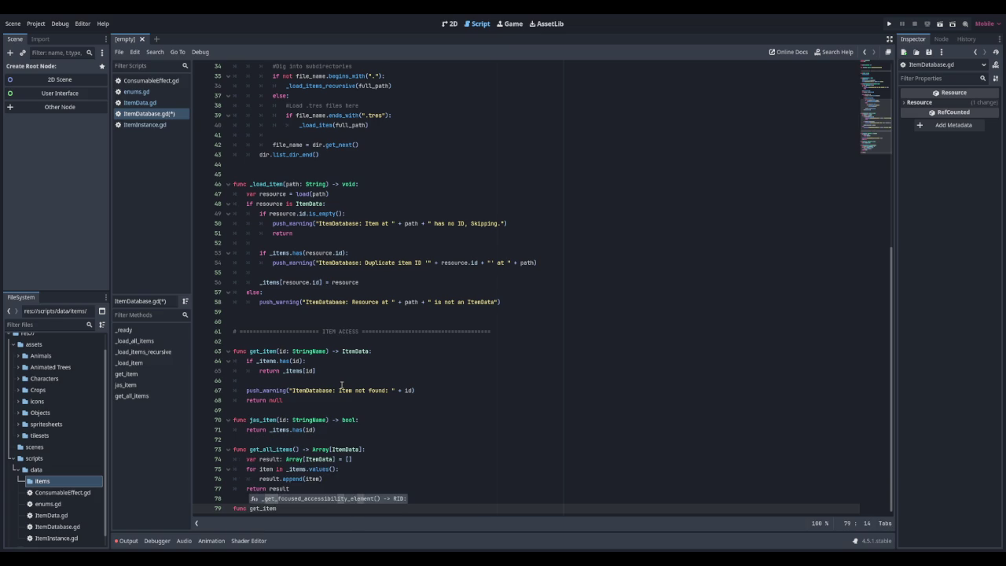
{"action": "type", "text": "_count"}
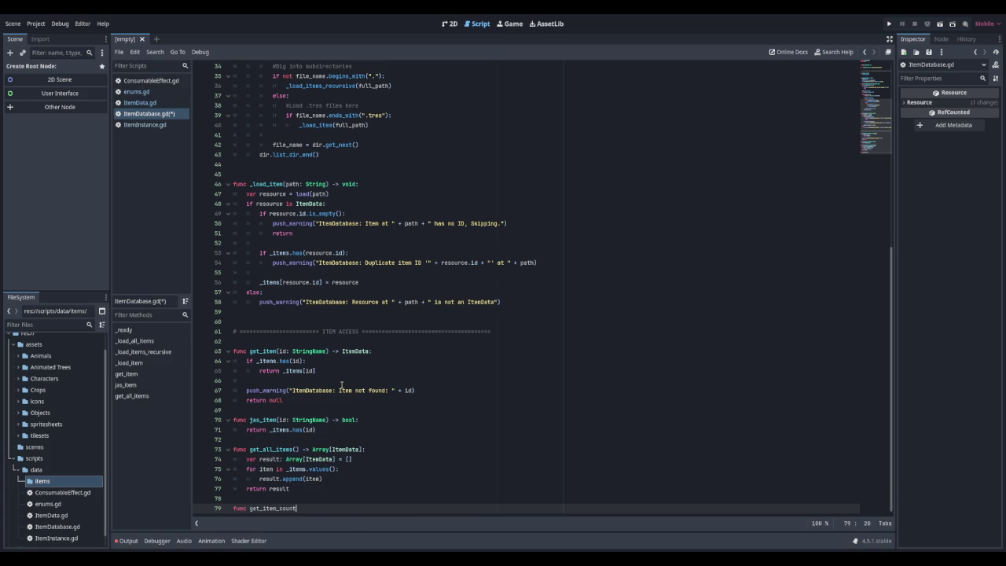
{"action": "type", "text": "() -> int:"}
Give get_item_count the body return _items.size() and save ItemDatabase.gd
{"action": "key", "text": "Return"}
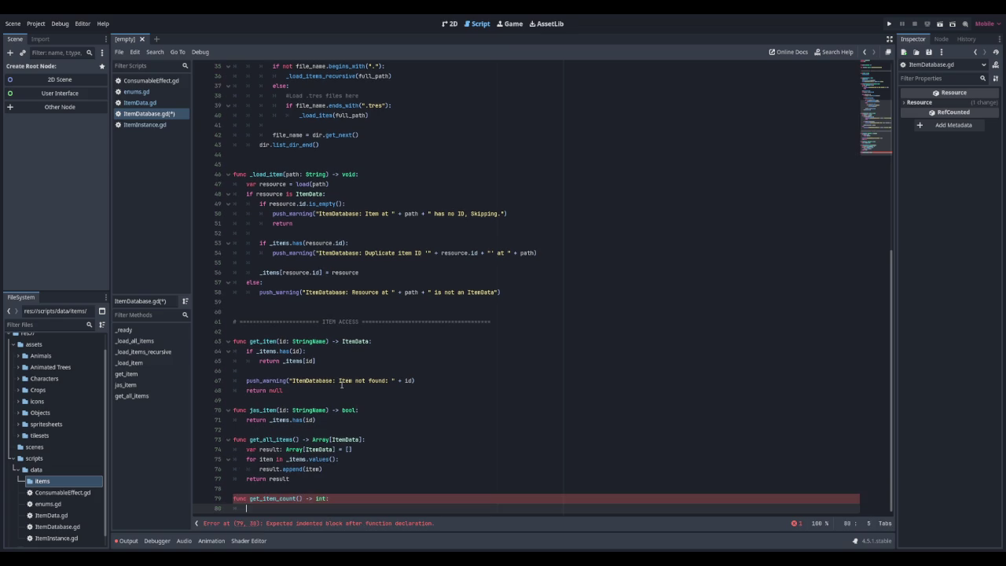
{"action": "type", "text": "ret"}
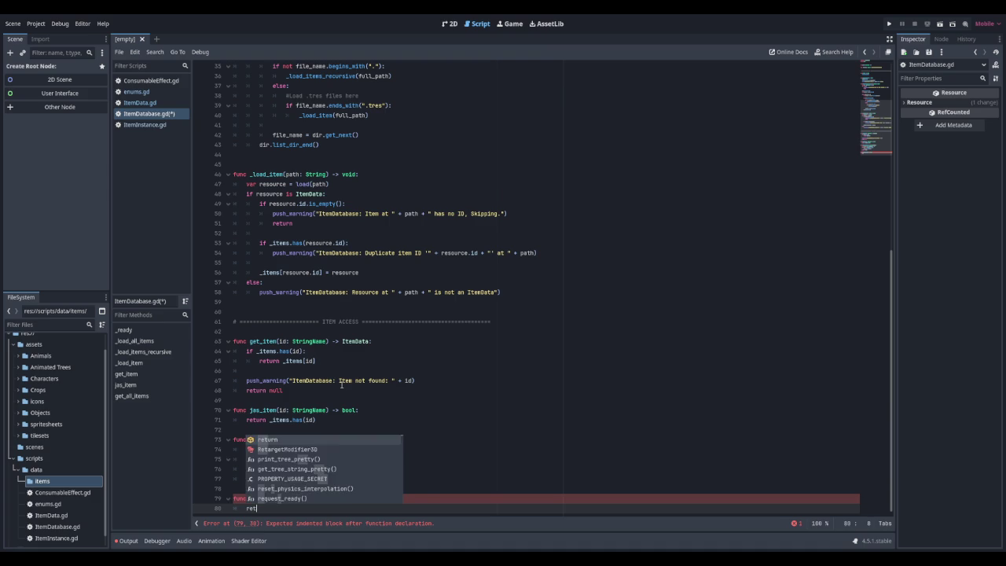
{"action": "type", "text": "urn _item"}
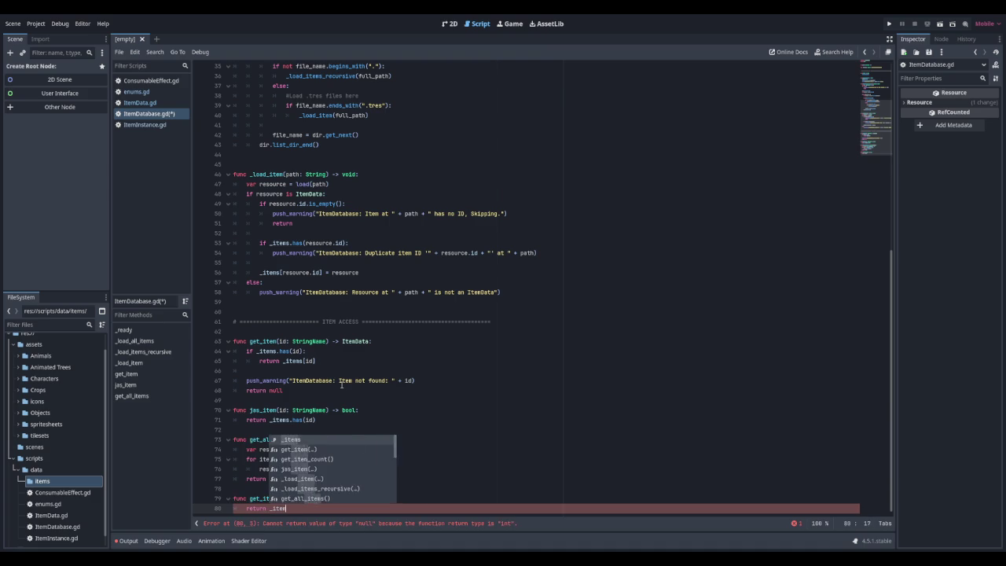
{"action": "type", "text": "s.size()"}
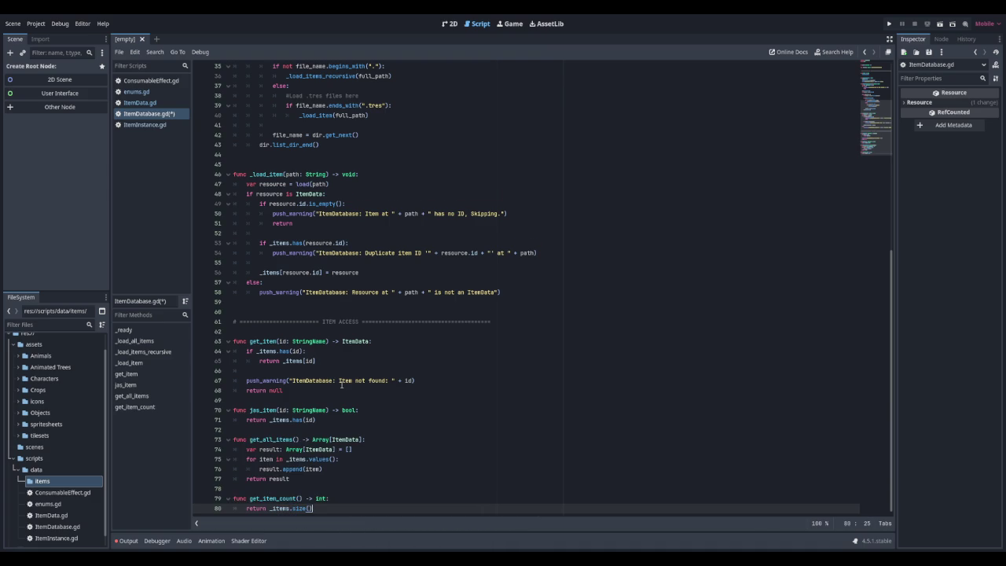
{"action": "key", "text": "Return"}
{"action": "key", "text": "ctrl+s"}
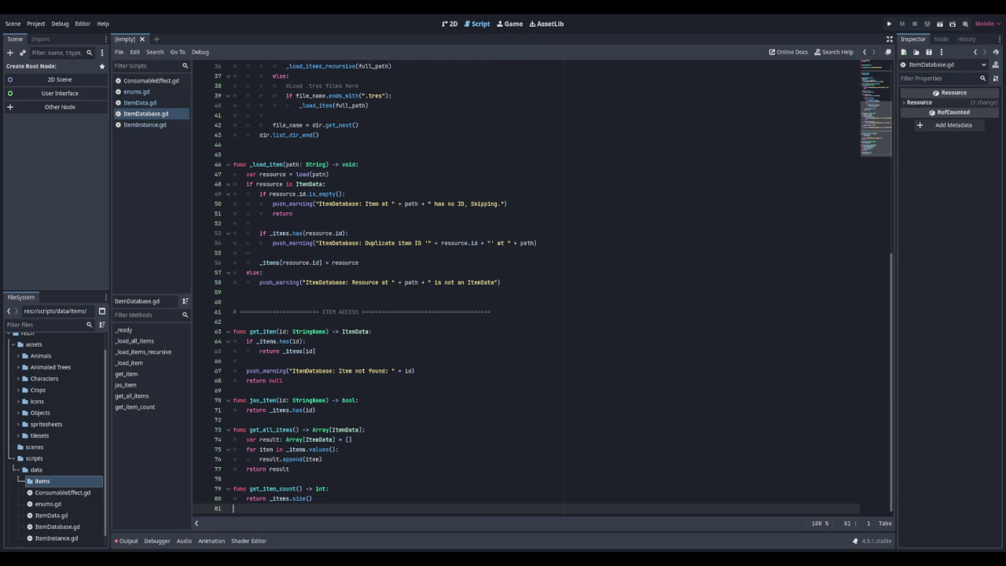
{"action": "key", "text": "Return"}
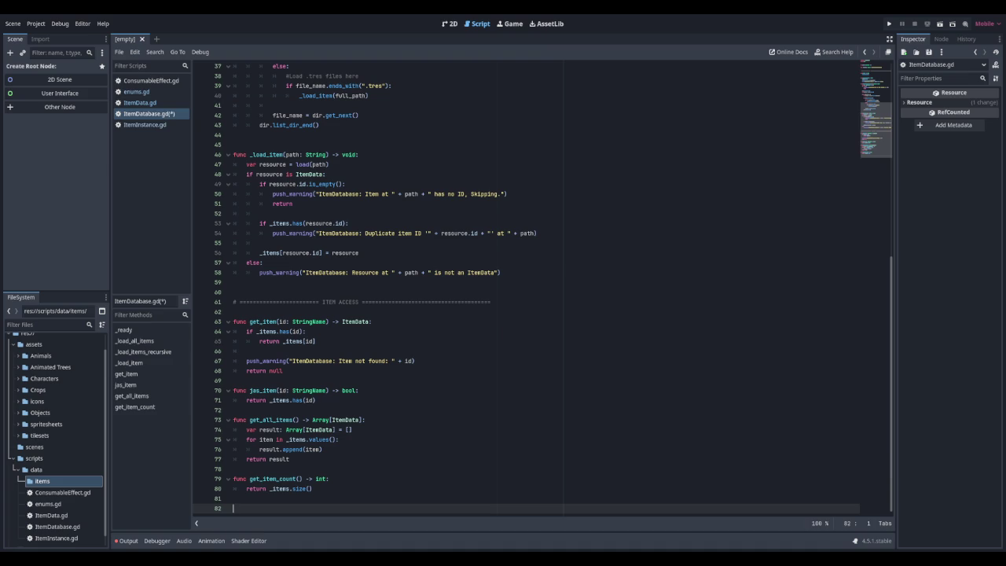
Declare get_items_by_category(category: Enums.ItemCategory) -> Array[ItemData] with an empty result array
{"action": "type", "text": "func "}
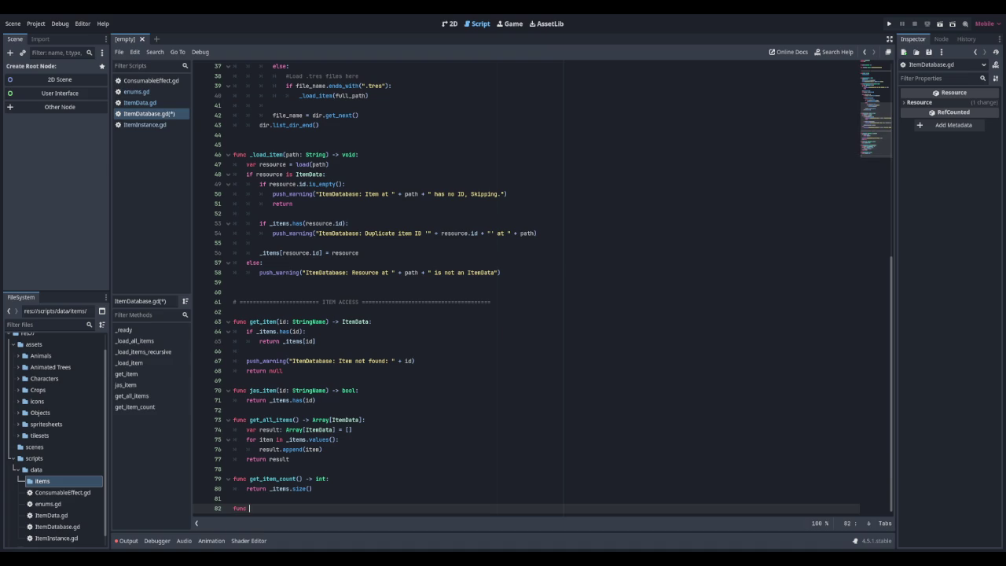
{"action": "type", "text": "get_items_"}
{"action": "type", "text": "by_categ"}
{"action": "type", "text": "ory"}
{"action": "type", "text": "(catego"}
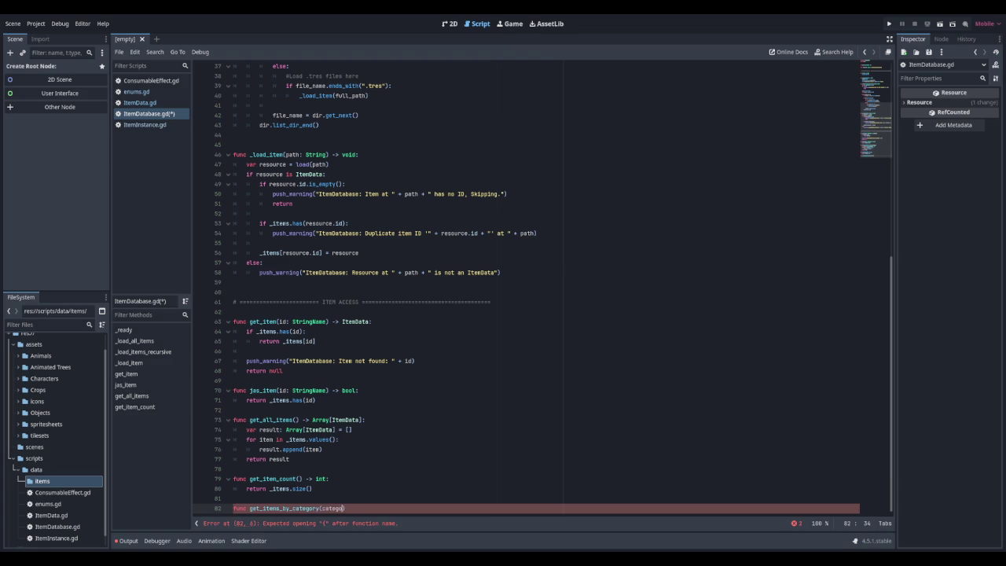
{"action": "type", "text": "ry: Enums."}
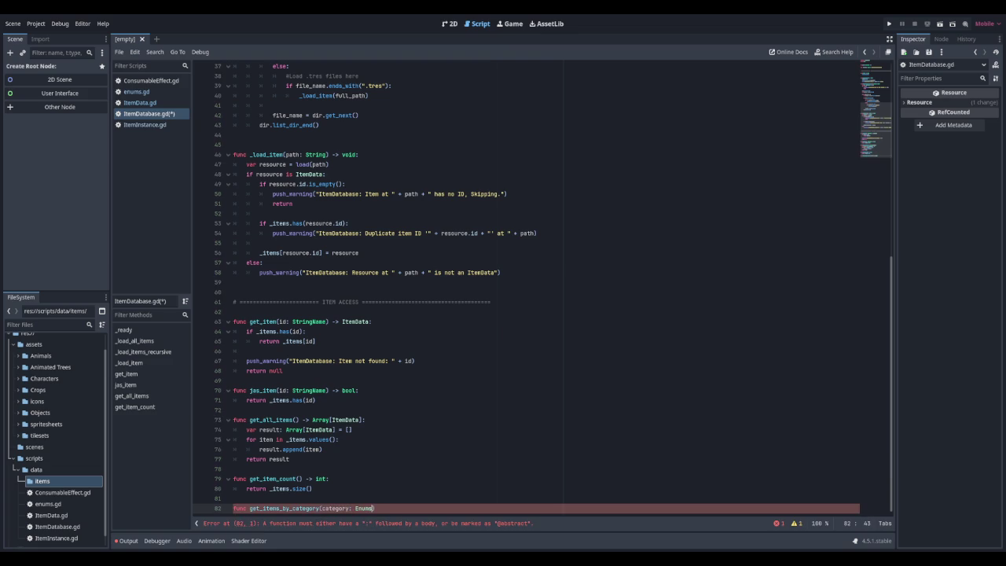
{"action": "type", "text": "Item"}
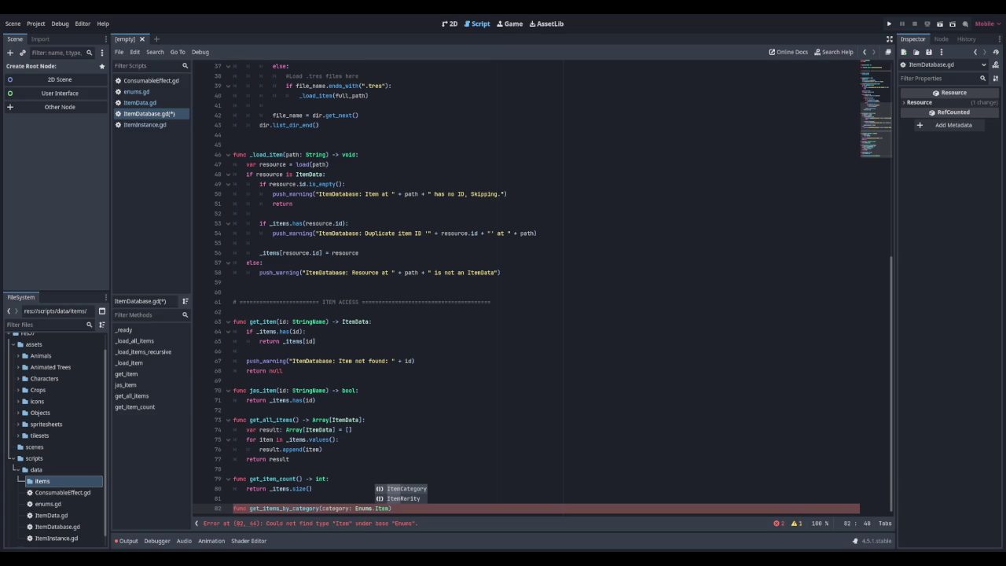
{"action": "key", "text": "Return"}
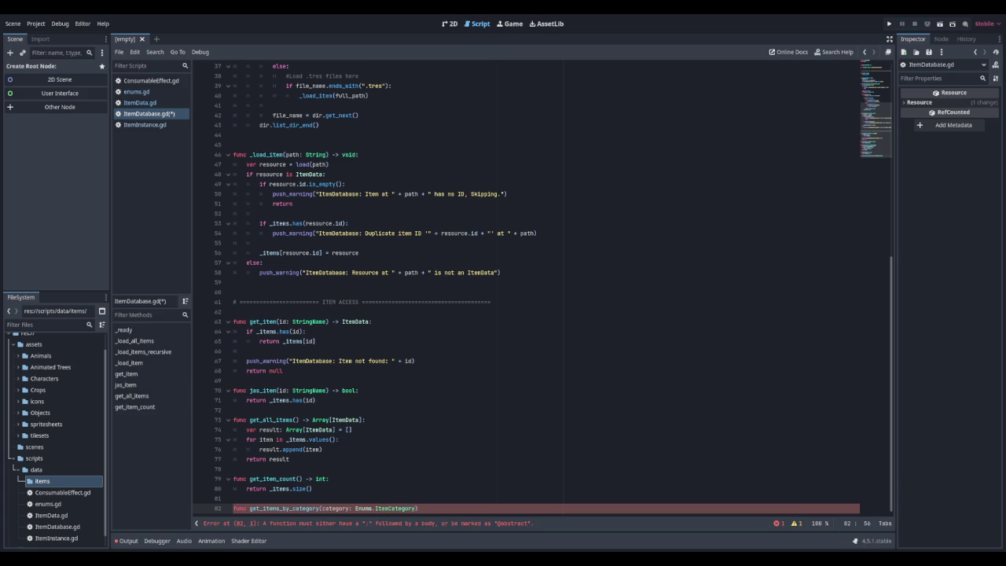
{"action": "type", "text": " -> Arra"}
{"action": "type", "text": "y"}
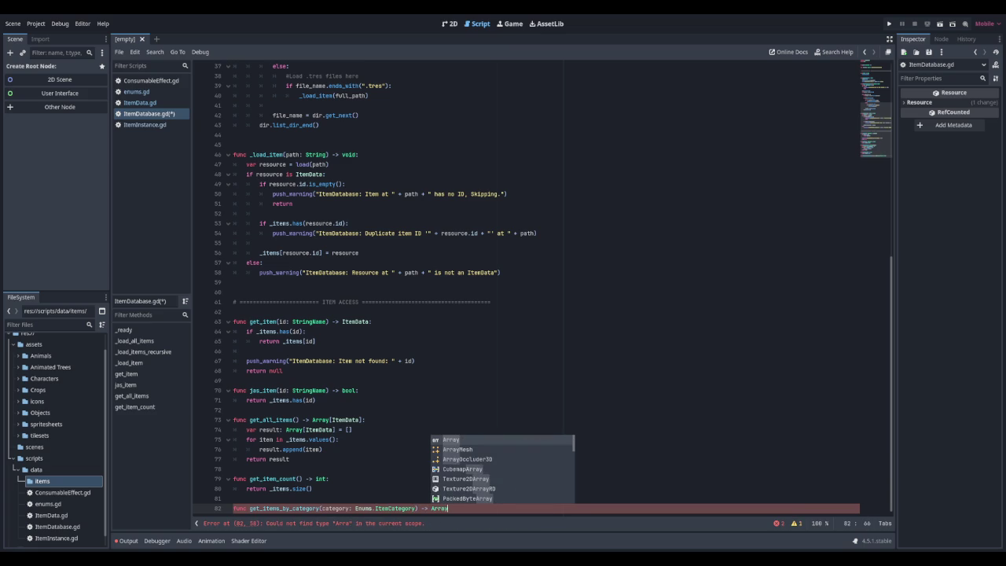
{"action": "type", "text": "[Item"}
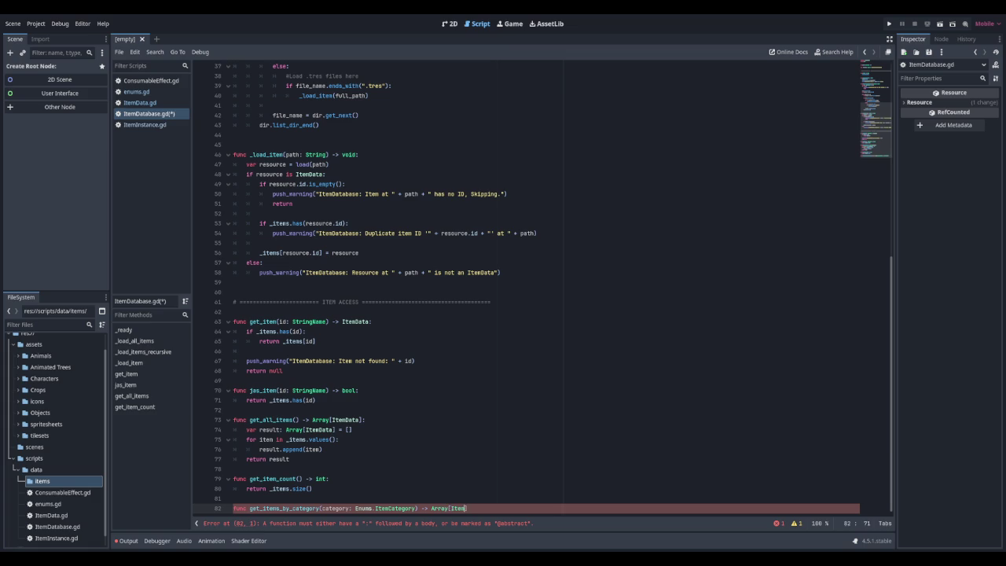
{"action": "type", "text": "Data]:"}
{"action": "key", "text": "Return"}
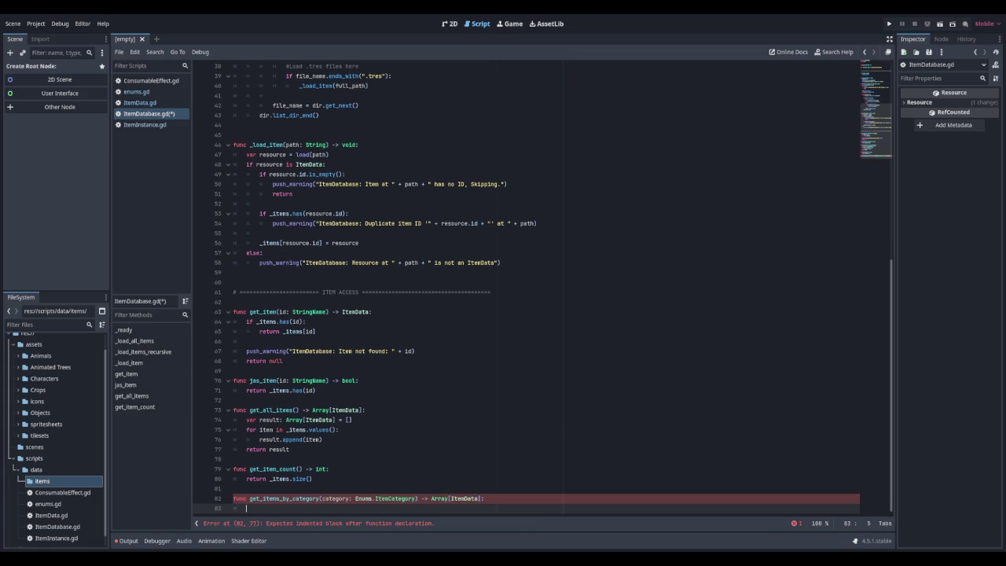
{"action": "type", "text": "var result"}
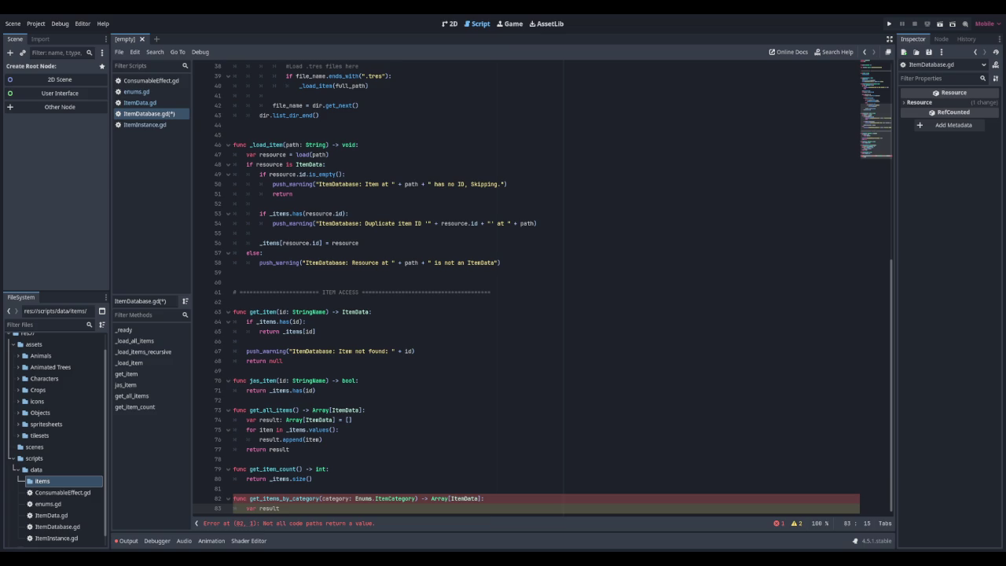
{"action": "type", "text": ": Array"}
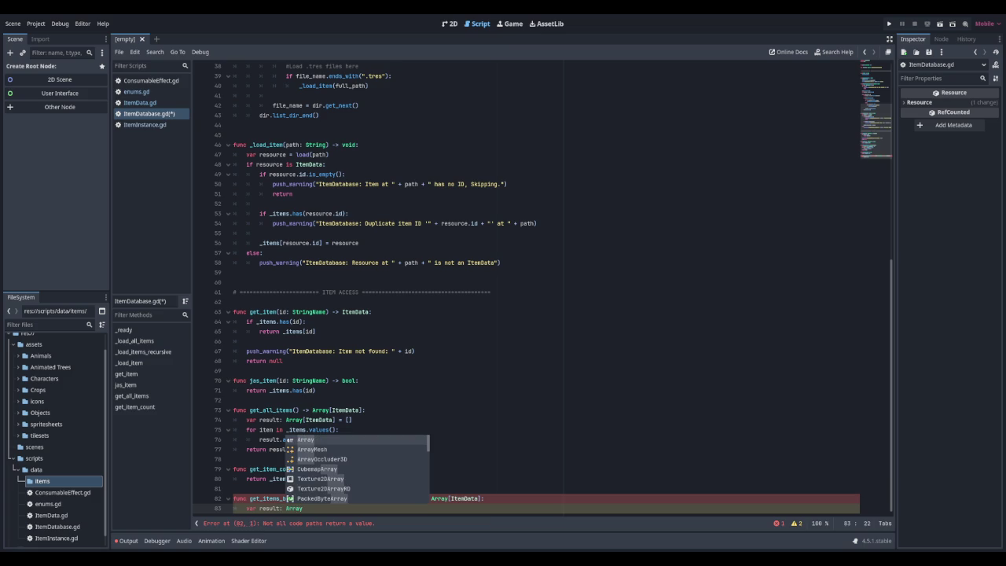
{"action": "type", "text": "[ItemD"}
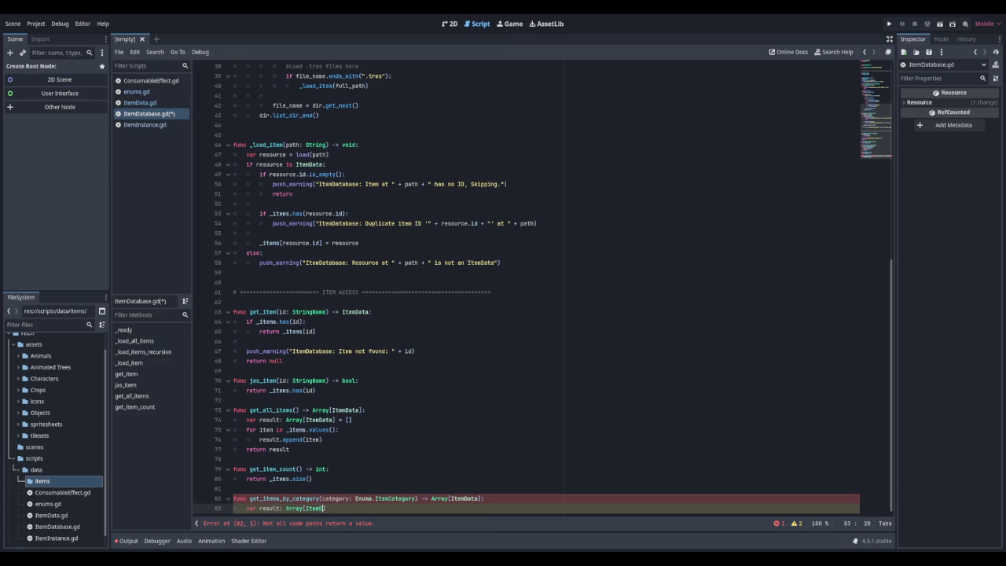
{"action": "type", "text": "ata] = p["}
{"action": "key", "text": "Return"}
{"action": "key", "text": "BackSpace"}
{"action": "key", "text": "BackSpace"}
{"action": "key", "text": "BackSpace"}
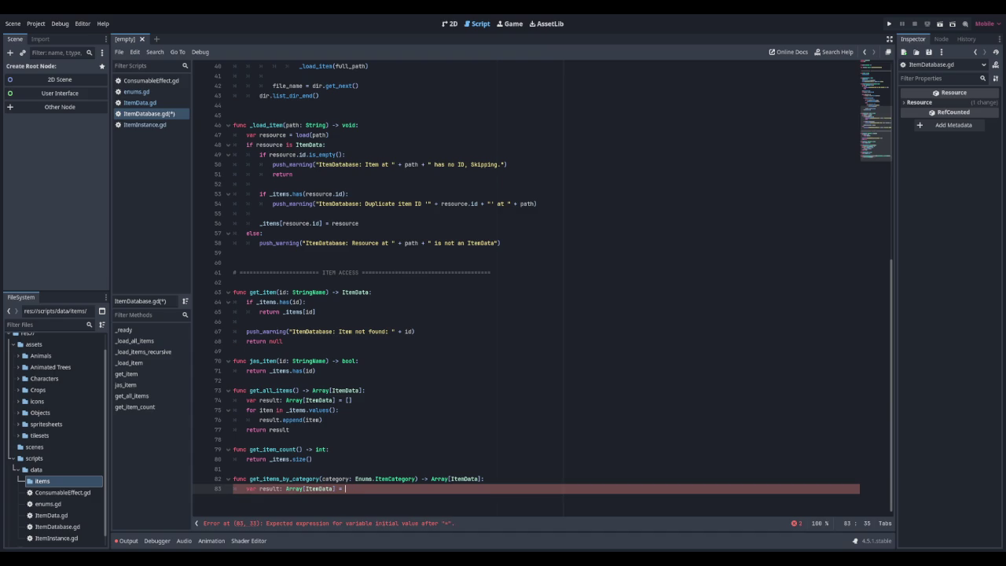
{"action": "type", "text": "[]"}
{"action": "key", "text": "Return"}
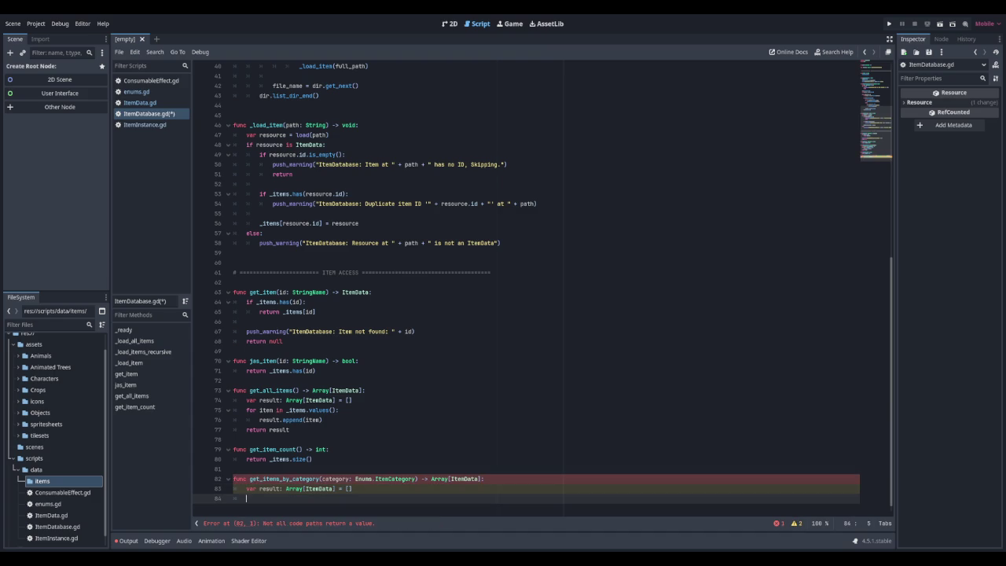
Loop over _items.values(), append items whose category matches, and return result
{"action": "type", "text": "for item in "}
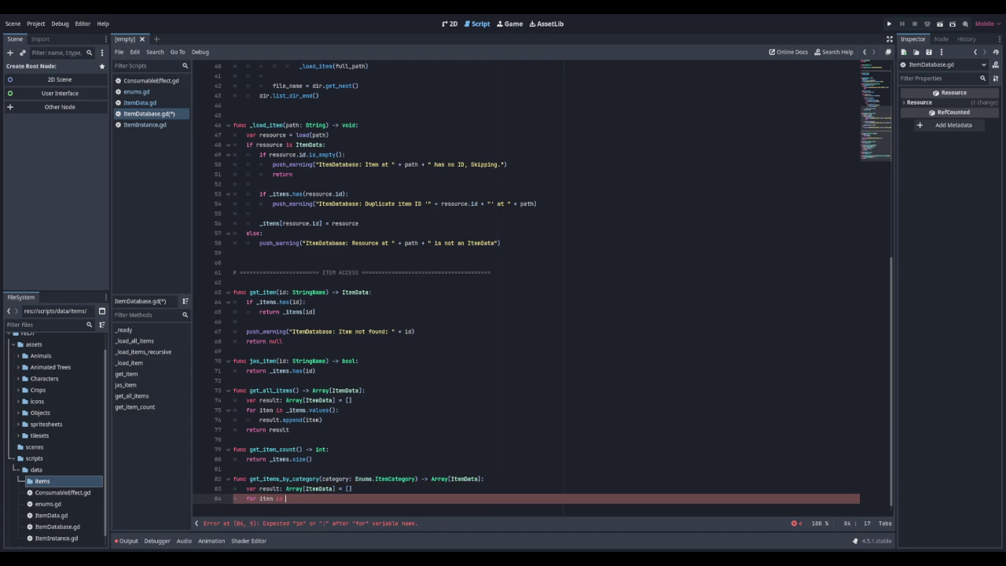
{"action": "type", "text": "_items.values"}
{"action": "key", "text": "Return"}
{"action": "type", "text": ":"}
{"action": "key", "text": "Return"}
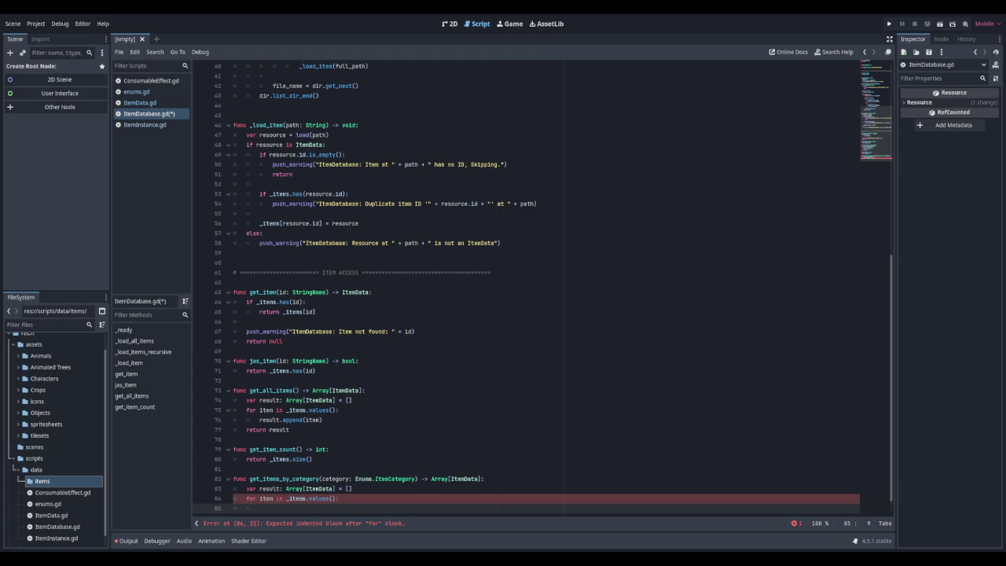
{"action": "type", "text": "if item.cat"}
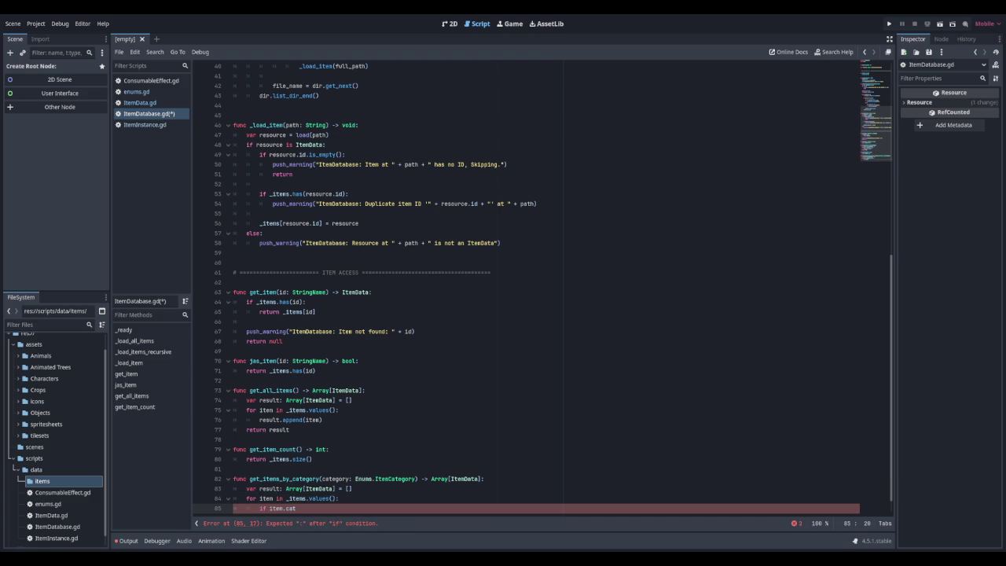
{"action": "type", "text": "egory == "}
{"action": "type", "text": "category"}
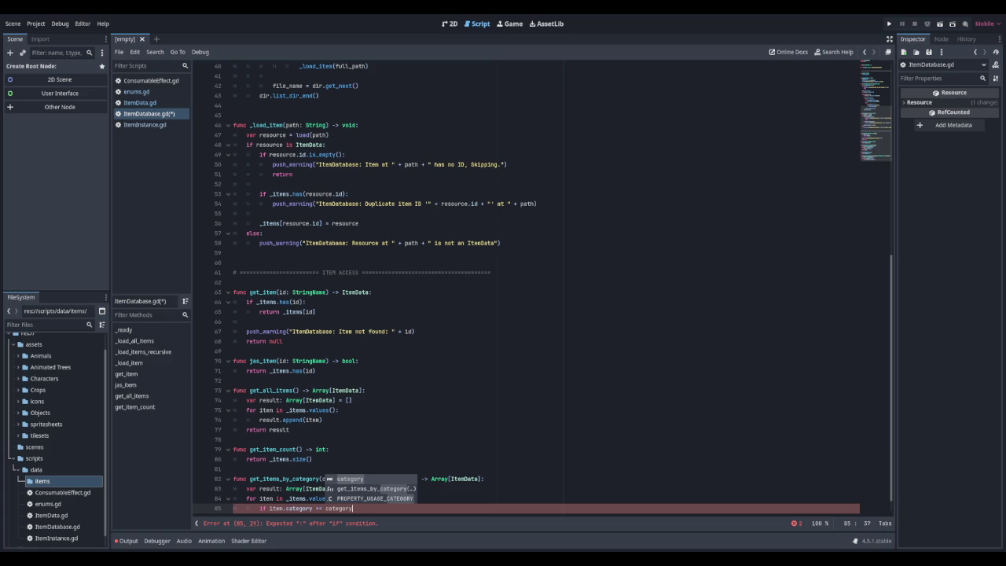
{"action": "type", "text": ":"}
{"action": "key", "text": "Return"}
{"action": "type", "text": "result.appe"}
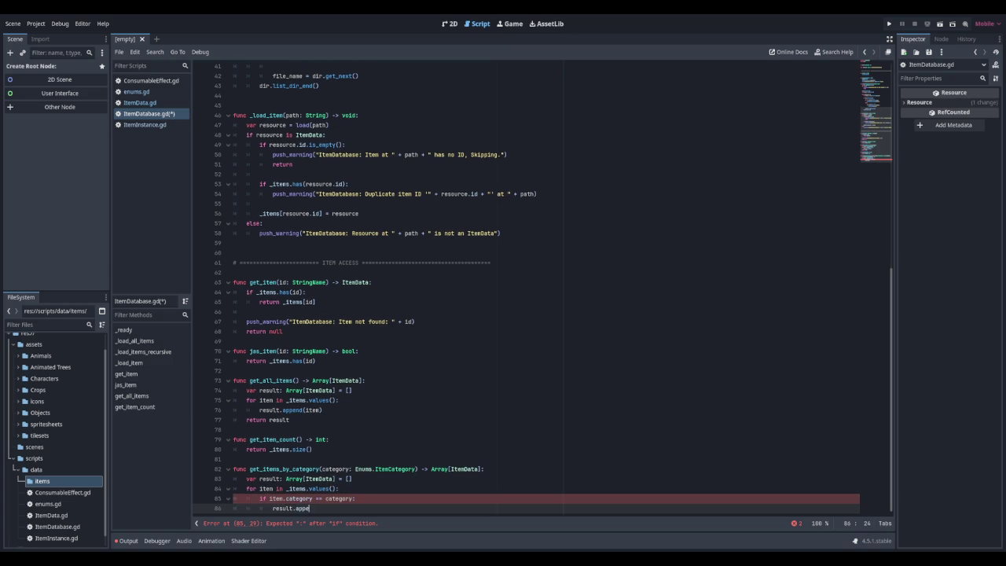
{"action": "type", "text": "nd(item"}
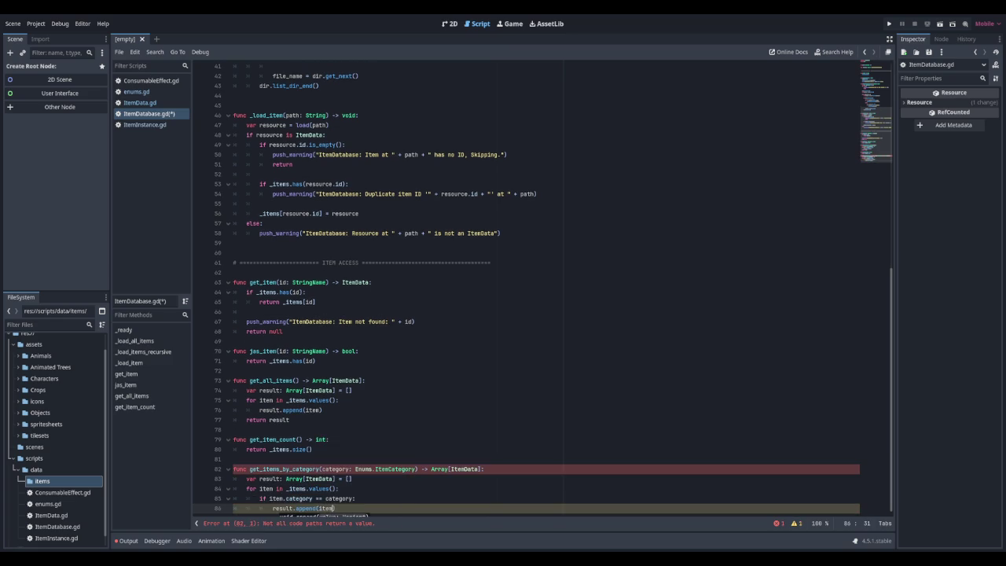
{"action": "type", "text": ")"}
{"action": "key", "text": "Return"}
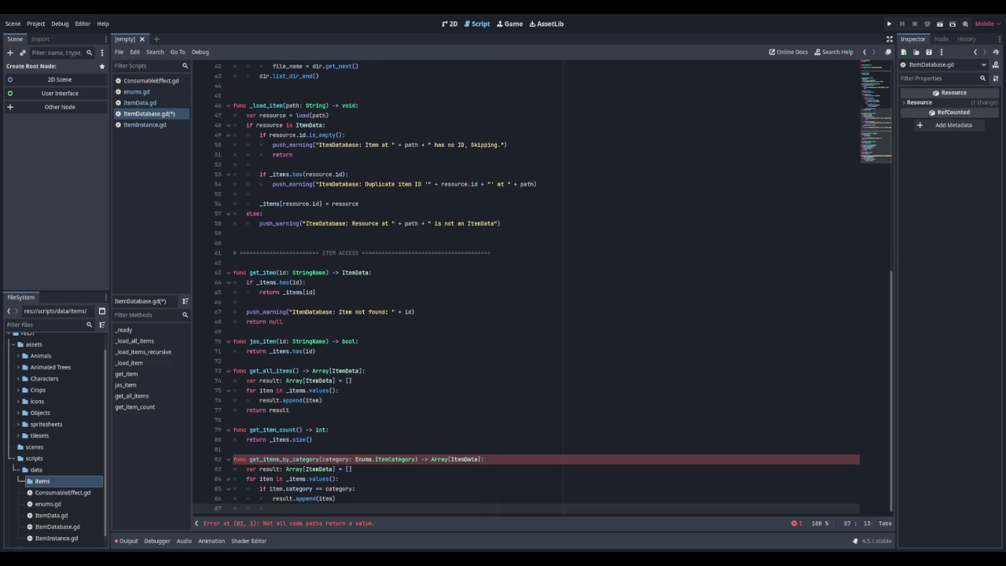
{"action": "type", "text": "return result"}
{"action": "key", "text": "Escape"}
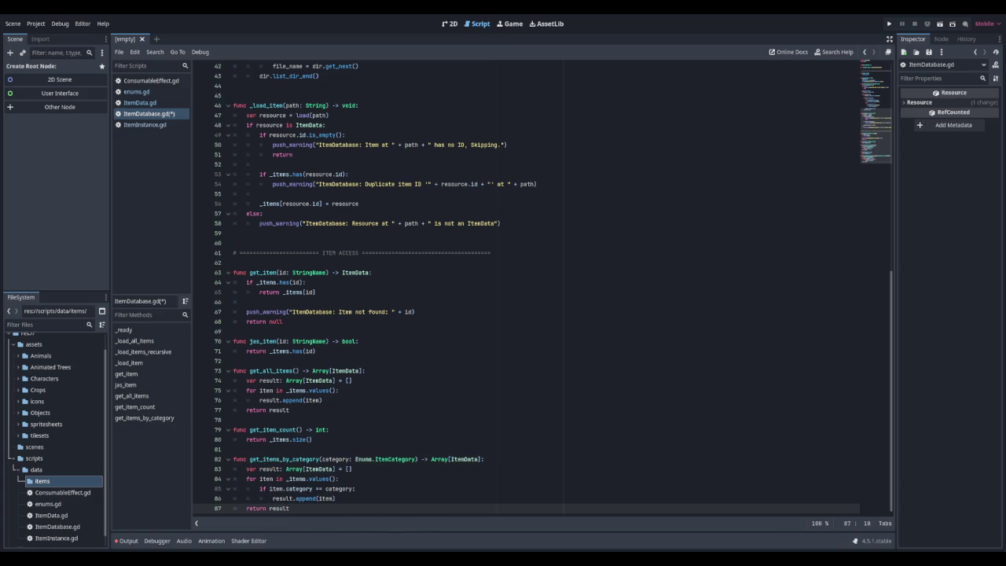
{"action": "key", "text": "Return"}
{"action": "key", "text": "Return"}
{"action": "key", "text": "Return"}
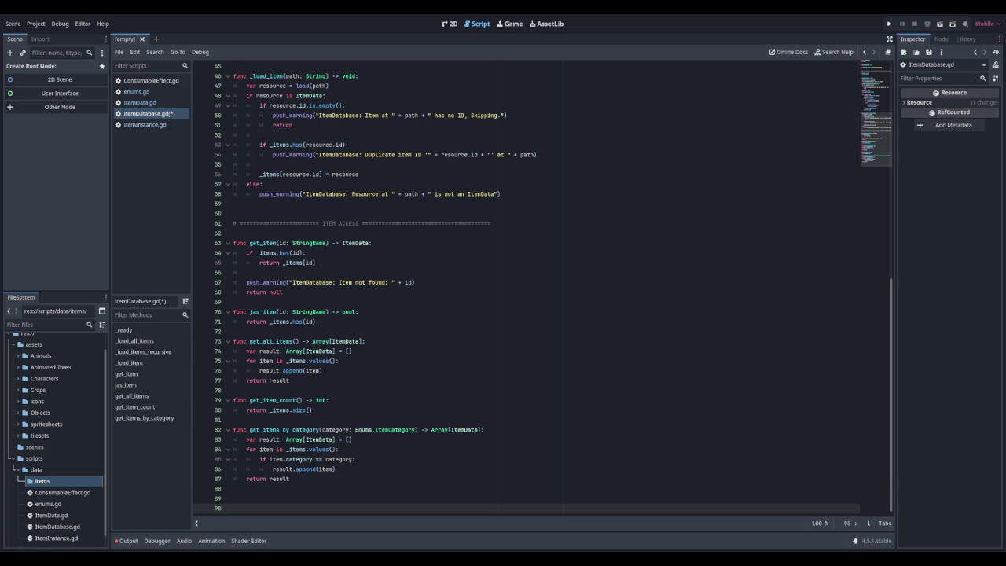
{"action": "left_click_drag", "start_coordinate": [290, 478], "coordinate": [234, 430]}
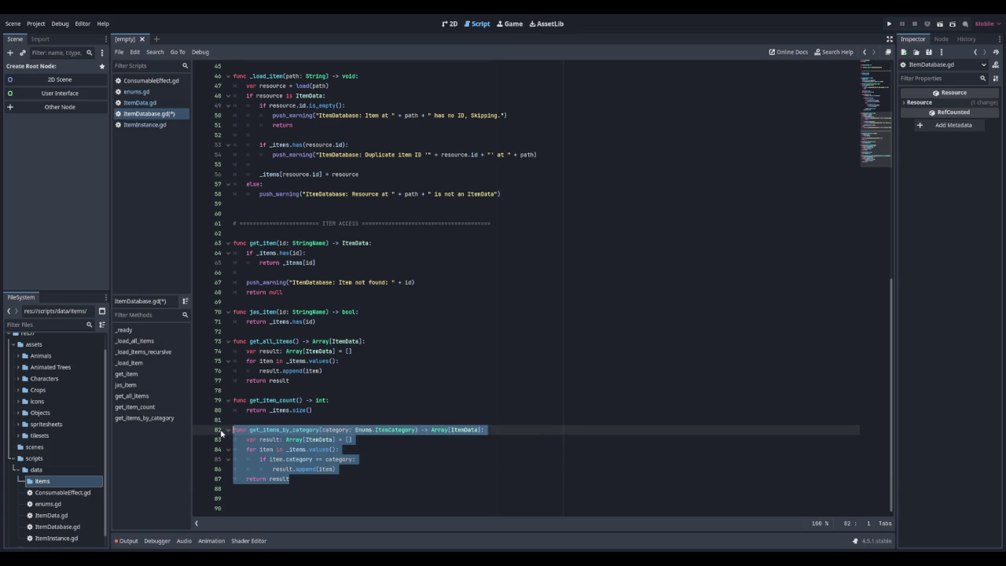
Duplicate get_items_by_category as get_items_by_profession with an Enums.Profession parameter type
{"action": "key", "text": "ctrl+c"}
{"action": "left_click", "coordinate": [266, 501]}
{"action": "key", "text": "Return"}
{"action": "key", "text": "ctrl+v"}
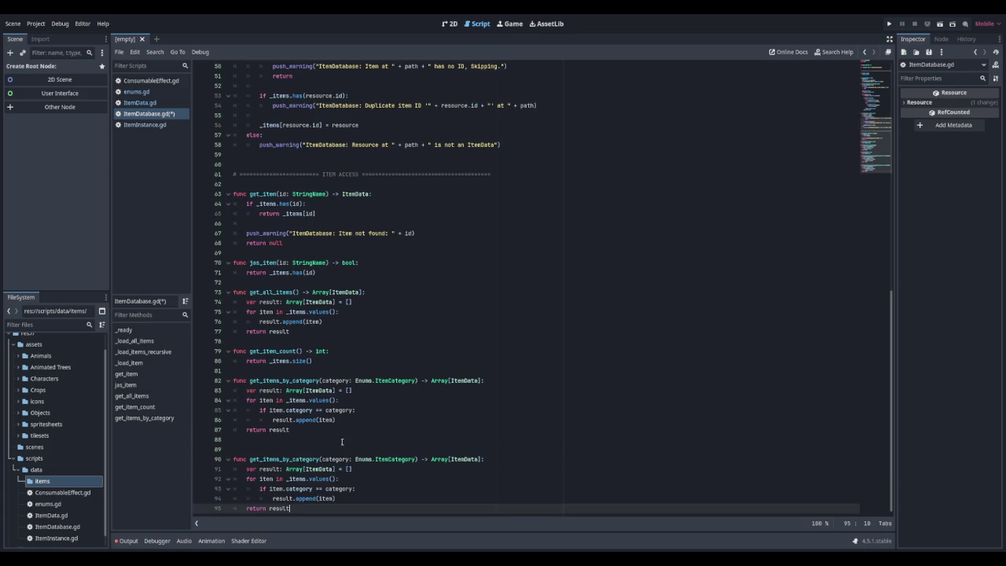
{"action": "left_click", "coordinate": [316, 460]}
{"action": "key", "text": "BackSpace"}
{"action": "key", "text": "BackSpace"}
{"action": "key", "text": "BackSpace"}
{"action": "key", "text": "BackSpace"}
{"action": "key", "text": "BackSpace"}
{"action": "type", "text": "profes"}
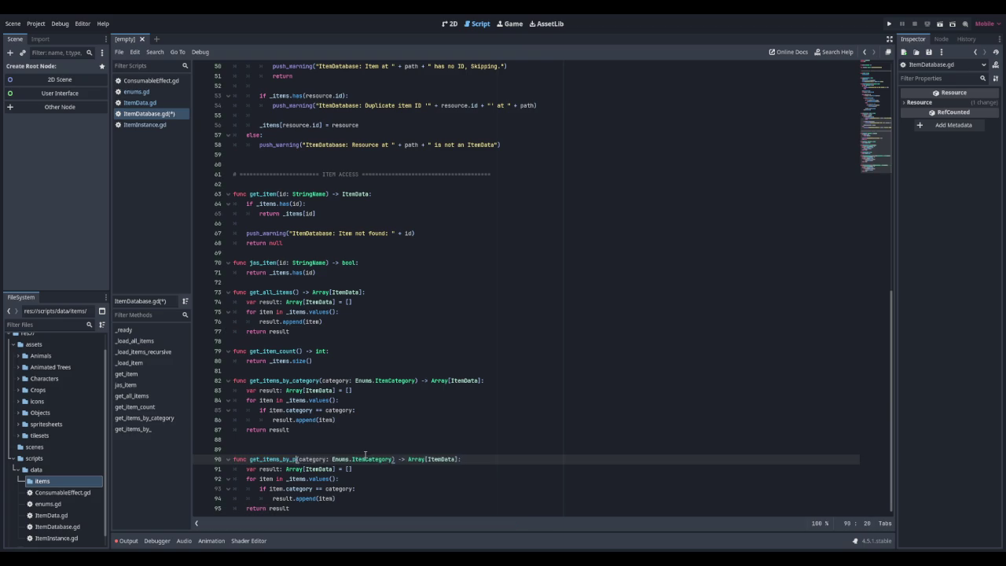
{"action": "type", "text": "sion"}
{"action": "key", "text": "Right"}
{"action": "key", "text": "Right"}
{"action": "key", "text": "Right"}
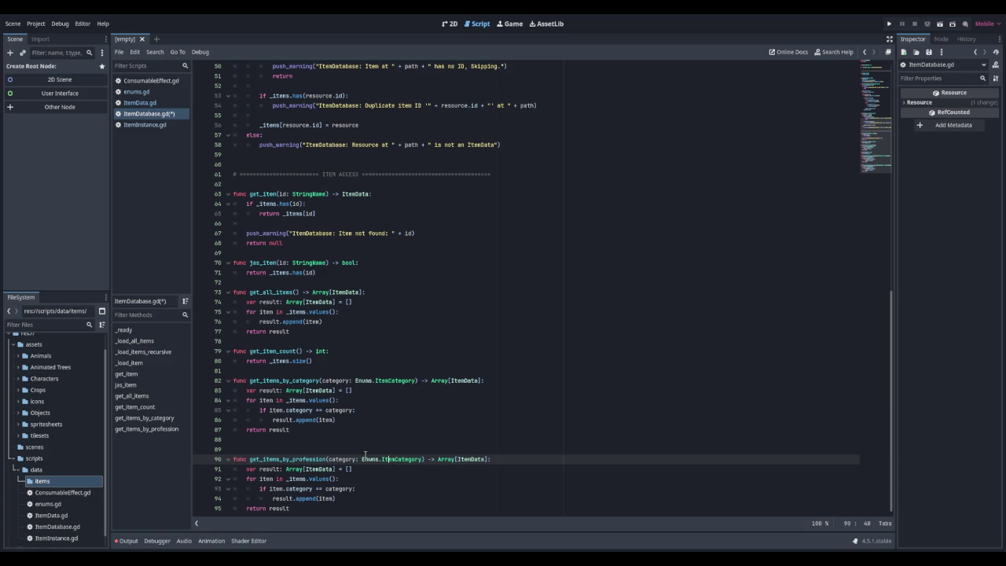
{"action": "key", "text": "Delete"}
{"action": "key", "text": "Delete"}
{"action": "key", "text": "Delete"}
{"action": "type", "text": "Profession"}
Filter on item.crafted_by == profession and rename the parameter to profession
{"action": "key", "text": "Down"}
{"action": "key", "text": "Down"}
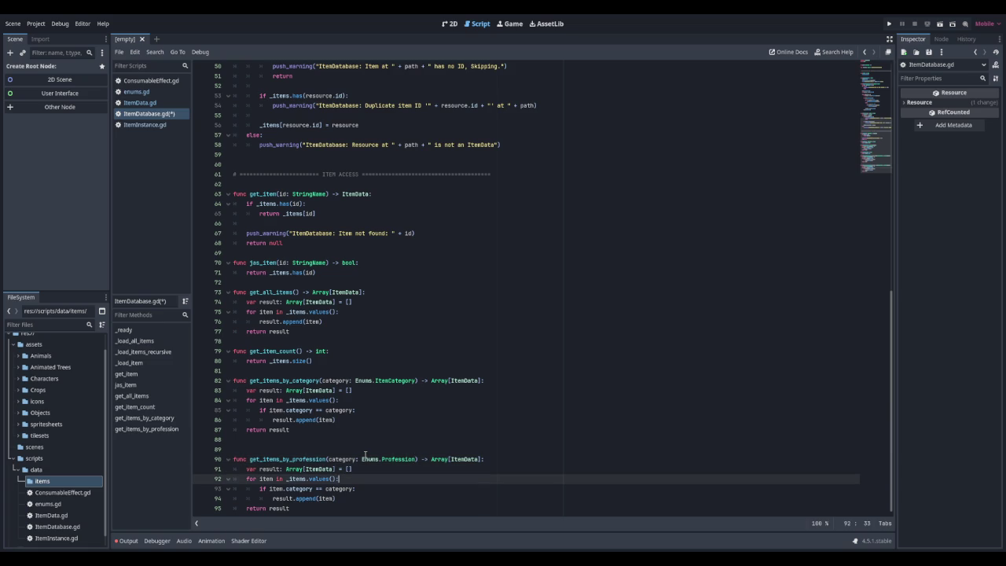
{"action": "key", "text": "Down"}
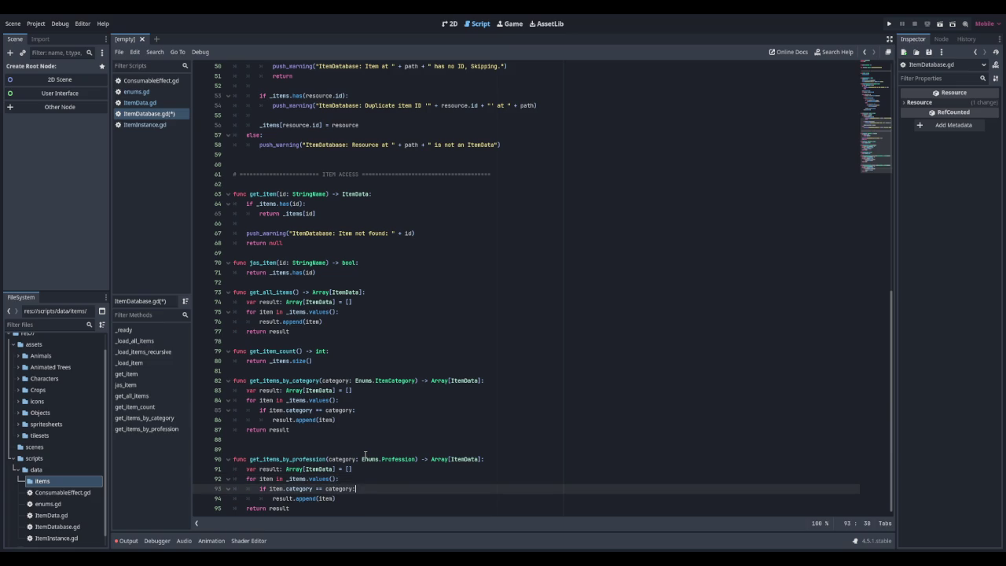
{"action": "key", "text": "ctrl+Left"}
{"action": "key", "text": "BackSpace"}
{"action": "key", "text": "BackSpace"}
{"action": "key", "text": "BackSpace"}
{"action": "type", "text": "rafter"}
{"action": "type", "text": "_by"}
{"action": "key", "text": "Delete"}
{"action": "key", "text": "Delete"}
{"action": "key", "text": "Delete"}
{"action": "type", "text": "profession"}
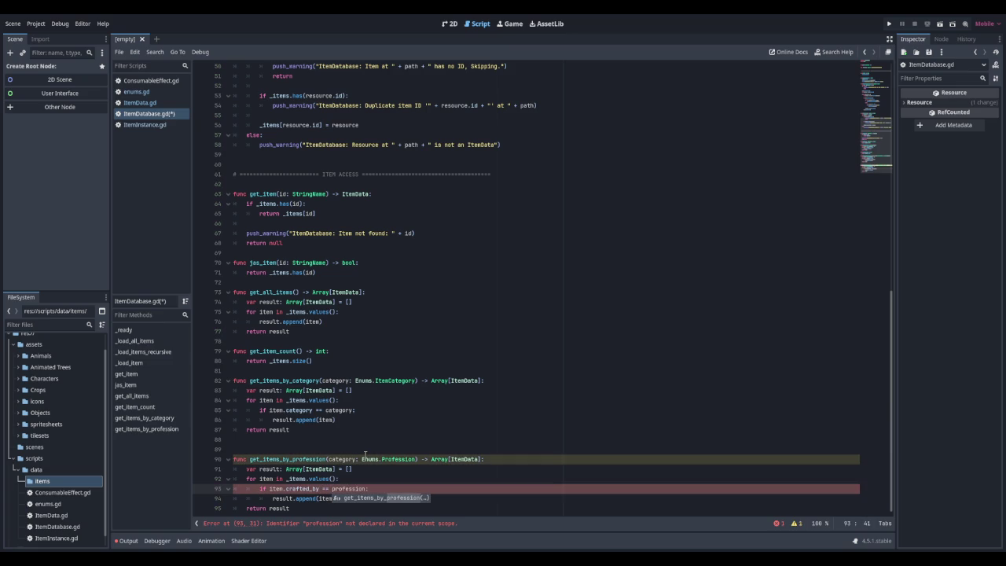
{"action": "key", "text": "Return"}
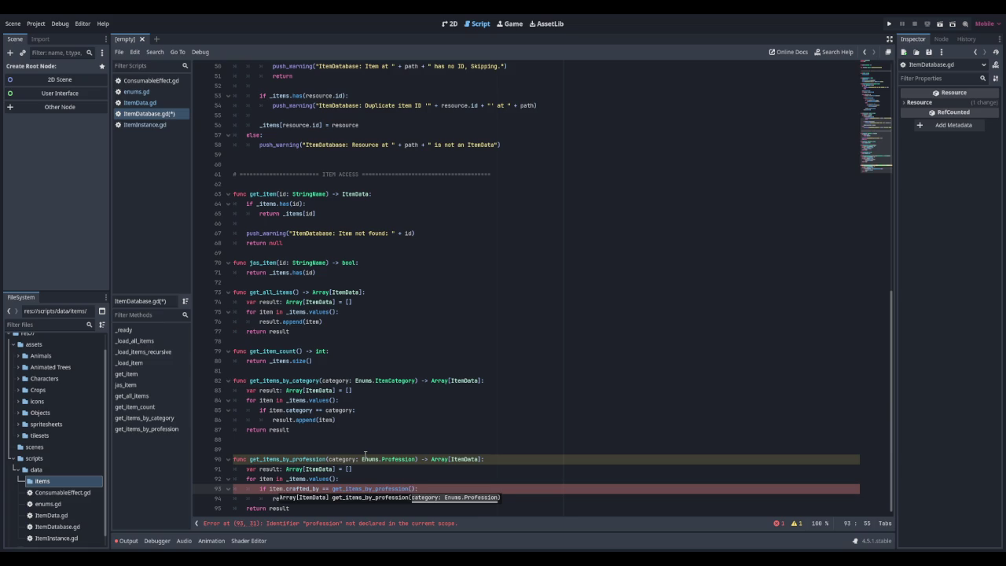
{"action": "key", "text": "ctrl+z"}
{"action": "left_click_drag", "start_coordinate": [354, 462], "coordinate": [329, 461]}
{"action": "type", "text": "profession"}
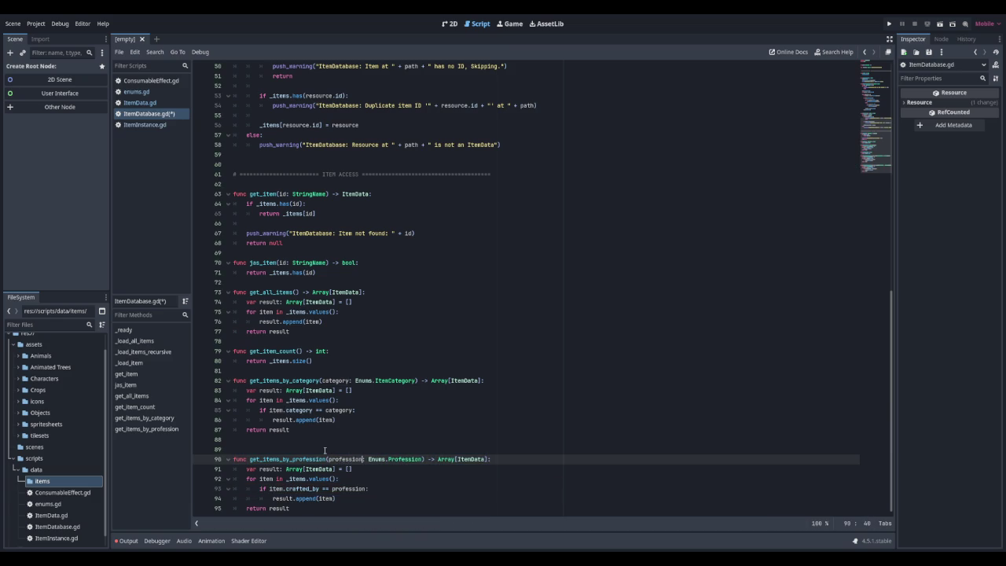
{"action": "key", "text": "Down"}
{"action": "key", "text": "Down"}
{"action": "key", "text": "Down"}
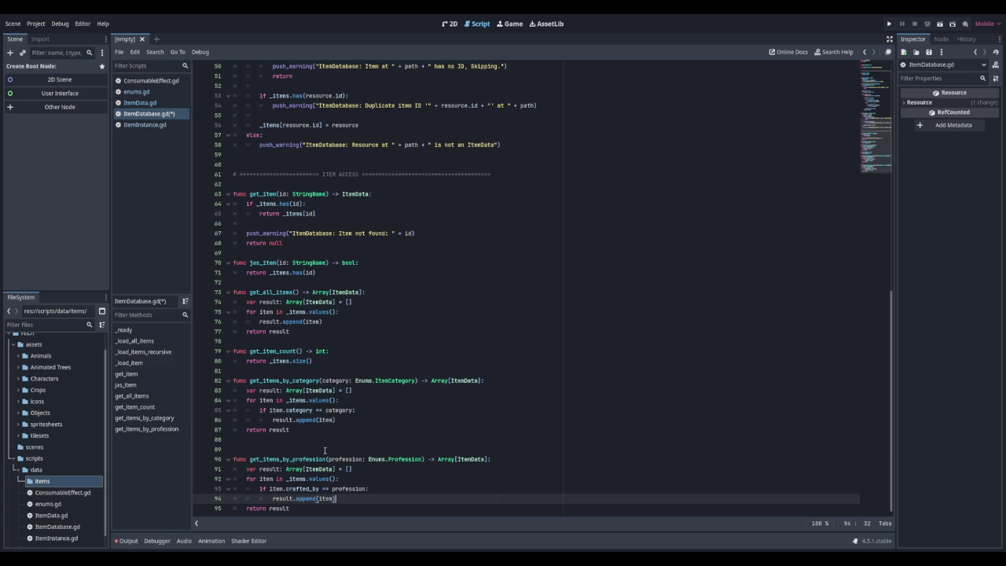
{"action": "key", "text": "Down"}
Copy get_items_by_profession and paste a duplicate below it
{"action": "key", "text": "shift+Up"}
{"action": "key", "text": "shift+Up"}
{"action": "key", "text": "shift+Up"}
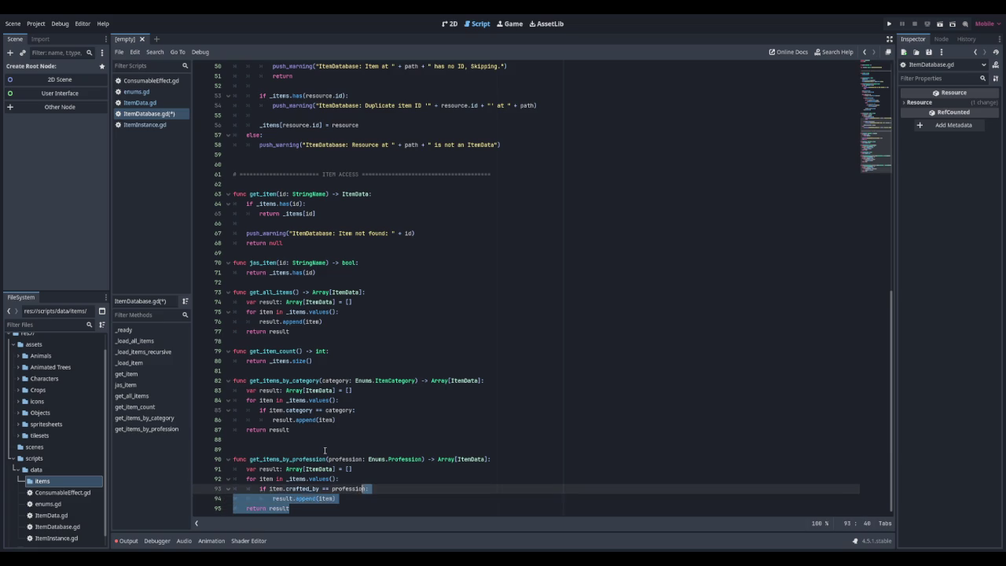
{"action": "key", "text": "shift+Down"}
{"action": "key", "text": "ctrl+c"}
{"action": "key", "text": "shift+Down"}
{"action": "key", "text": "shift+Down"}
{"action": "key", "text": "shift+Down"}
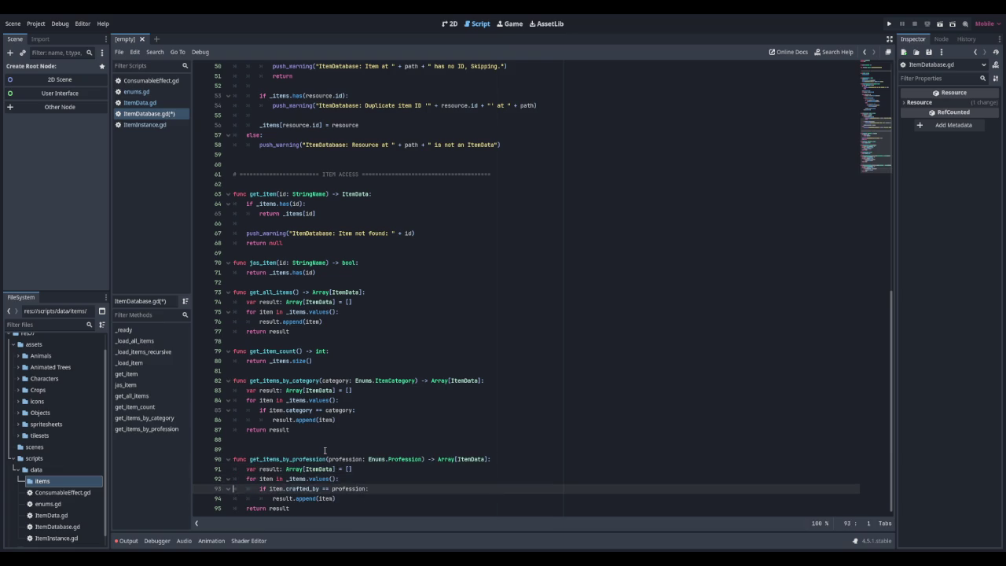
{"action": "key", "text": "Return"}
{"action": "key", "text": "Return"}
{"action": "key", "text": "Return"}
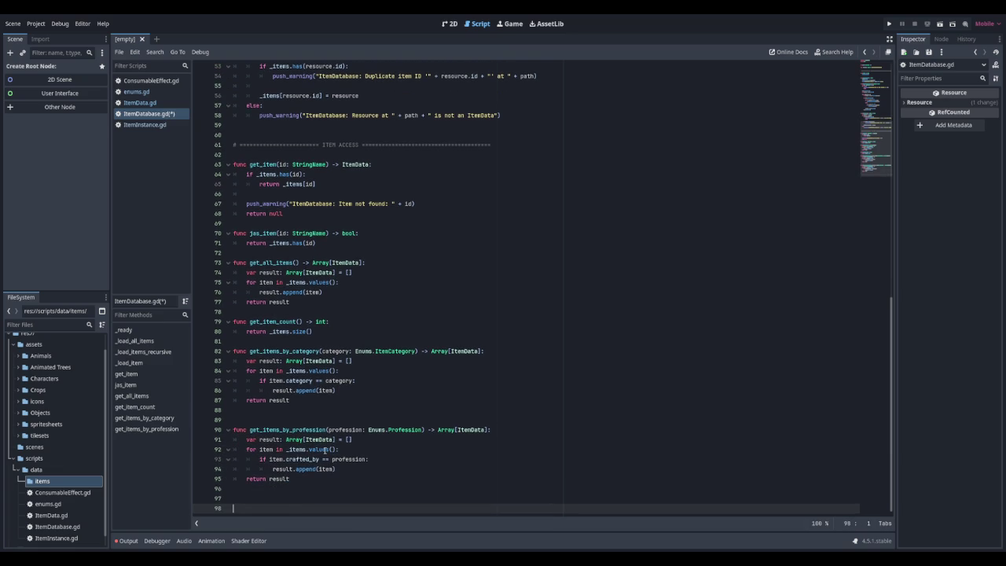
{"action": "key", "text": "ctrl+v"}
Rename the pasted copy to get_tools_for_profession
{"action": "key", "text": "Up"}
{"action": "key", "text": "Up"}
{"action": "key", "text": "Up"}
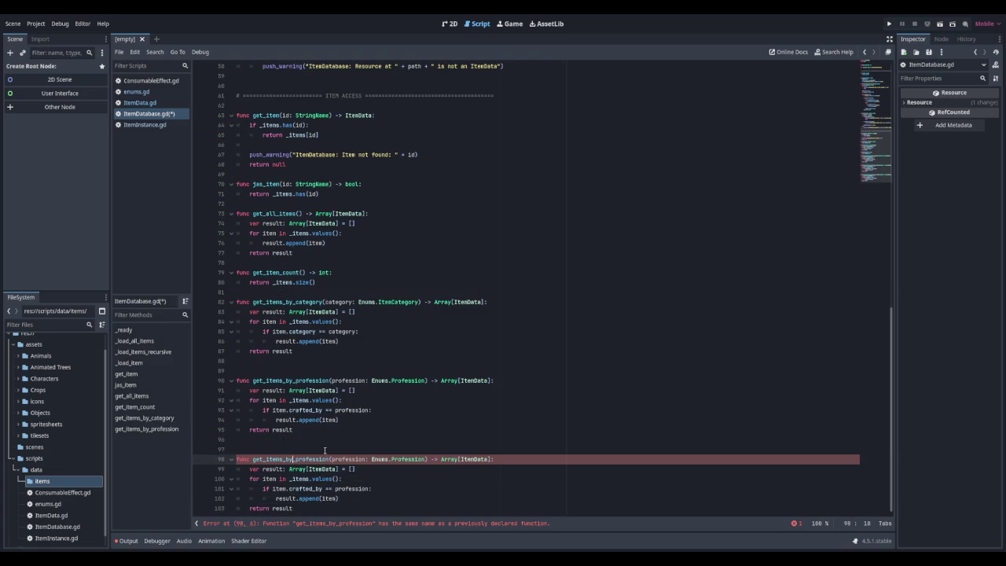
{"action": "key", "text": "BackSpace"}
{"action": "key", "text": "BackSpace"}
{"action": "key", "text": "BackSpace"}
{"action": "key", "text": "BackSpace"}
{"action": "type", "text": "tools"}
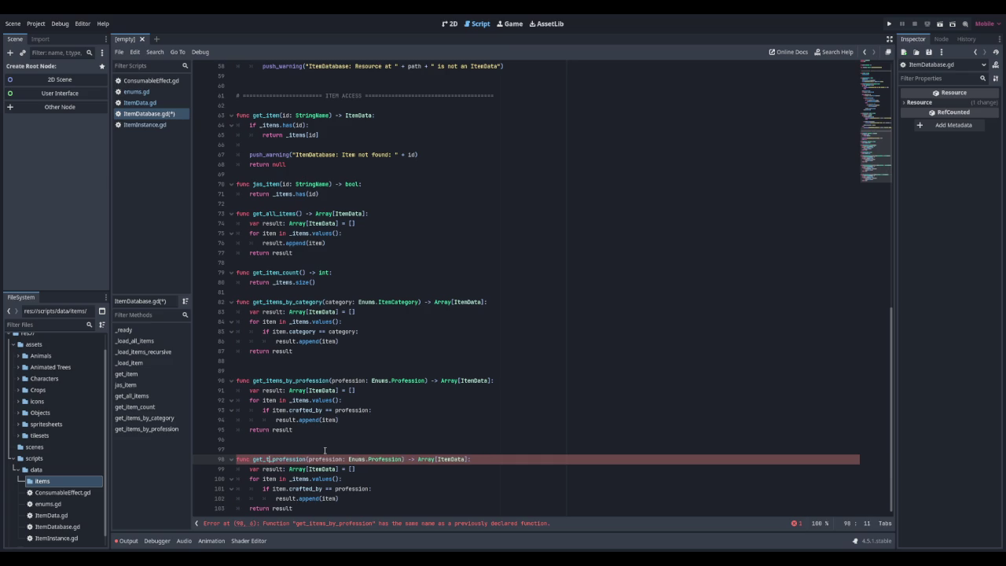
{"action": "type", "text": "_for"}
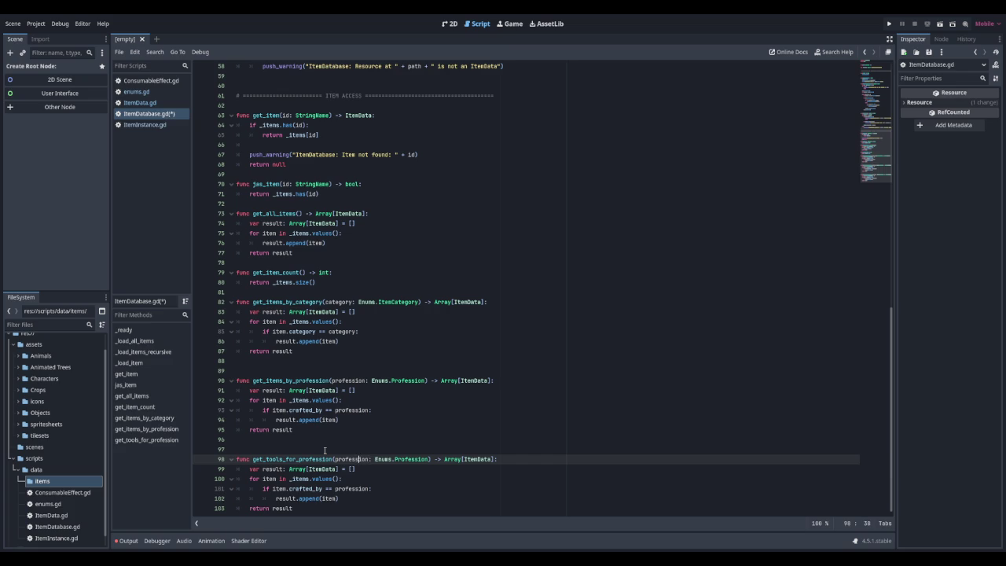
Change its condition to item.category == Enums.ItemCategory.TOOL and item.tool_profession == profession
{"action": "key", "text": "Down"}
{"action": "key", "text": "Down"}
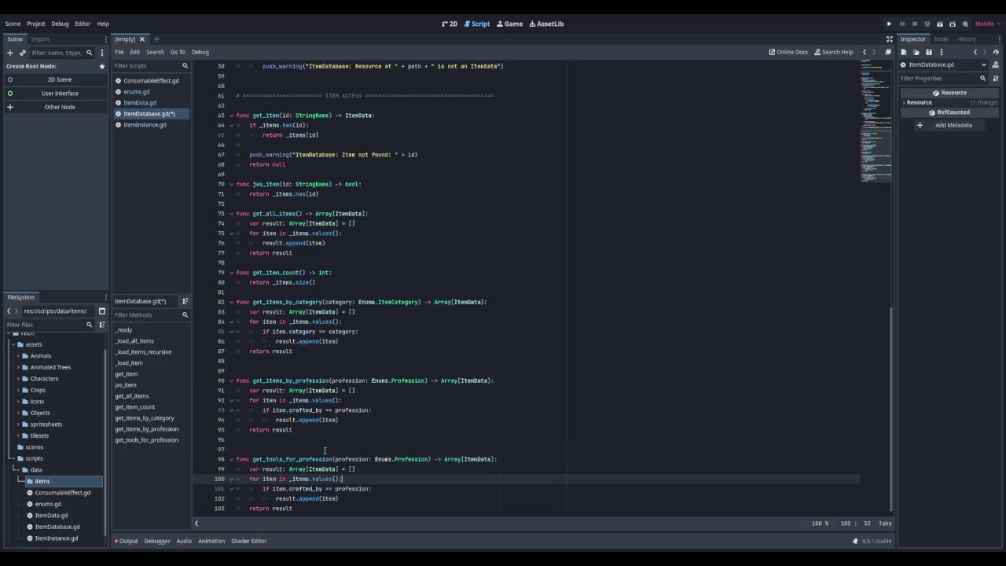
{"action": "key", "text": "Down"}
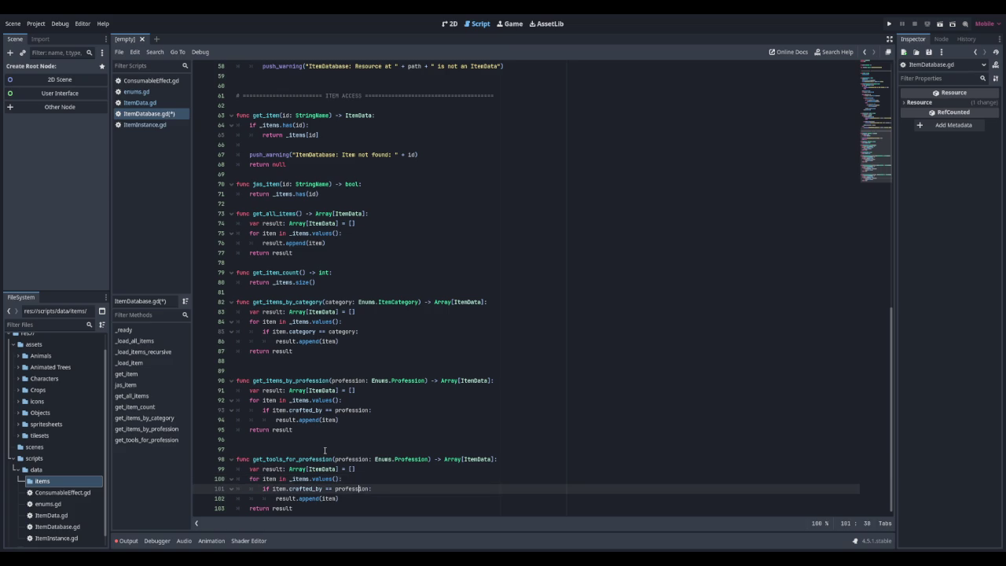
{"action": "key", "text": "Left"}
{"action": "key", "text": "Left"}
{"action": "key", "text": "Left"}
{"action": "key", "text": "BackSpace"}
{"action": "key", "text": "BackSpace"}
{"action": "key", "text": "BackSpace"}
{"action": "type", "text": "ategory"}
{"action": "key", "text": "Delete"}
{"action": "key", "text": "Delete"}
{"action": "key", "text": "Delete"}
{"action": "type", "text": "Enums.Item"}
{"action": "key", "text": "Return"}
{"action": "type", "text": "TOOL"}
{"action": "key", "text": "BackSpace"}
{"action": "key", "text": "BackSpace"}
{"action": "key", "text": "BackSpace"}
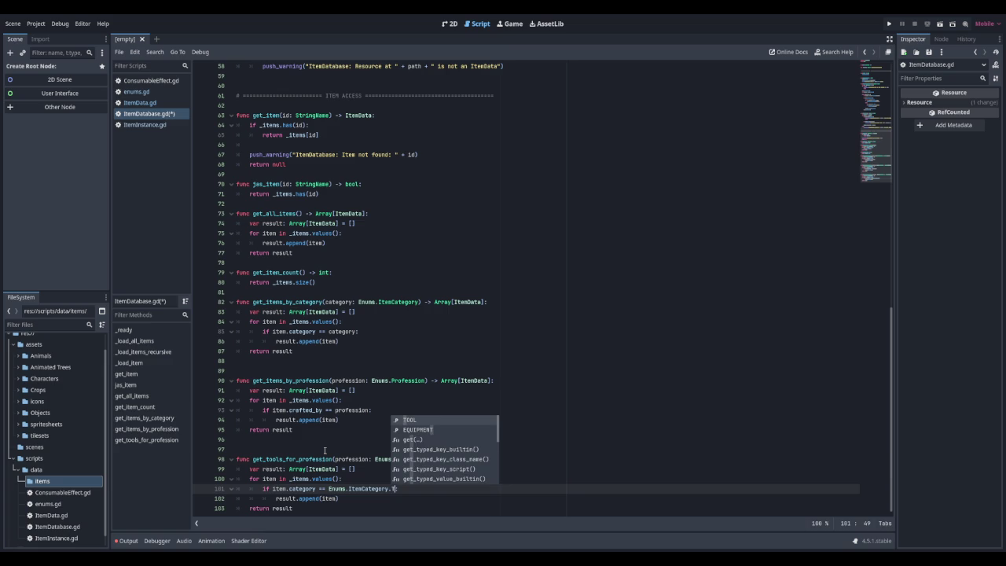
{"action": "key", "text": "Return"}
{"action": "type", "text": "and "}
{"action": "type", "text": "ite"}
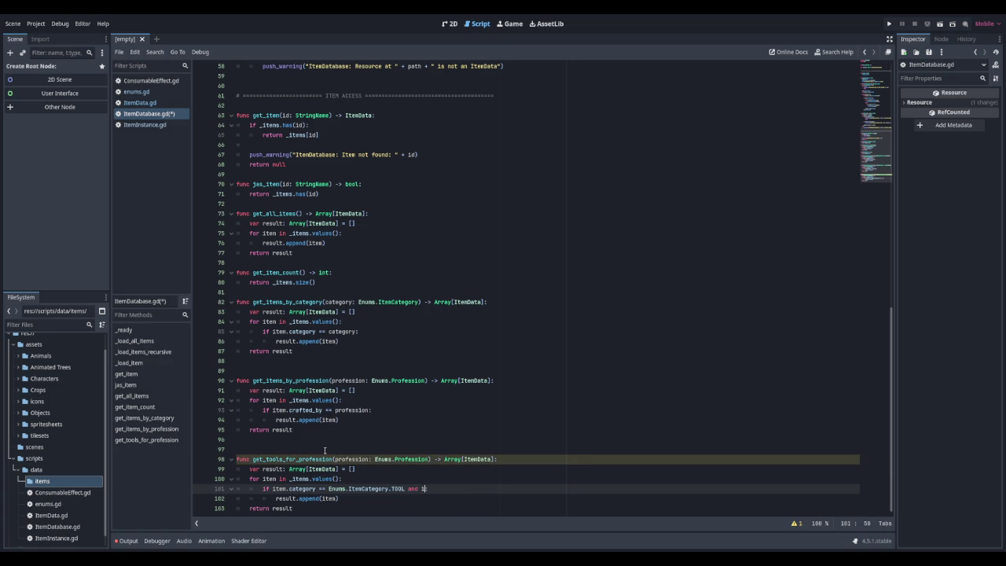
{"action": "type", "text": "m.tool_pro"}
{"action": "type", "text": "fession"}
{"action": "type", "text": " == profe"}
{"action": "type", "text": "ssion:"}
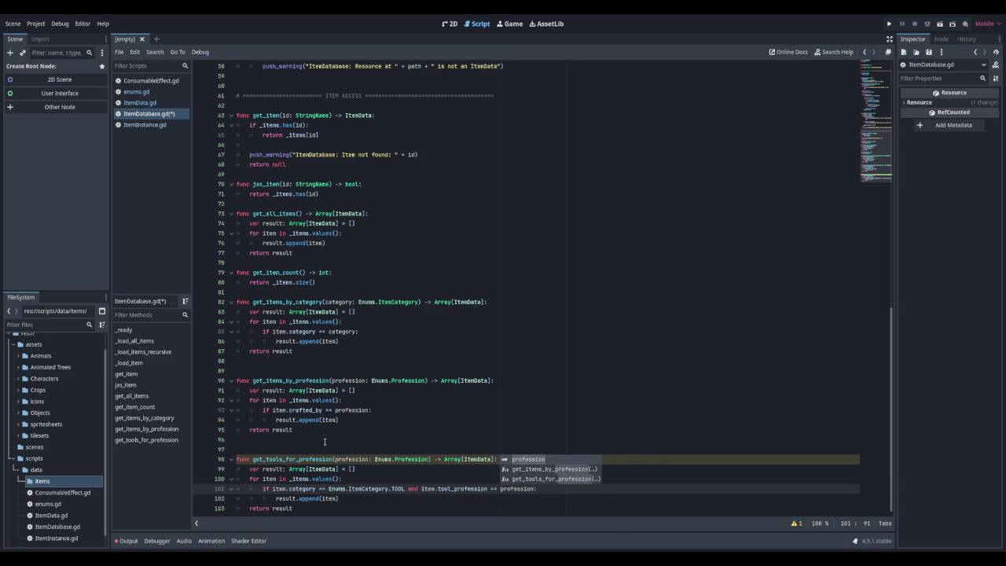
Paste another get_items_by_profession copy below as a template
{"action": "key", "text": "Escape"}
{"action": "key", "text": "Down"}
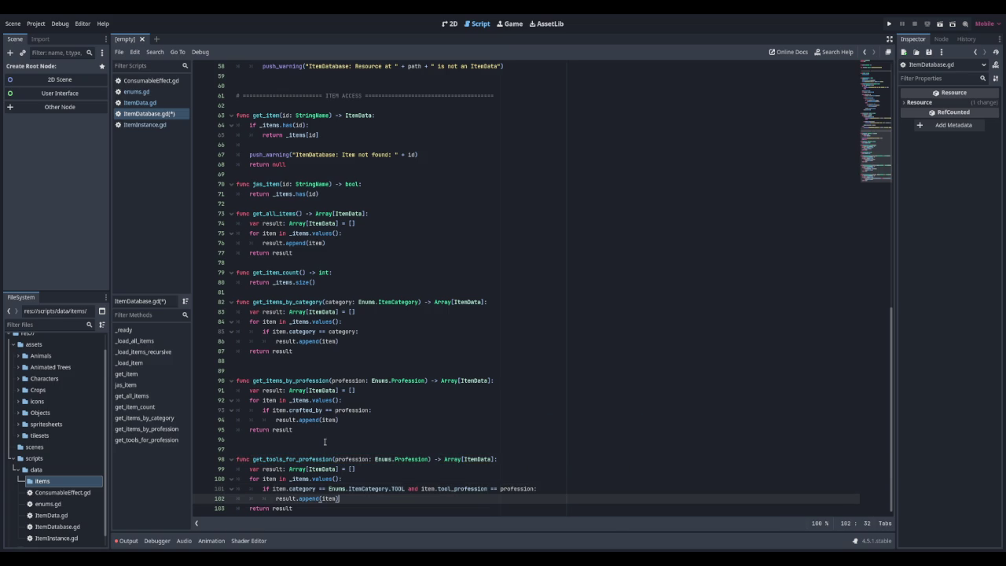
{"action": "key", "text": "Down"}
{"action": "key", "text": "Return"}
{"action": "key", "text": "Return"}
{"action": "key", "text": "Return"}
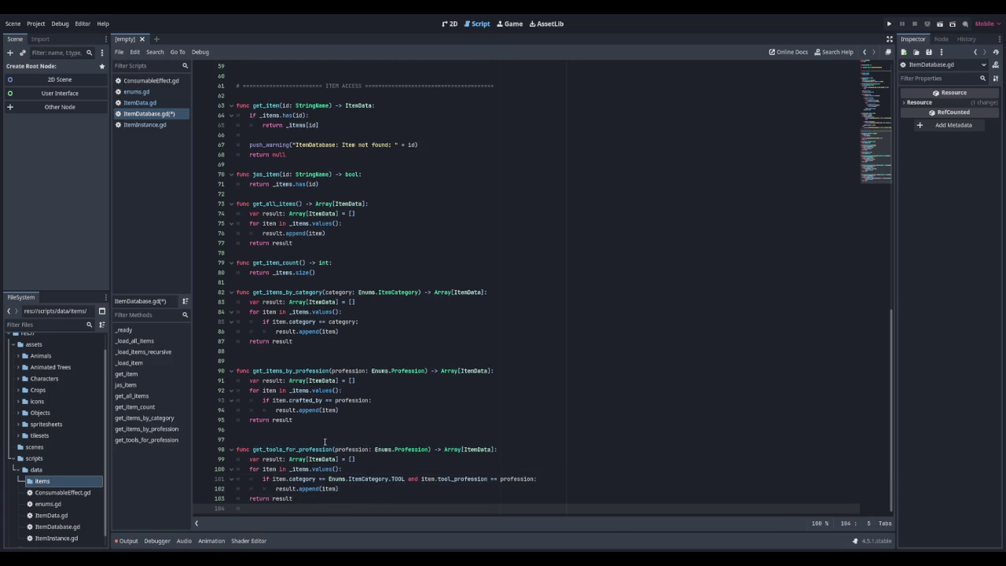
{"action": "key", "text": "BackSpace"}
{"action": "key", "text": "BackSpace"}
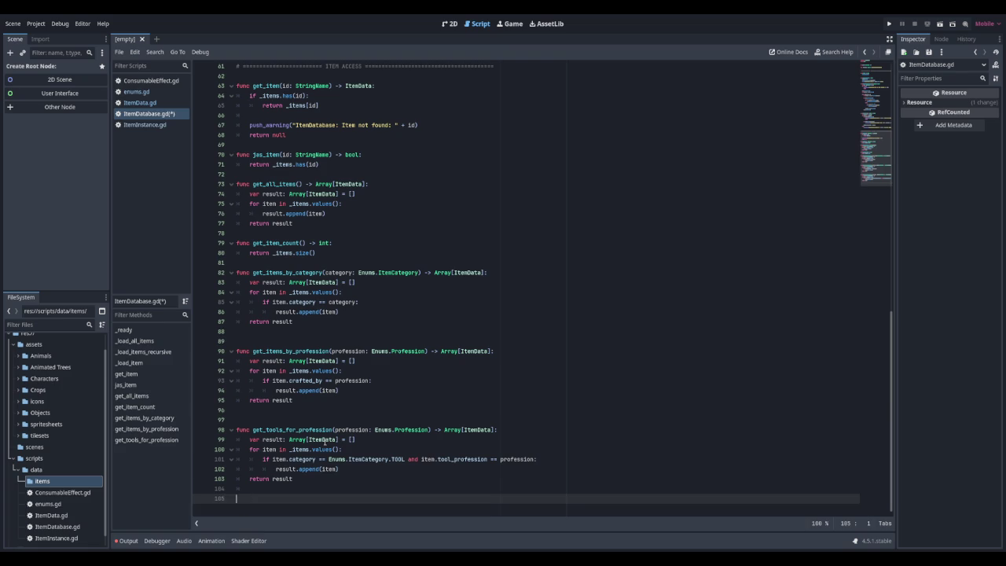
{"action": "key", "text": "Return"}
{"action": "key", "text": "ctrl+v"}
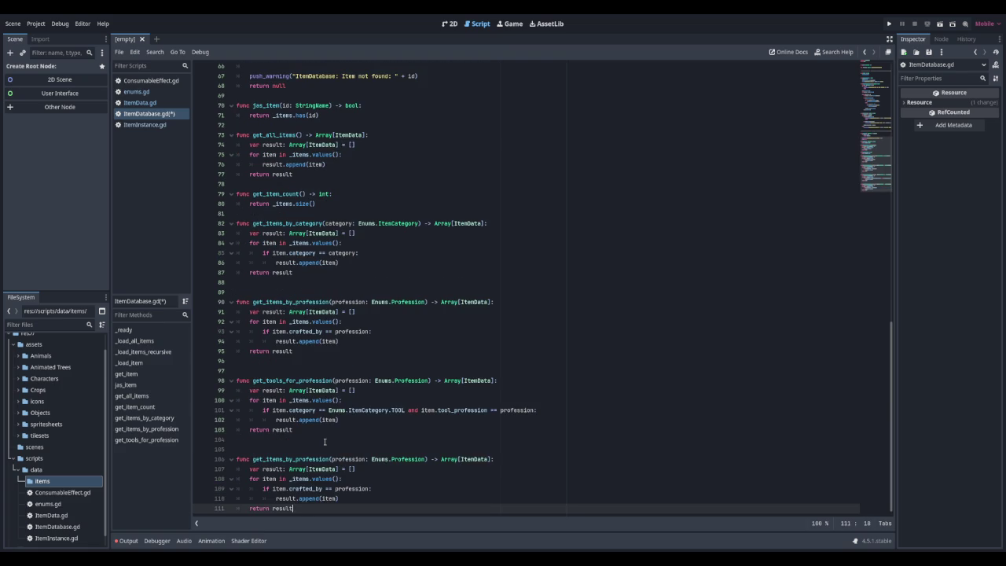
Rename the pasted function copy to get_weapons_by_type
{"action": "key", "text": "Up"}
{"action": "key", "text": "Up"}
{"action": "key", "text": "Up"}
{"action": "key", "text": "Down"}
{"action": "key", "text": "Down"}
{"action": "key", "text": "ctrl+Right"}
{"action": "key", "text": "ctrl+Right"}
{"action": "key", "text": "ctrl+Right"}
{"action": "key", "text": "Left"}
{"action": "key", "text": "BackSpace"}
{"action": "key", "text": "BackSpace"}
{"action": "key", "text": "BackSpace"}
{"action": "type", "text": "weap"}
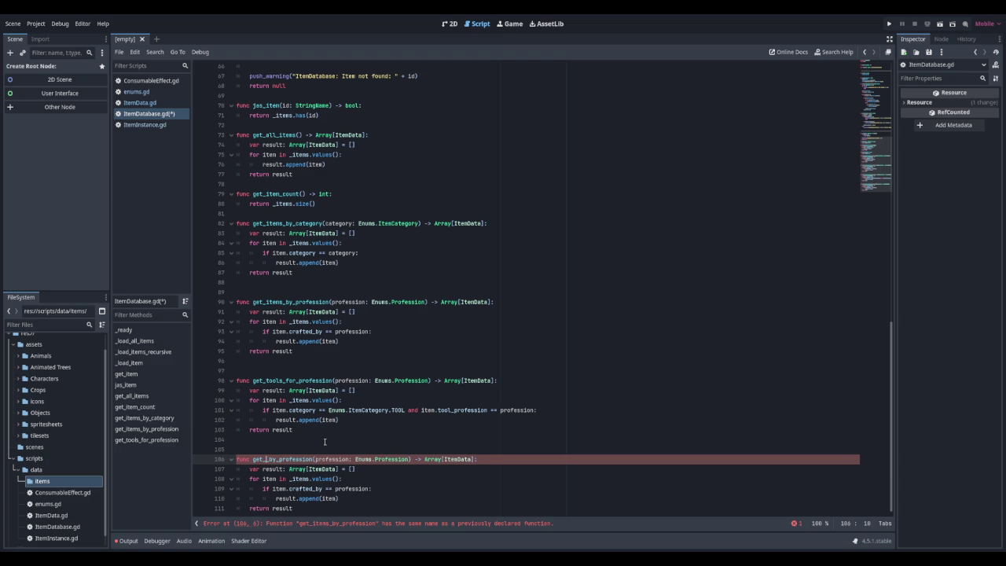
{"action": "key", "text": "Left"}
{"action": "type", "text": "on"}
{"action": "key", "text": "Right"}
{"action": "key", "text": "Right"}
{"action": "key", "text": "Right"}
{"action": "key", "text": "Right"}
{"action": "key", "text": "Delete"}
{"action": "key", "text": "Delete"}
{"action": "key", "text": "Delete"}
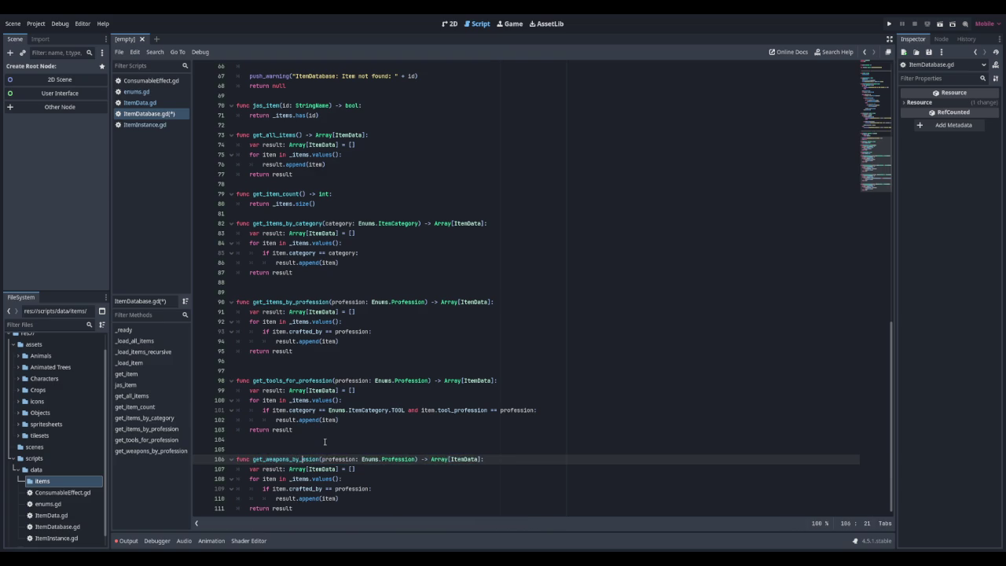
{"action": "type", "text": "type"}
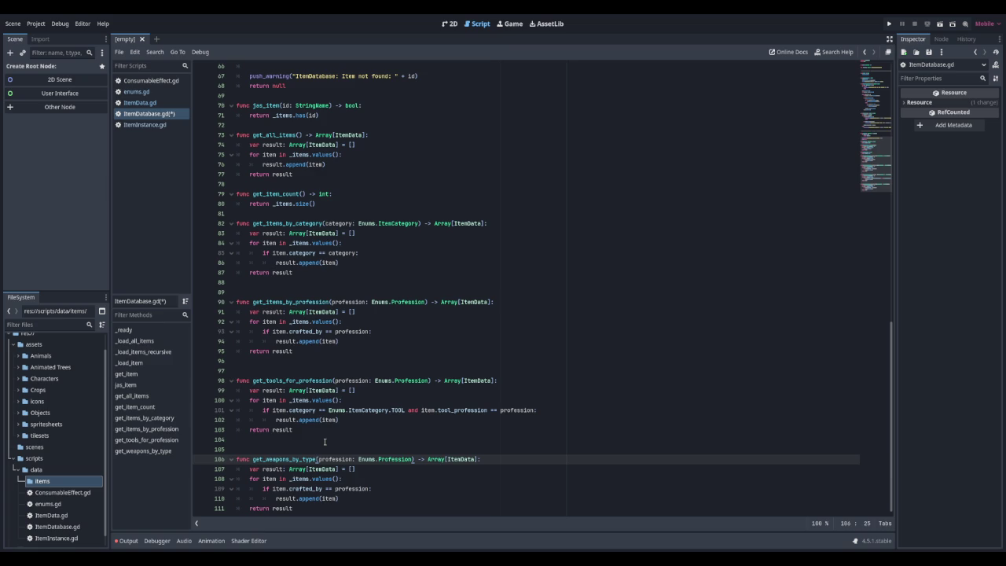
Change the parameter to weapon_type: Enums.WeaponType
{"action": "key", "text": "BackSpace"}
{"action": "key", "text": "Delete"}
{"action": "key", "text": "Delete"}
{"action": "key", "text": "Delete"}
{"action": "type", "text": "weapo"}
{"action": "key", "text": "Right"}
{"action": "type", "text": "_type"}
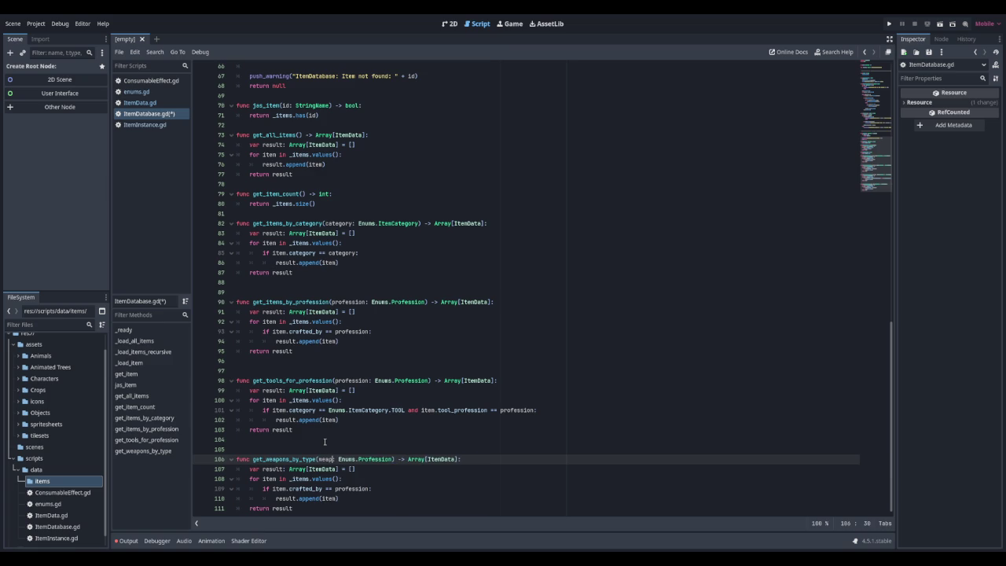
{"action": "key", "text": "Right"}
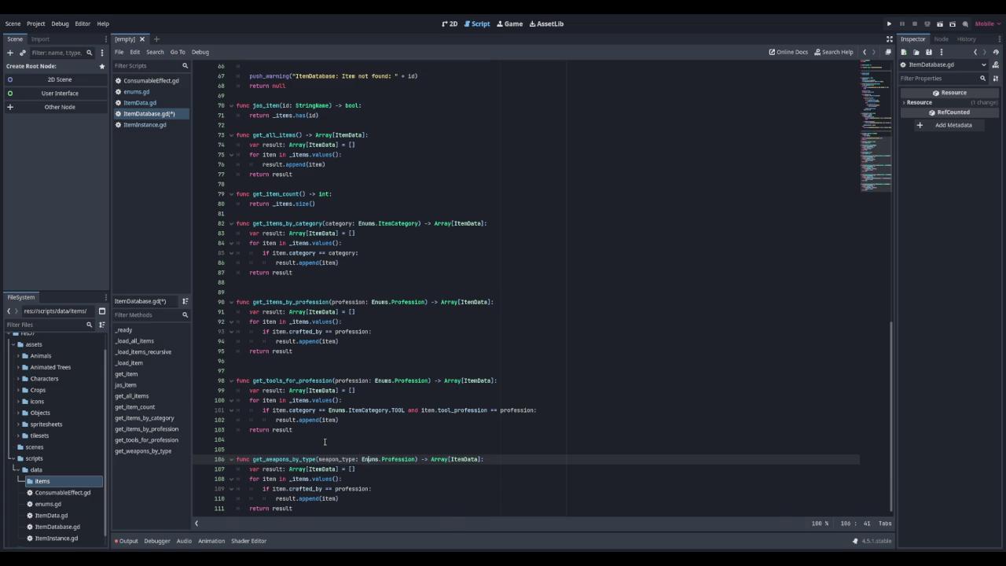
{"action": "key", "text": "Delete"}
{"action": "key", "text": "Delete"}
{"action": "key", "text": "Delete"}
{"action": "type", "text": "We"}
{"action": "key", "text": "Return"}
{"action": "key", "text": "Down"}
{"action": "key", "text": "Down"}
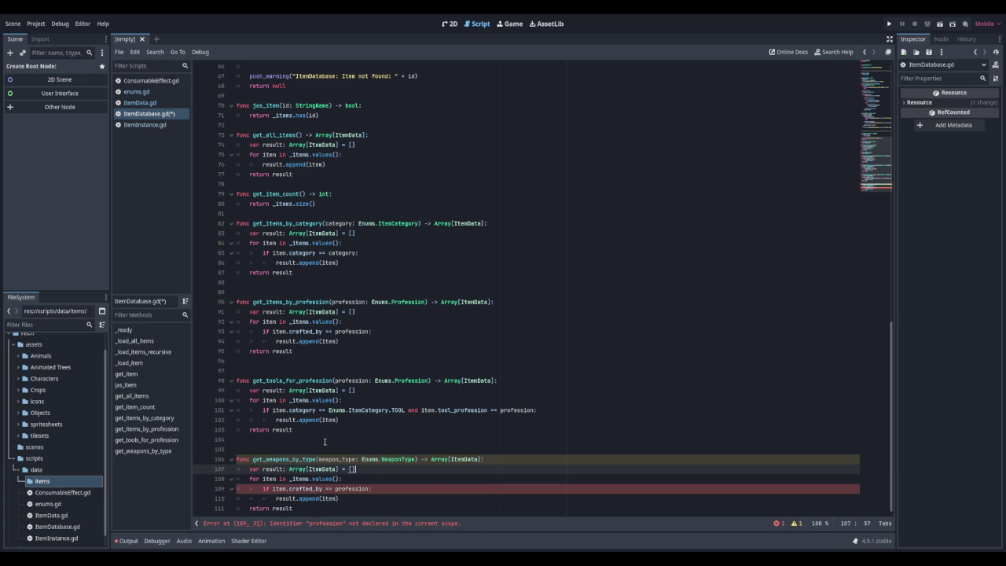
Make the filter condition item.weapon_type == weapon_type
{"action": "key", "text": "Down"}
{"action": "key", "text": "Delete"}
{"action": "key", "text": "Delete"}
{"action": "key", "text": "Delete"}
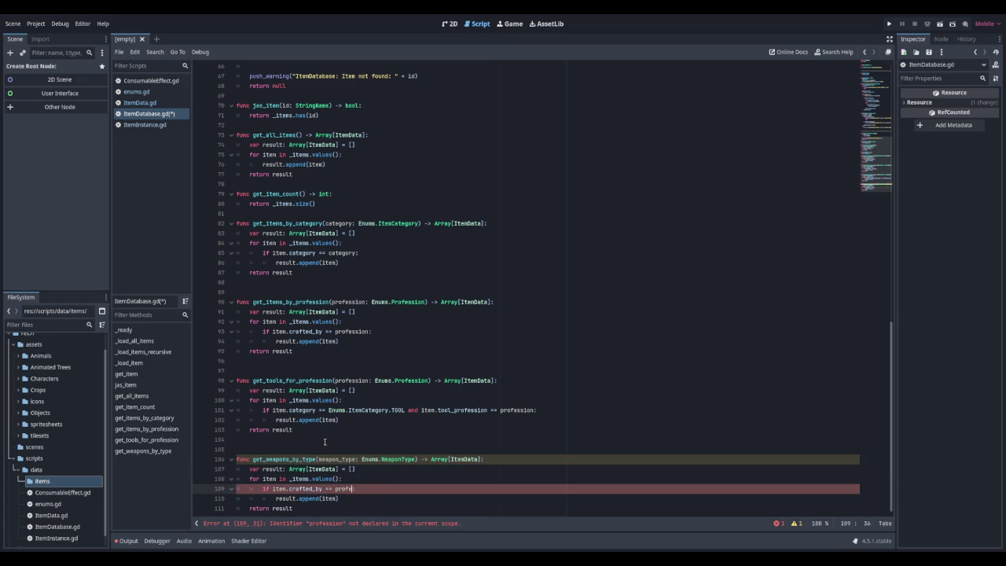
{"action": "key", "text": "BackSpace"}
{"action": "key", "text": "BackSpace"}
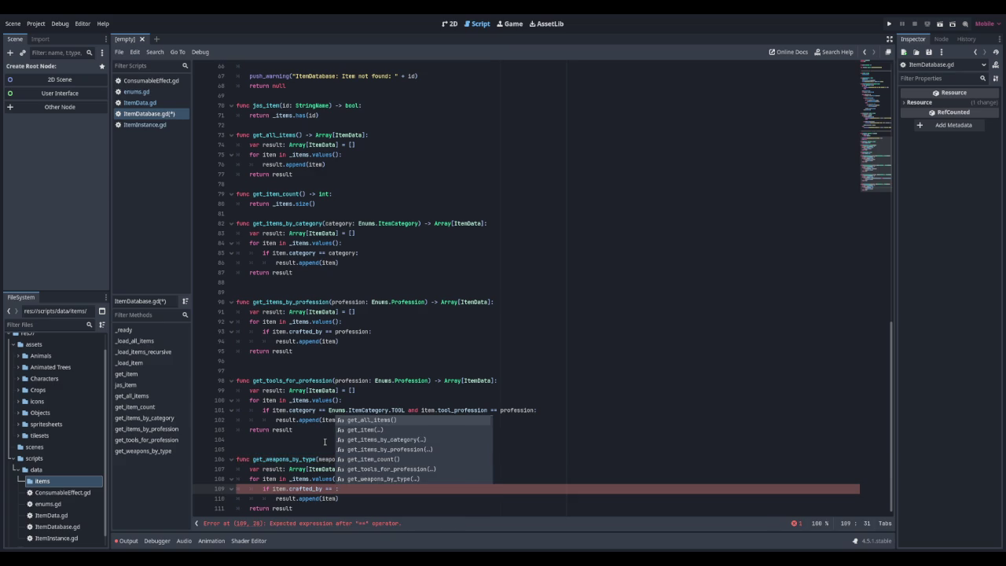
{"action": "key", "text": "Left"}
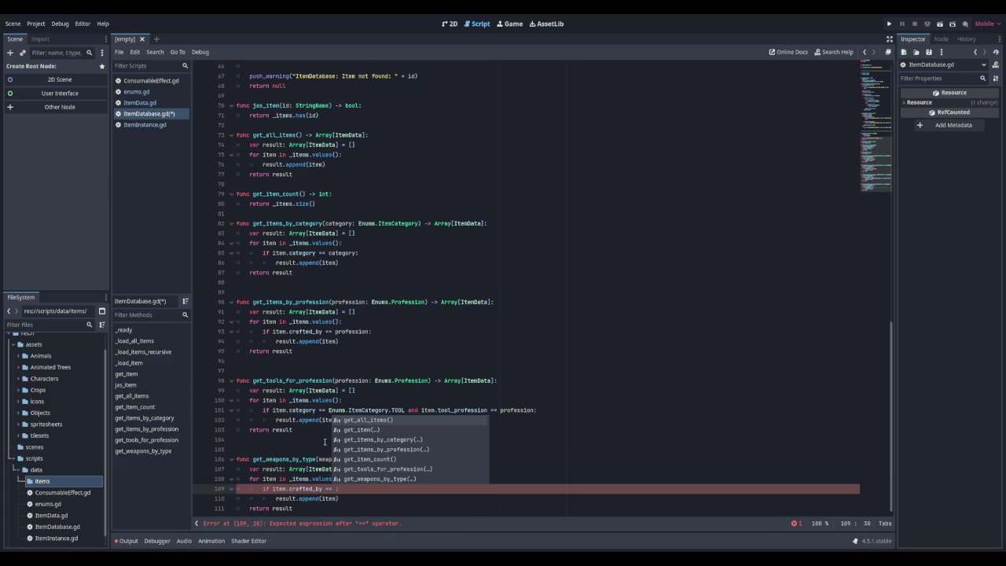
{"action": "key", "text": "ctrl+z"}
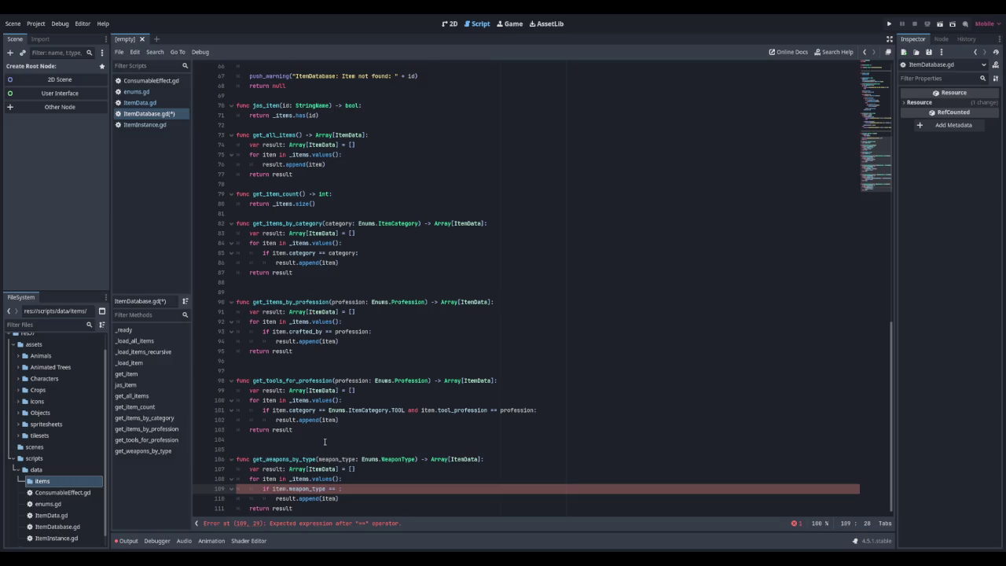
{"action": "key", "text": "Right"}
{"action": "key", "text": "Right"}
{"action": "key", "text": "Right"}
{"action": "type", "text": "weapn_t"}
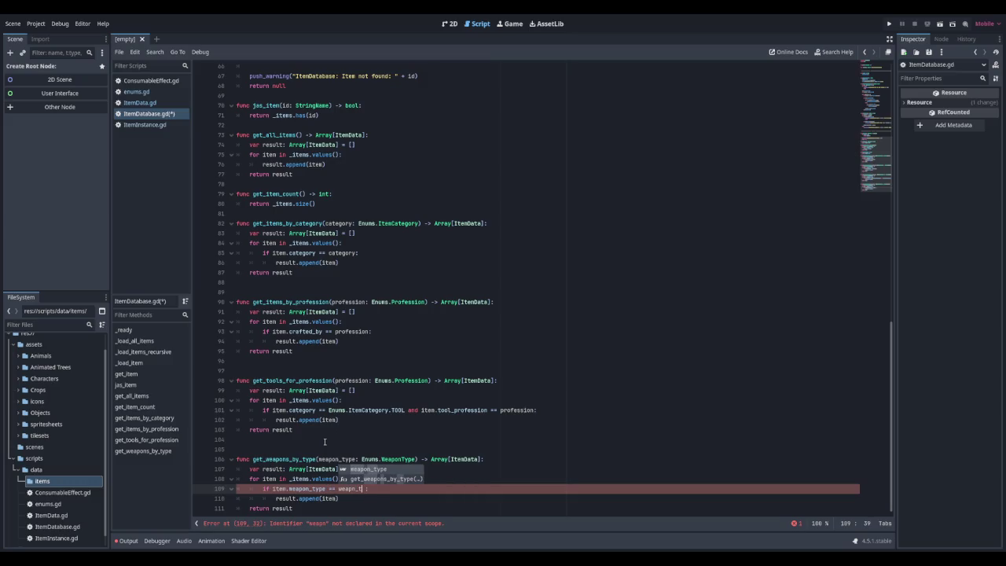
{"action": "key", "text": "Return"}
{"action": "key", "text": "Down"}
{"action": "key", "text": "Down"}
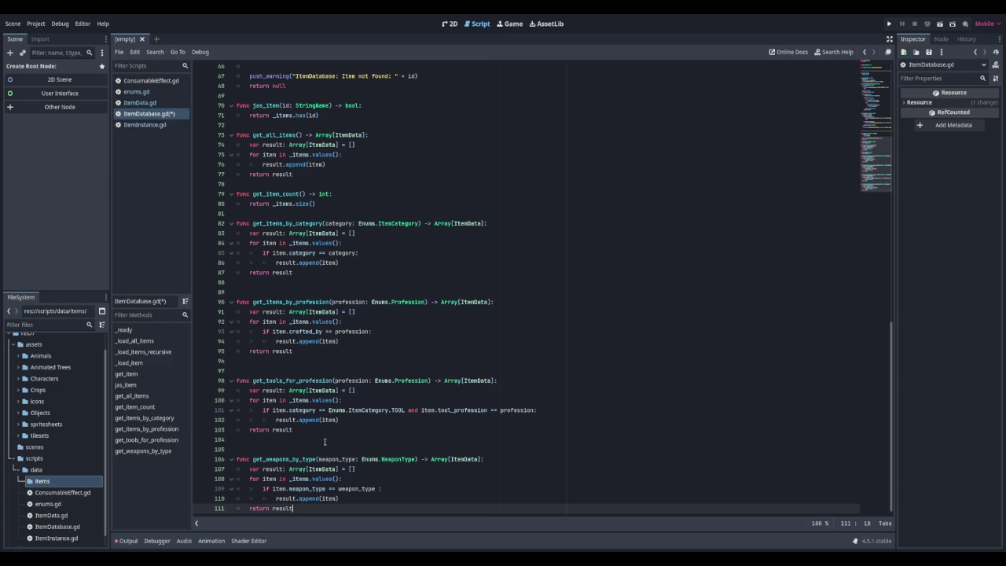
Copy the whole get_weapons_by_type function and paste a duplicate below it
{"action": "key", "text": "shift+Up"}
{"action": "key", "text": "shift+Up"}
{"action": "key", "text": "shift+Up"}
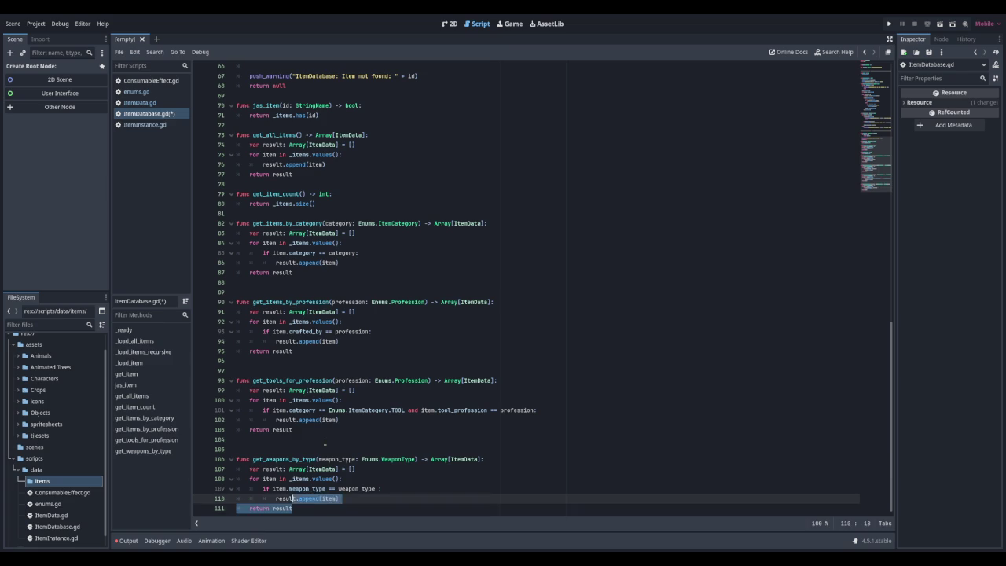
{"action": "key", "text": "shift+Home"}
{"action": "key", "text": "ctrl+c"}
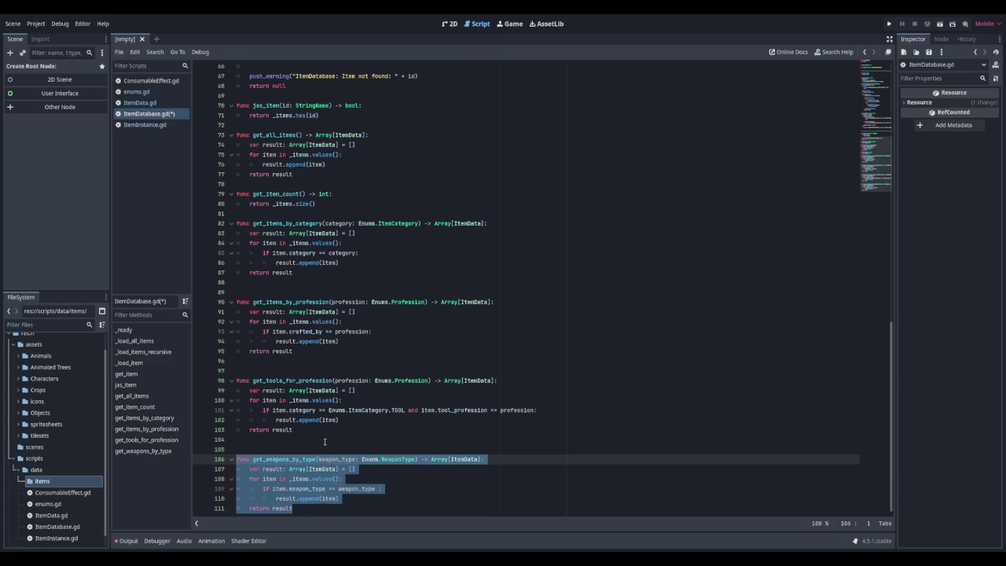
{"action": "key", "text": "Down"}
{"action": "key", "text": "Down"}
{"action": "key", "text": "Down"}
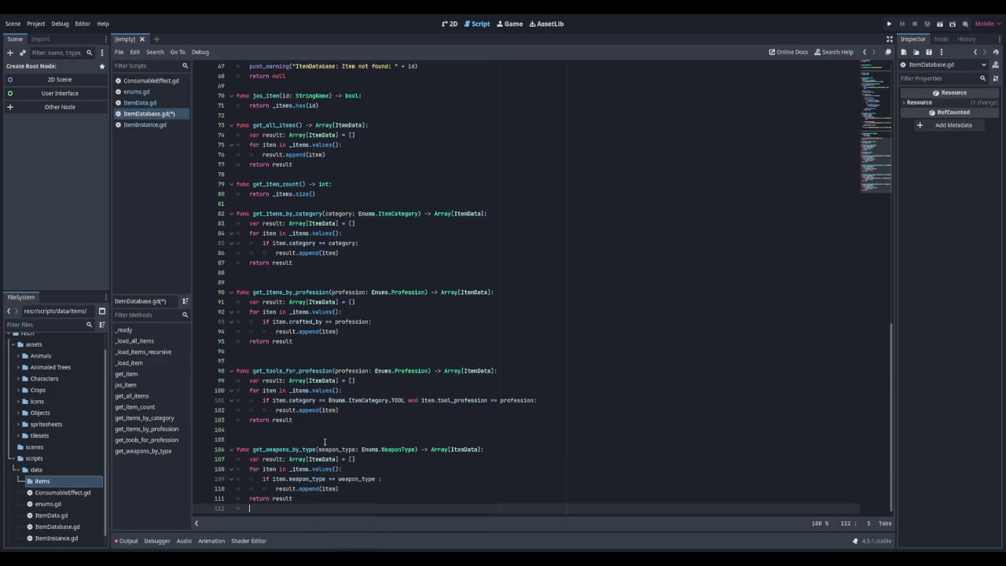
{"action": "key", "text": "ctrl+v"}
Rename the duplicate to get_equipment_for_slot with parameter slot of the Enums equipment-slot type
{"action": "key", "text": "Up"}
{"action": "key", "text": "Up"}
{"action": "key", "text": "Up"}
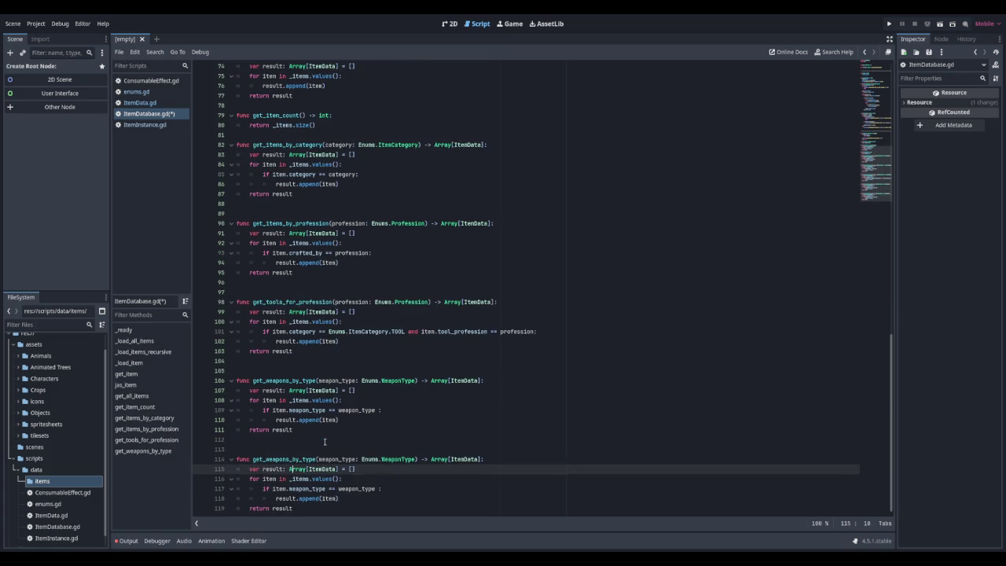
{"action": "key", "text": "shift+Right"}
{"action": "key", "text": "shift+Right"}
{"action": "key", "text": "shift+Right"}
{"action": "type", "text": "equipment_for_slot"}
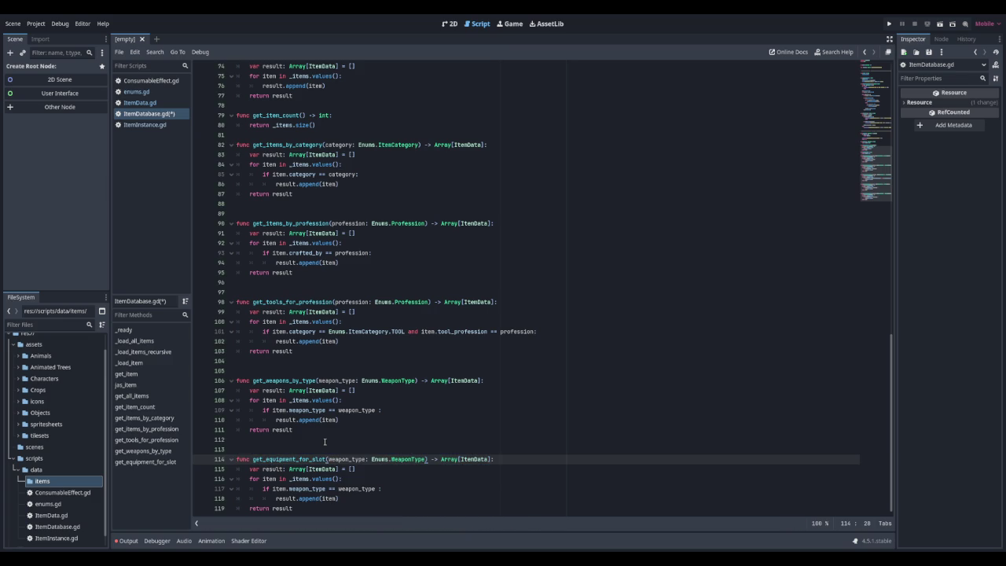
{"action": "key", "text": "shift+Right"}
{"action": "key", "text": "shift+Right"}
{"action": "key", "text": "shift+Right"}
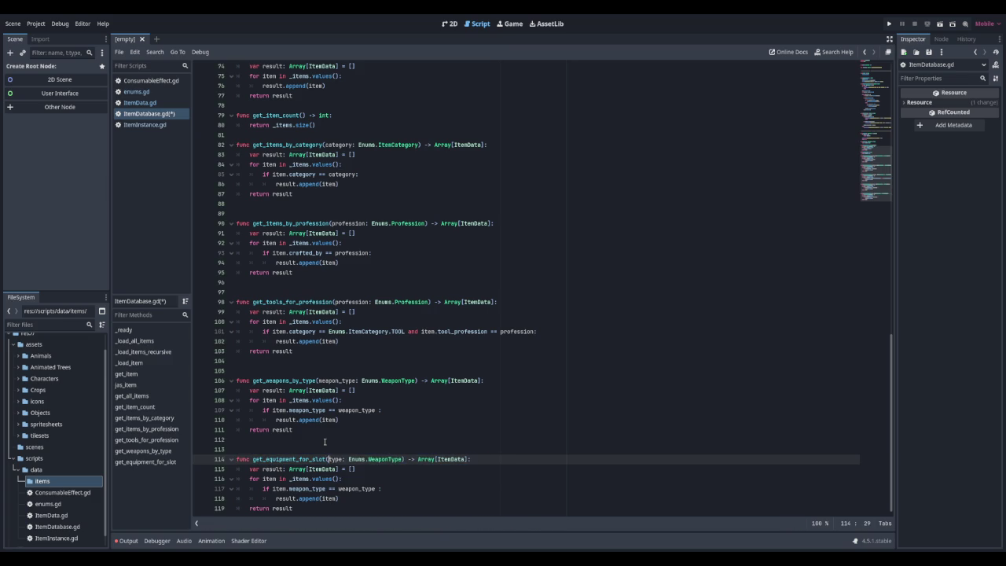
{"action": "type", "text": "slot"}
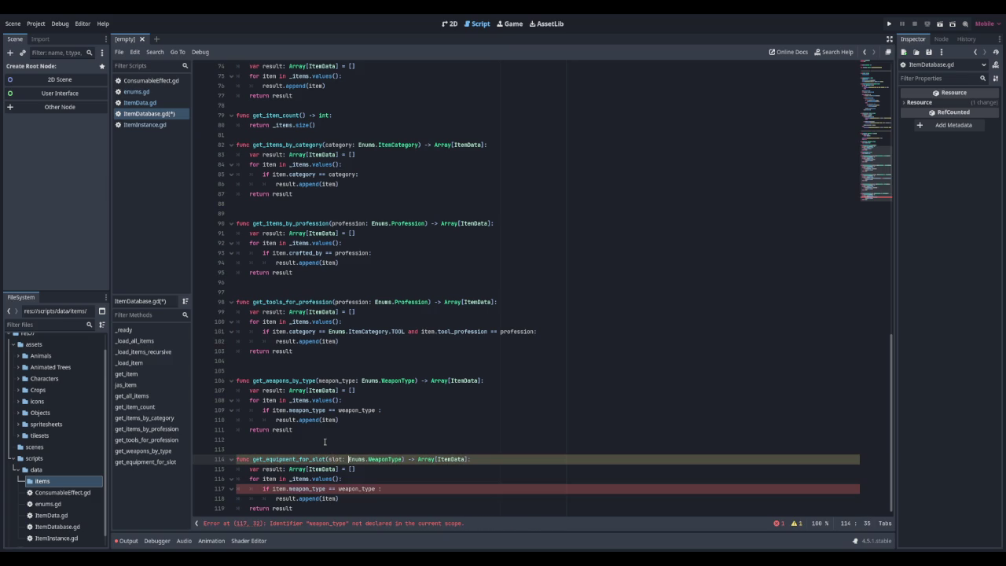
{"action": "key", "text": "Delete"}
{"action": "key", "text": "Delete"}
{"action": "key", "text": "Delete"}
{"action": "type", "text": "Equi"}
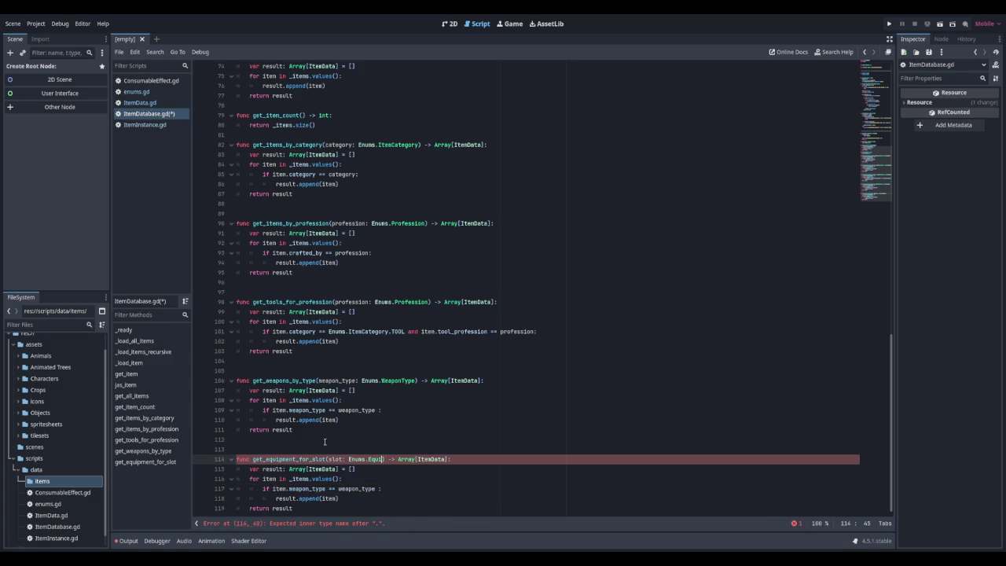
{"action": "key", "text": "Return"}
Change the filter condition to item.equipment_slot == slot
{"action": "key", "text": "Down"}
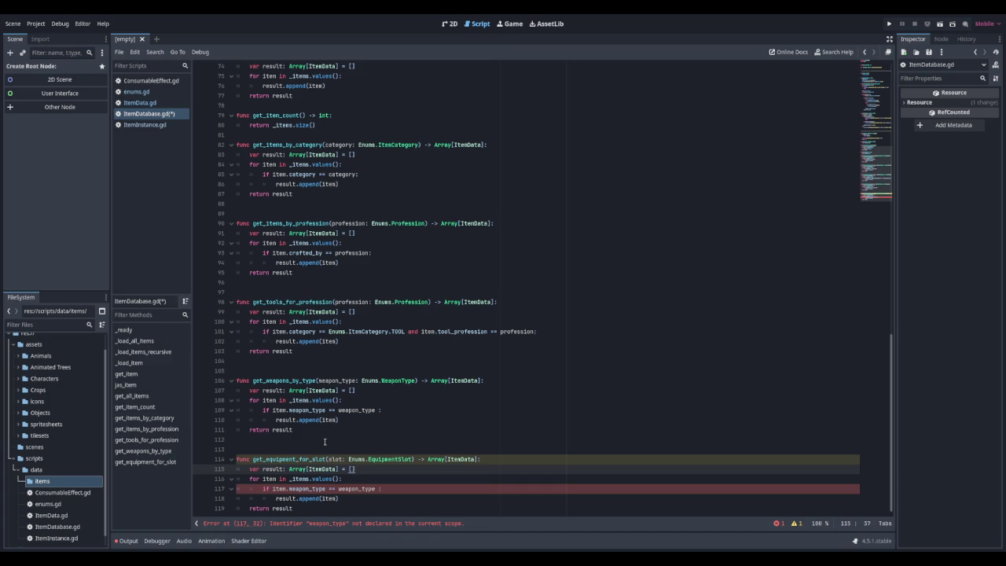
{"action": "key", "text": "Down"}
{"action": "key", "text": "Down"}
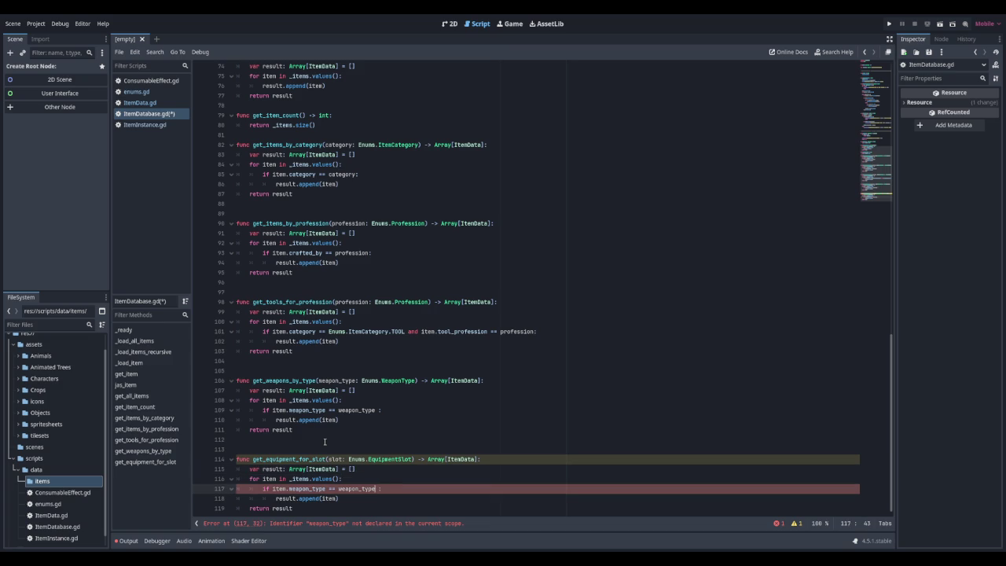
{"action": "key", "text": "BackSpace"}
{"action": "key", "text": "BackSpace"}
{"action": "key", "text": "BackSpace"}
{"action": "type", "text": "equipment_slot"}
{"action": "key", "text": "Delete"}
{"action": "key", "text": "Delete"}
{"action": "key", "text": "Delete"}
{"action": "key", "text": "BackSpace"}
{"action": "type", "text": "slot"}
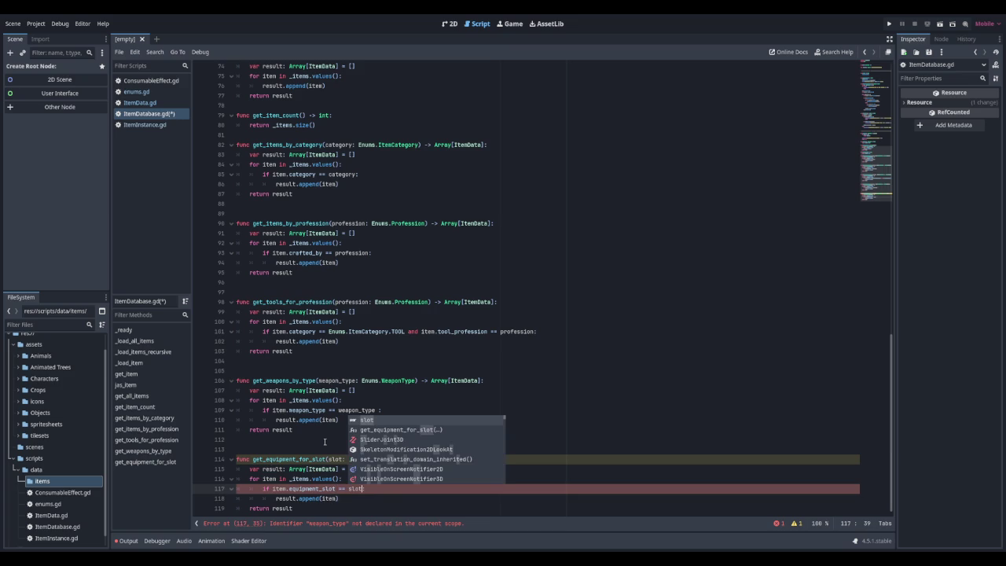
{"action": "key", "text": "BackSpace"}
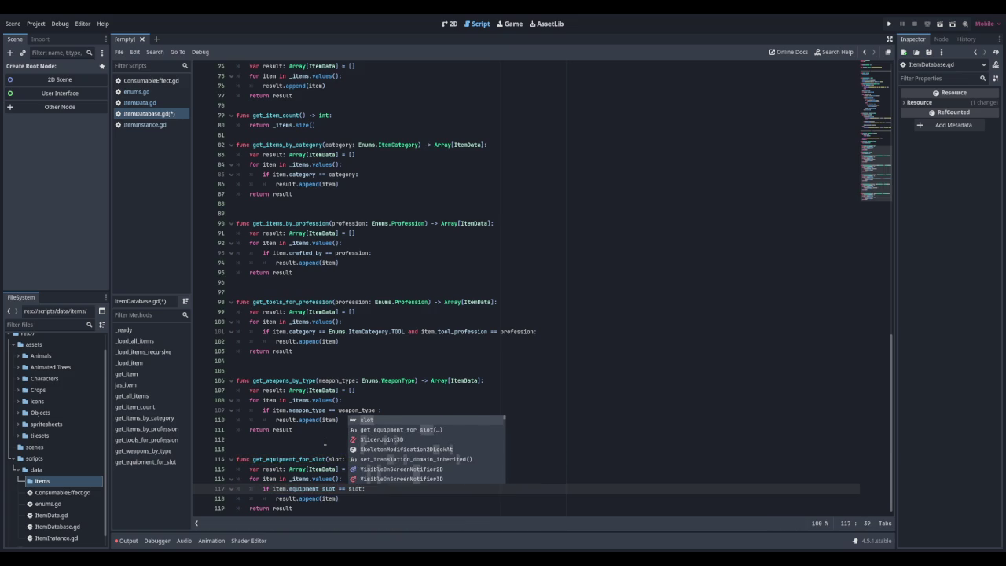
{"action": "key", "text": "Down"}
{"action": "key", "text": "Down"}
{"action": "key", "text": "Down"}
Add blank lines after get_equipment_for_slot and select the whole function
{"action": "key", "text": "Escape"}
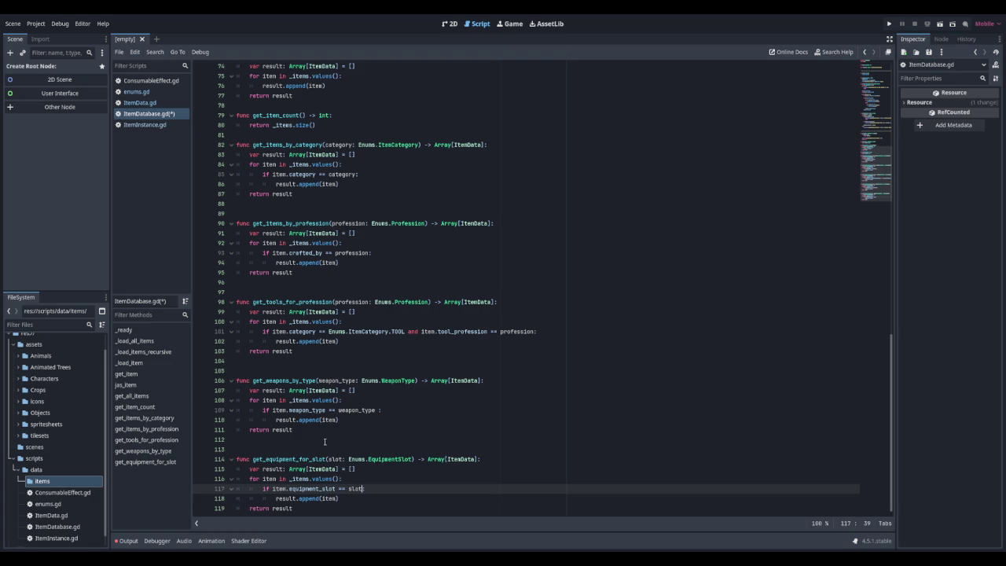
{"action": "key", "text": "Down"}
{"action": "key", "text": "Down"}
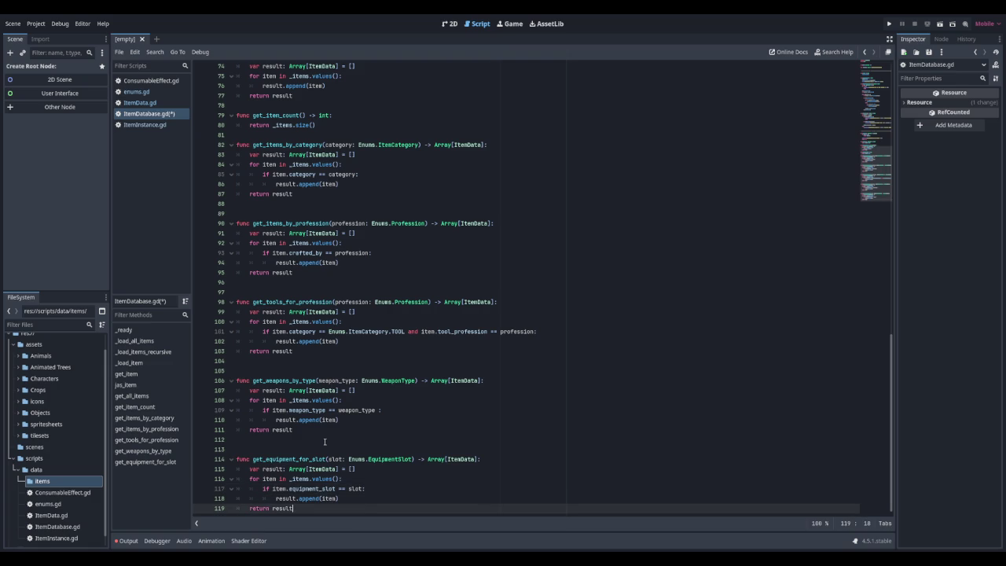
{"action": "key", "text": "Return"}
{"action": "key", "text": "Return"}
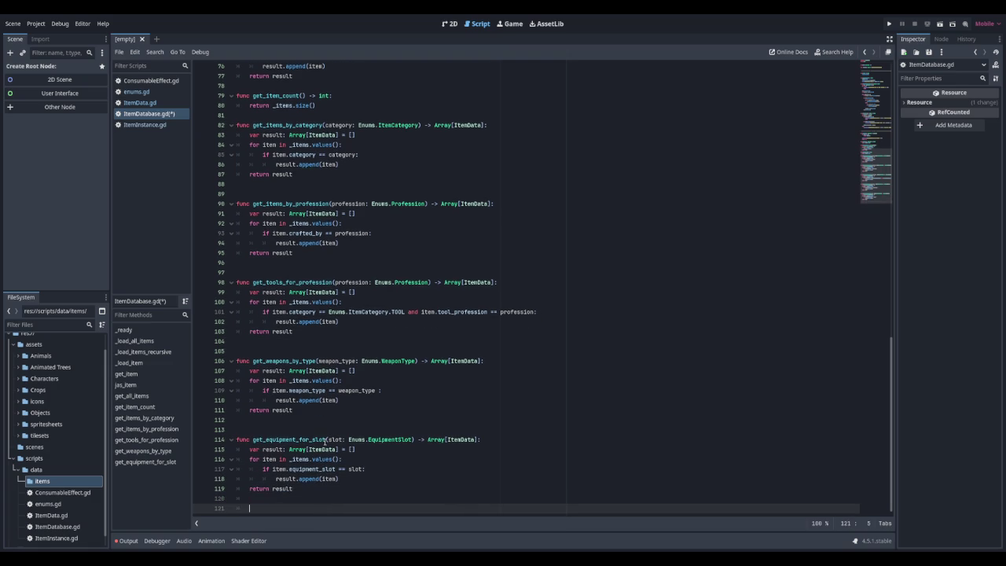
{"action": "key", "text": "Up"}
{"action": "key", "text": "Up"}
{"action": "key", "text": "Down"}
{"action": "key", "text": "Down"}
{"action": "key", "text": "BackSpace"}
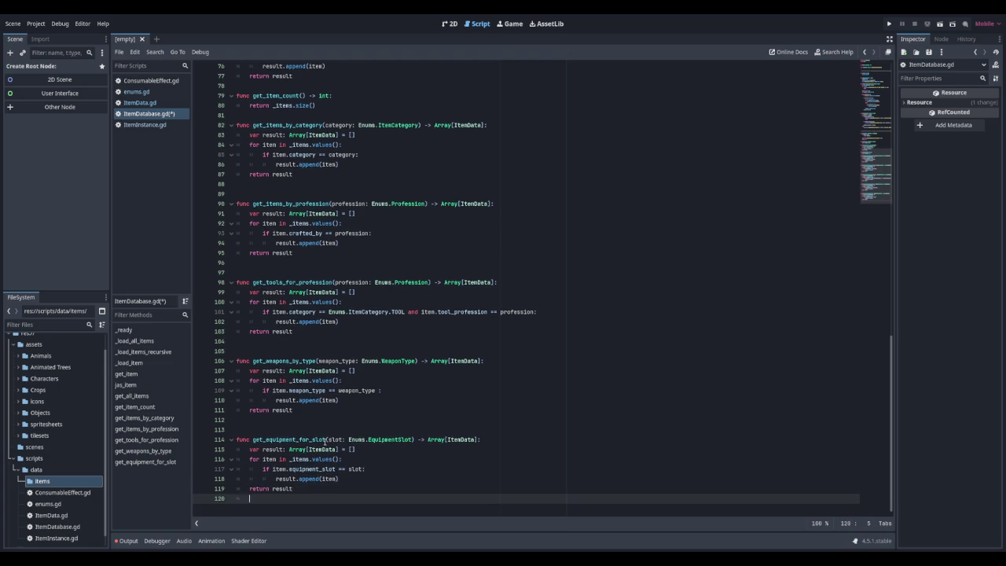
{"action": "key", "text": "Return"}
{"action": "key", "text": "Return"}
{"action": "key", "text": "Up"}
{"action": "key", "text": "Up"}
{"action": "key", "text": "Up"}
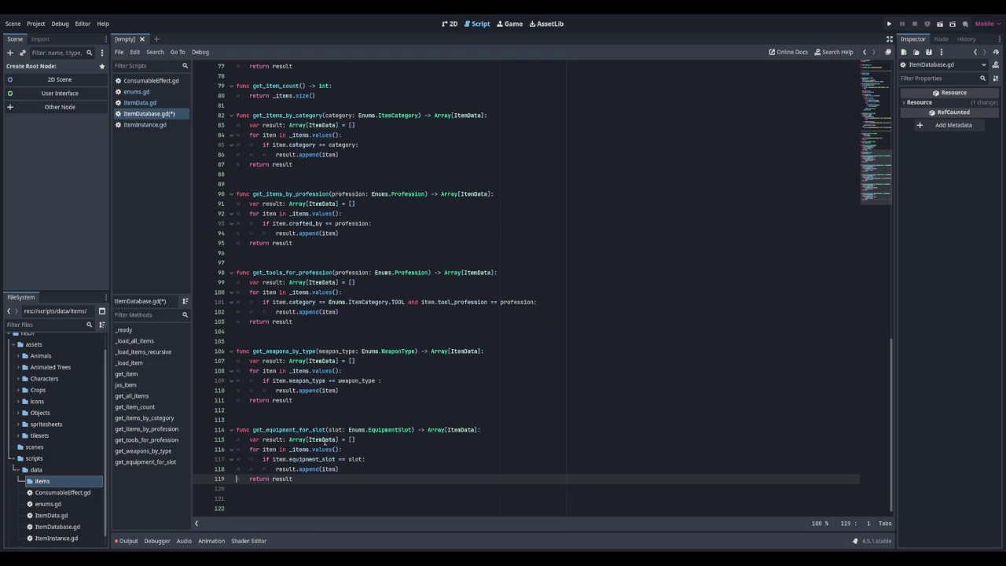
{"action": "key", "text": "shift+Up"}
{"action": "key", "text": "shift+Up"}
{"action": "key", "text": "shift+Up"}
{"action": "key", "text": "shift+Home"}
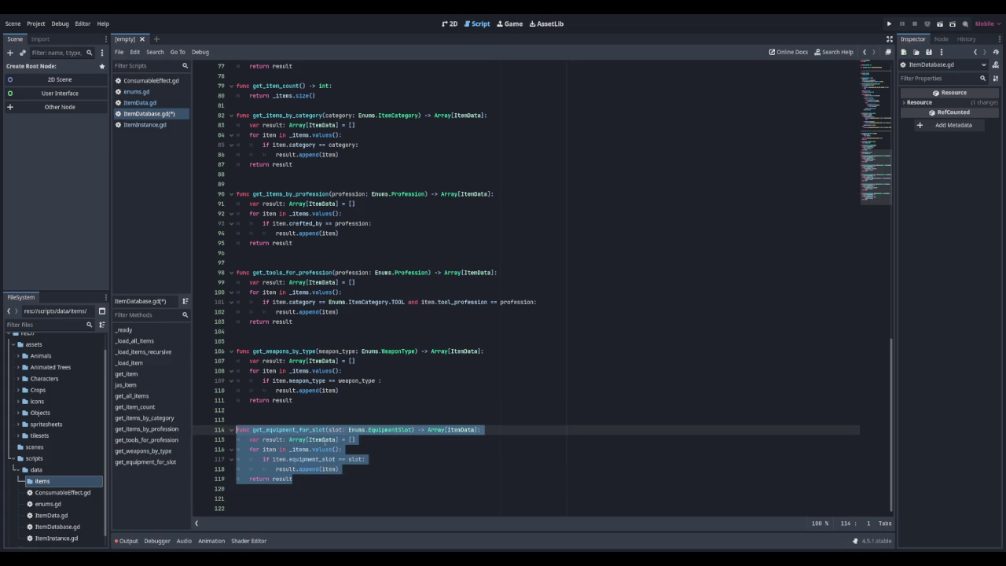
Duplicate the get_equipment_for_slot function below itself
{"action": "key", "text": "ctrl+c"}
{"action": "key", "text": "Down"}
{"action": "key", "text": "Down"}
{"action": "key", "text": "Down"}
{"action": "key", "text": "ctrl+v"}
{"action": "key", "text": "Up"}
{"action": "key", "text": "Up"}
{"action": "key", "text": "Up"}
{"action": "key", "text": "Up"}
{"action": "key", "text": "Up"}
Rename the duplicated function to get_items_by_tier
{"action": "key", "text": "Delete"}
{"action": "key", "text": "BackSpace"}
{"action": "key", "text": "BackSpace"}
{"action": "key", "text": "BackSpace"}
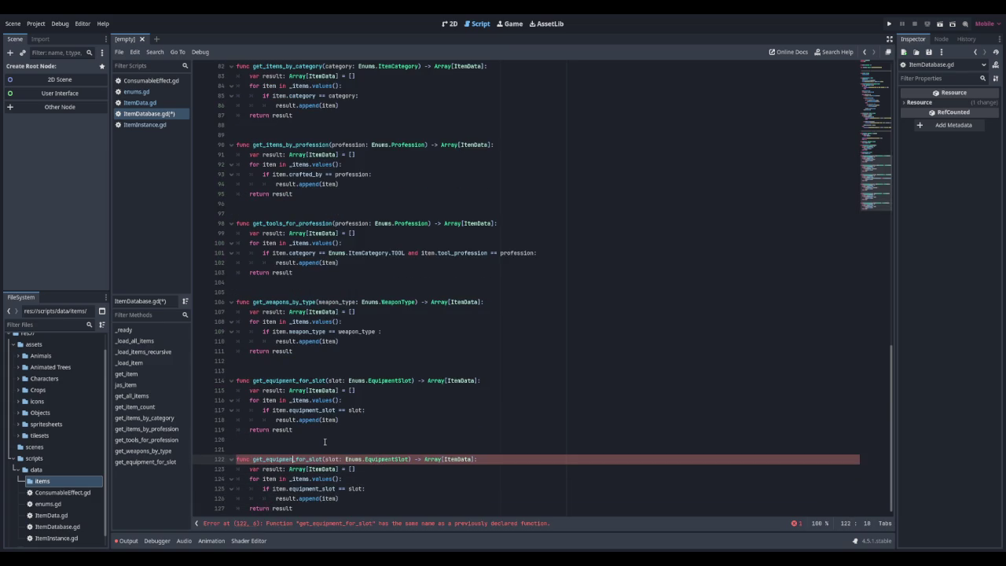
{"action": "key", "text": "Delete"}
{"action": "key", "text": "Delete"}
{"action": "key", "text": "Delete"}
{"action": "key", "text": "BackSpace"}
{"action": "type", "text": "item"}
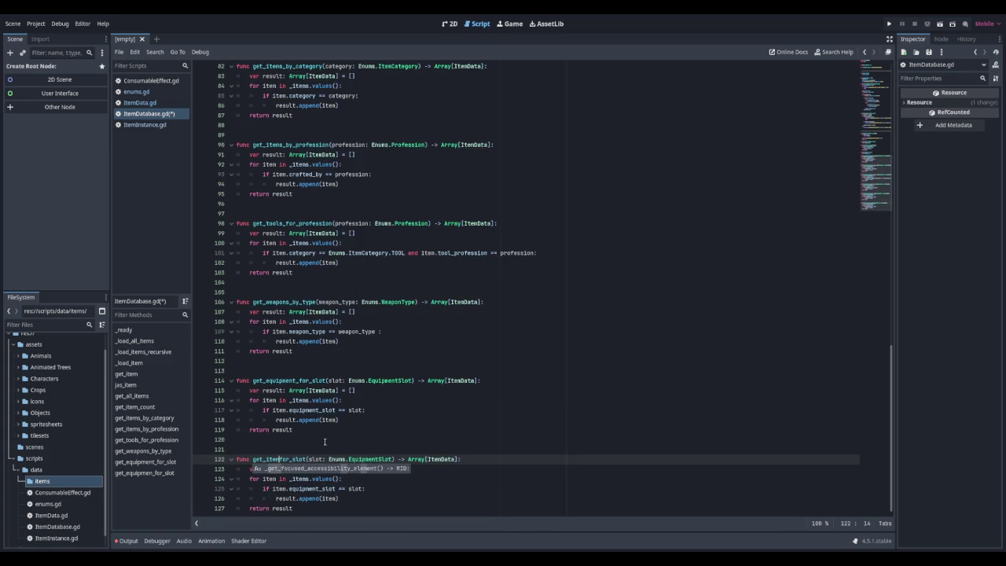
{"action": "type", "text": "_by_"}
{"action": "key", "text": "Delete"}
{"action": "key", "text": "Delete"}
{"action": "key", "text": "Delete"}
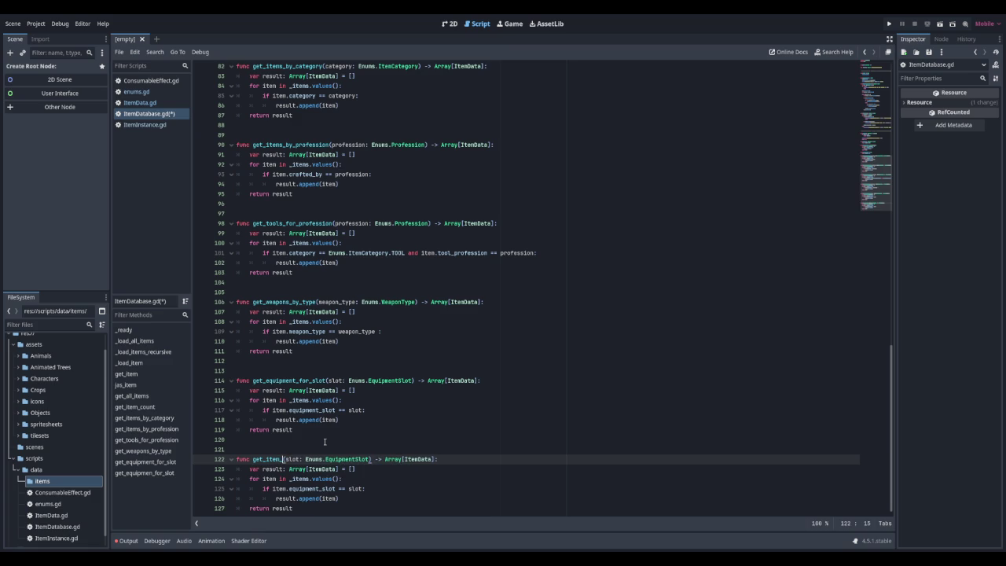
{"action": "type", "text": "tier"}
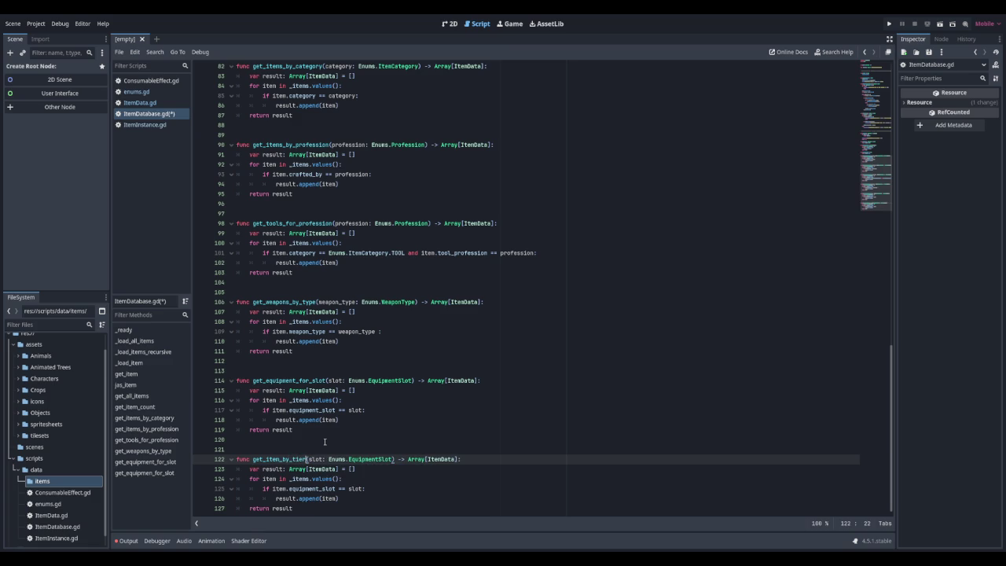
{"action": "key", "text": "Left"}
{"action": "key", "text": "Left"}
{"action": "key", "text": "Left"}
{"action": "type", "text": "s"}
Rewrite the parameter as tier: int
{"action": "key", "text": "Right"}
{"action": "key", "text": "Right"}
{"action": "key", "text": "ctrl+shift+Right"}
{"action": "type", "text": "tier"}
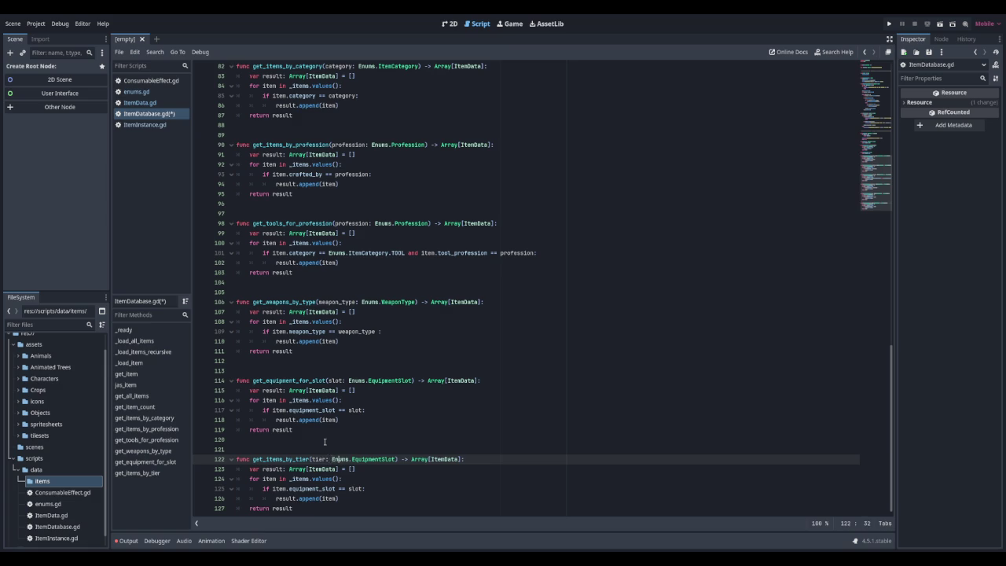
{"action": "key", "text": "Delete"}
{"action": "key", "text": "Delete"}
{"action": "key", "text": "Delete"}
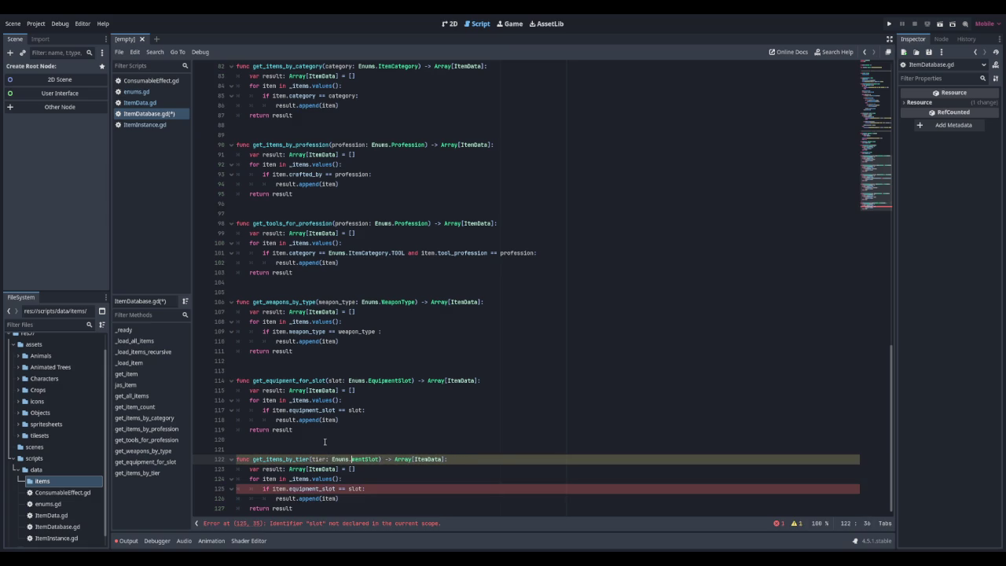
{"action": "key", "text": "Delete"}
{"action": "key", "text": "Delete"}
{"action": "key", "text": "Delete"}
{"action": "type", "text": "I"}
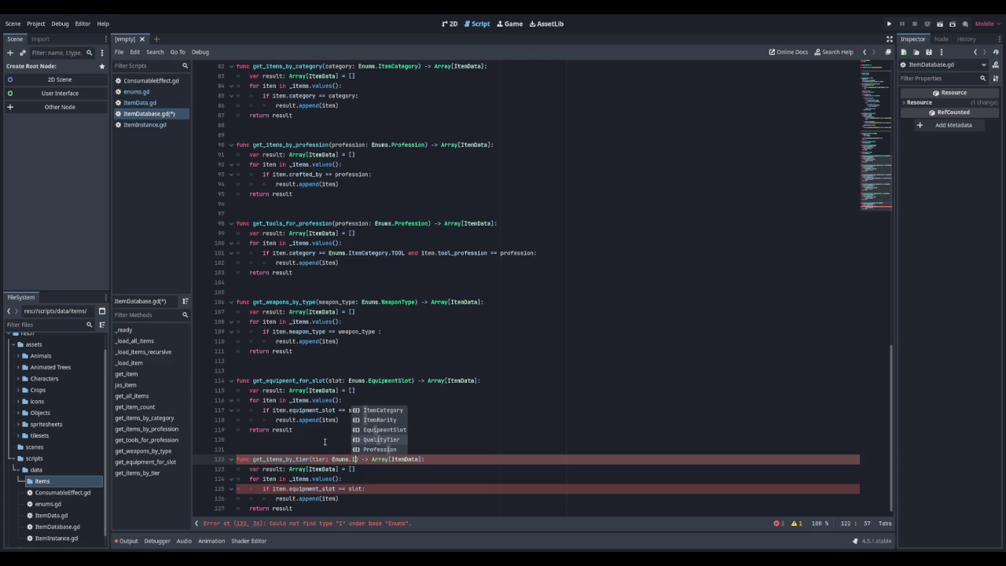
{"action": "key", "text": "BackSpace"}
{"action": "key", "text": "BackSpace"}
{"action": "key", "text": "BackSpace"}
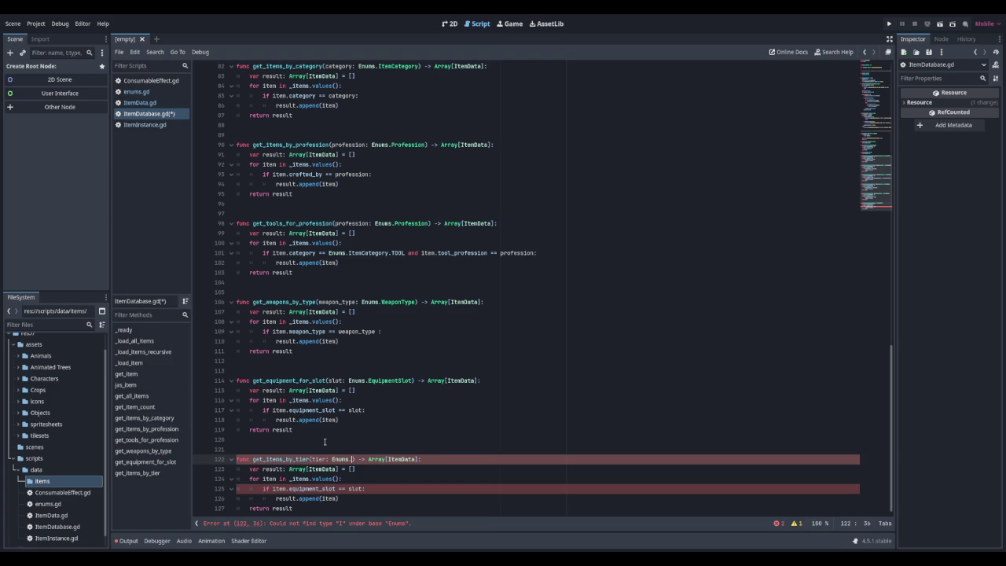
{"action": "key", "text": "BackSpace"}
{"action": "key", "text": "BackSpace"}
{"action": "key", "text": "BackSpace"}
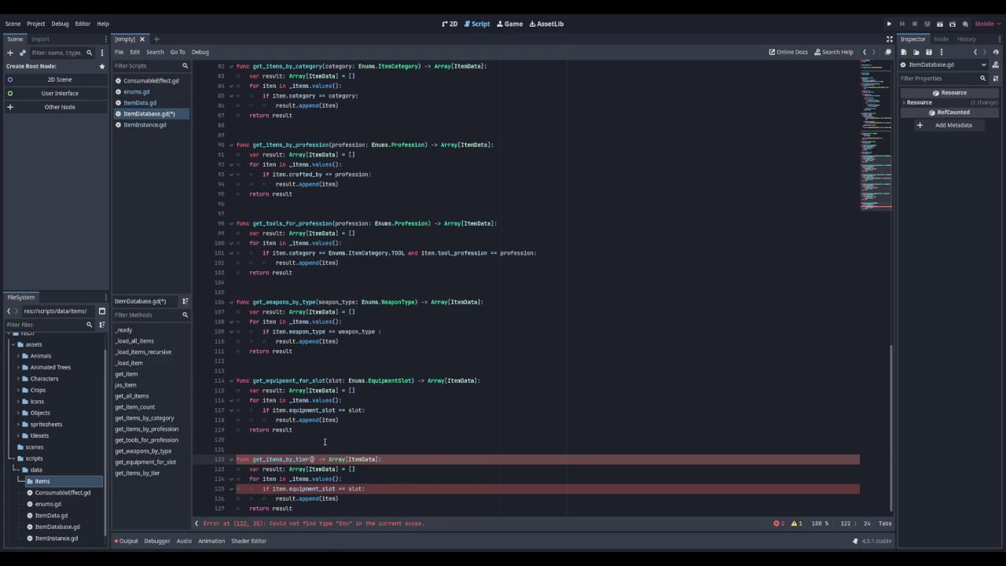
{"action": "key", "text": "shift+End"}
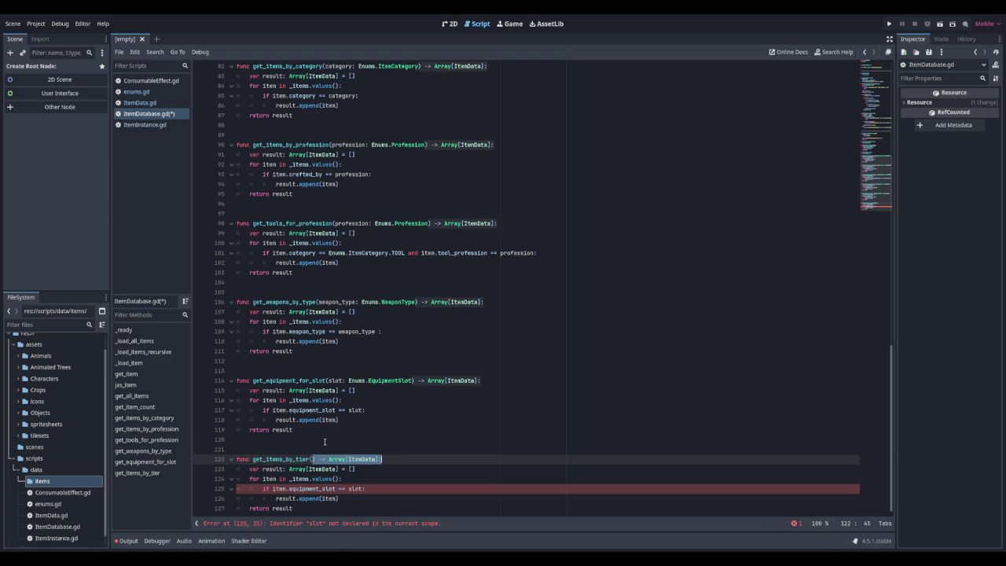
{"action": "key", "text": "Left"}
{"action": "type", "text": "tier: int"}
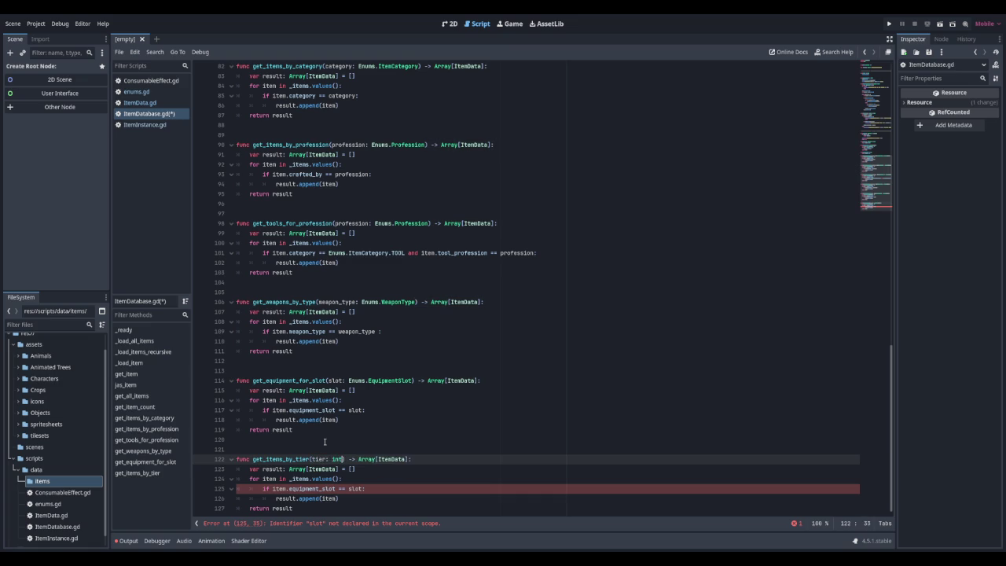
{"action": "type", "text": ")"}
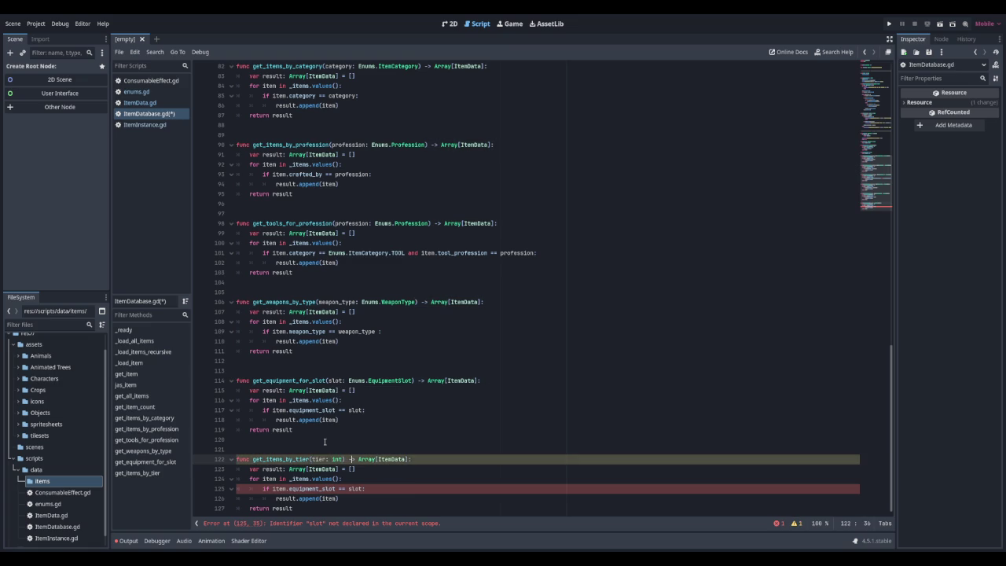
Change the filter condition to item.tier == tier
{"action": "key", "text": "Down"}
{"action": "key", "text": "Down"}
{"action": "key", "text": "Down"}
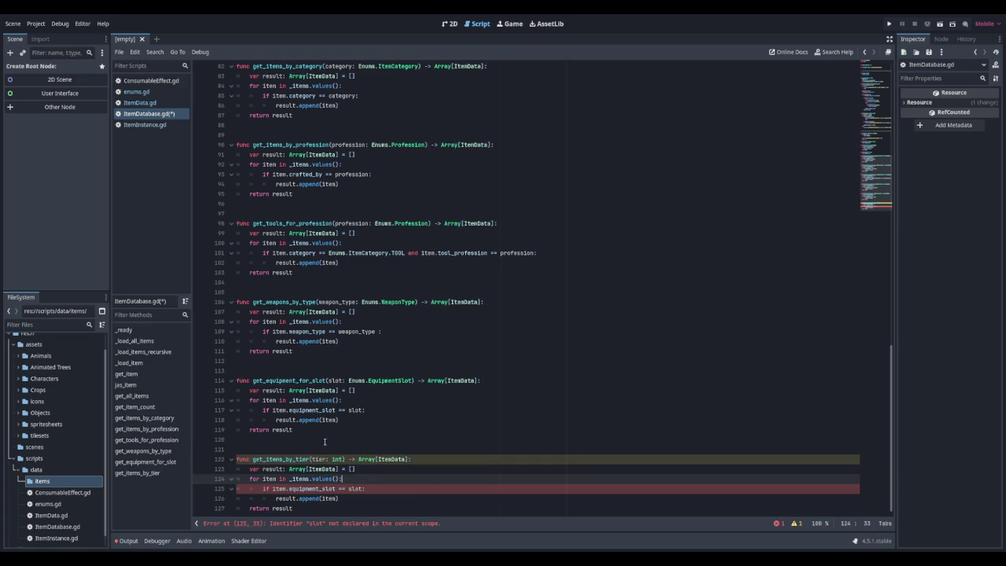
{"action": "key", "text": "BackSpace"}
{"action": "key", "text": "BackSpace"}
{"action": "key", "text": "BackSpace"}
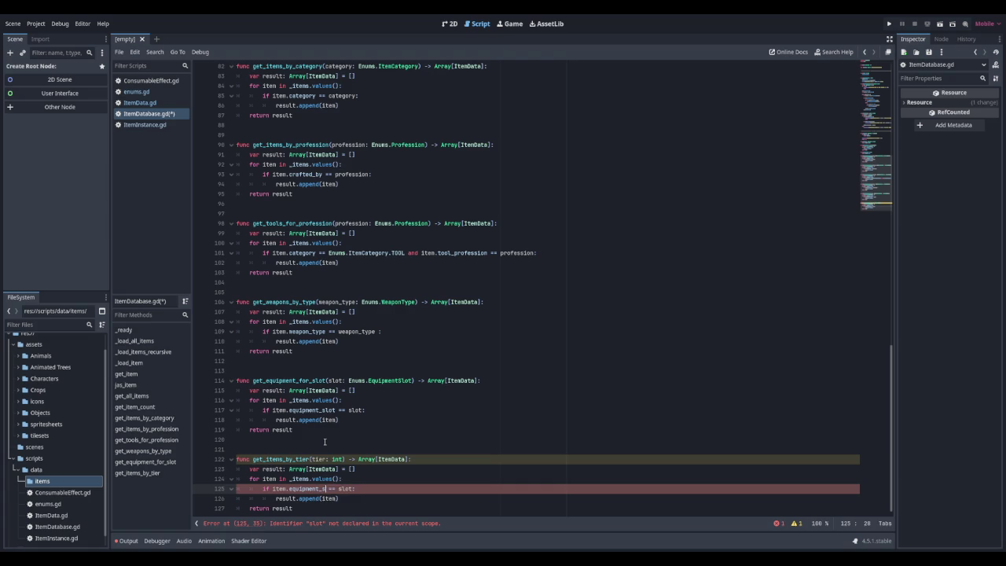
{"action": "type", "text": "tier"}
{"action": "key", "text": "Right"}
{"action": "key", "text": "Right"}
{"action": "key", "text": "Right"}
{"action": "key", "text": "Delete"}
{"action": "key", "text": "Delete"}
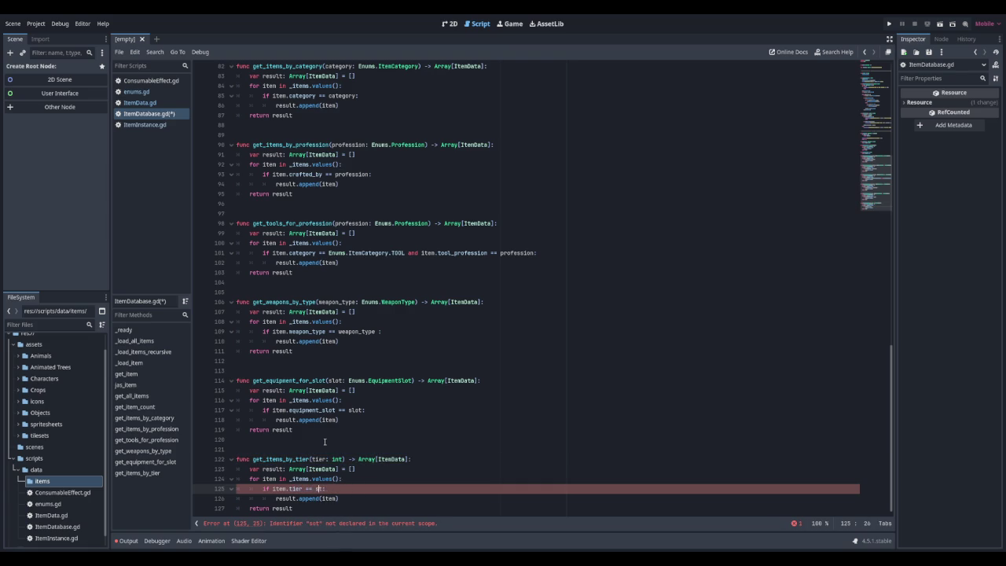
{"action": "key", "text": "BackSpace"}
{"action": "type", "text": "tier"}
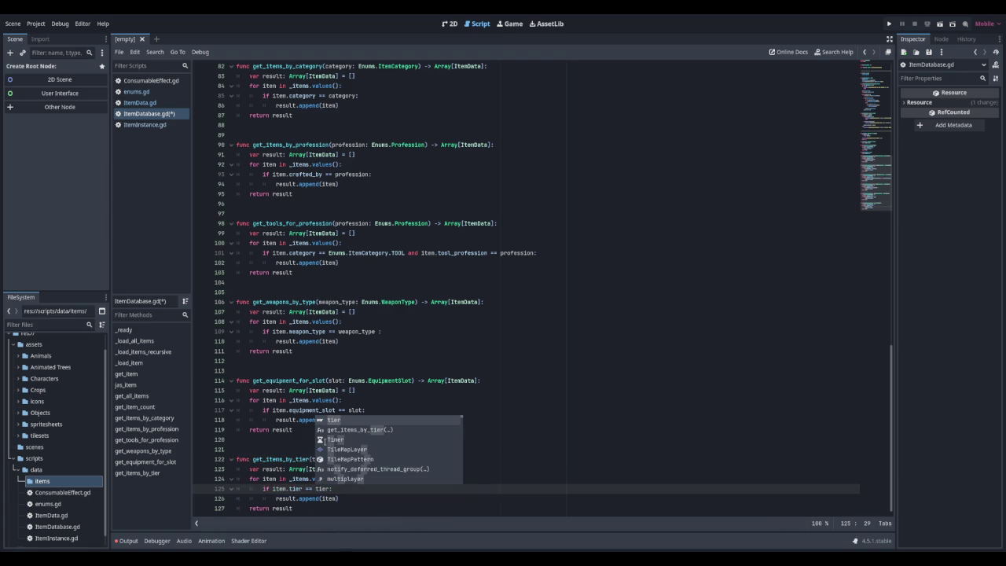
{"action": "key", "text": "Escape"}
Add blank lines after get_items_by_tier and save ItemDatabase.gd
{"action": "key", "text": "Down"}
{"action": "key", "text": "Down"}
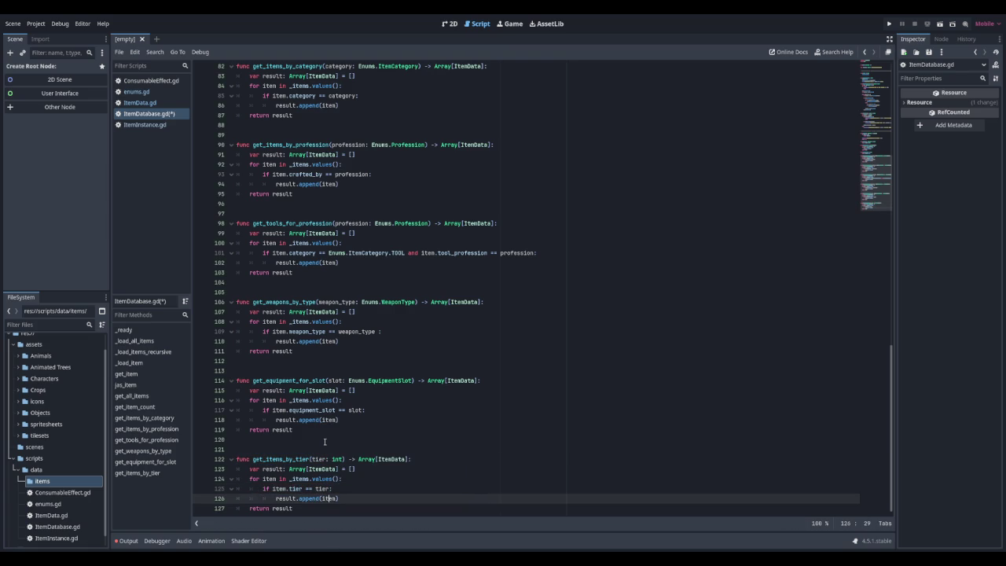
{"action": "key", "text": "Return"}
{"action": "key", "text": "Return"}
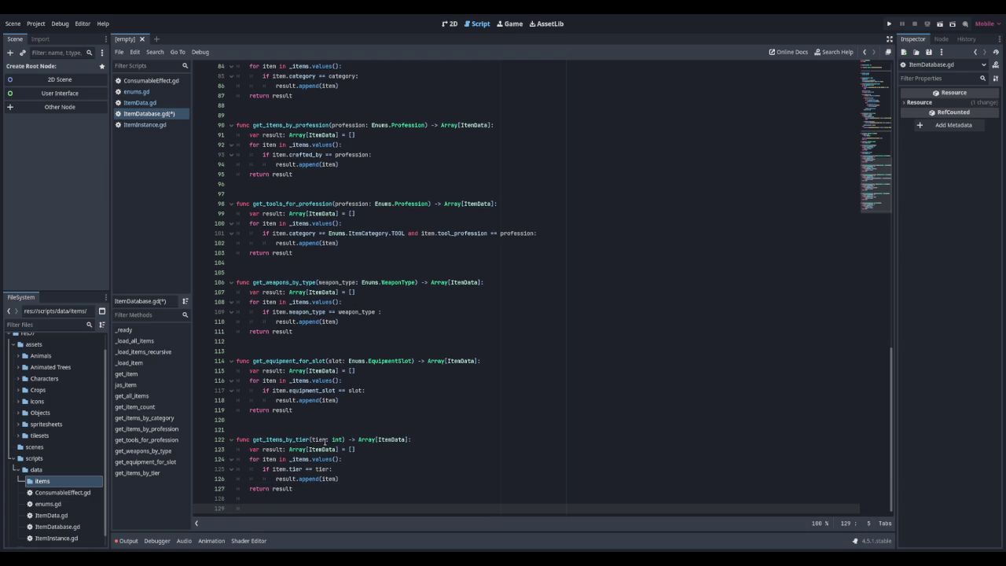
{"action": "key", "text": "BackSpace"}
{"action": "key", "text": "BackSpace"}
{"action": "key", "text": "Return"}
{"action": "key", "text": "Return"}
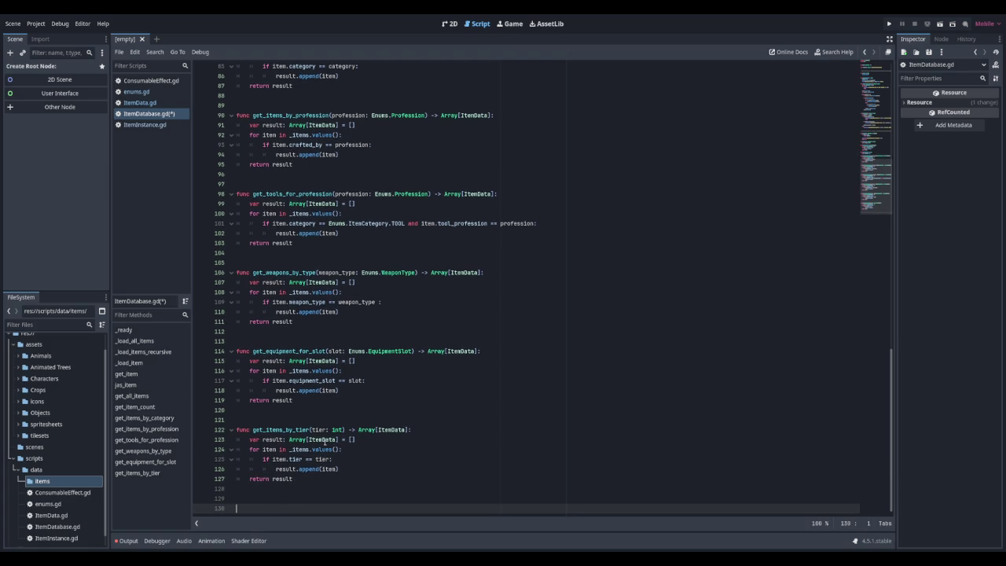
{"action": "key", "text": "ctrl+s"}
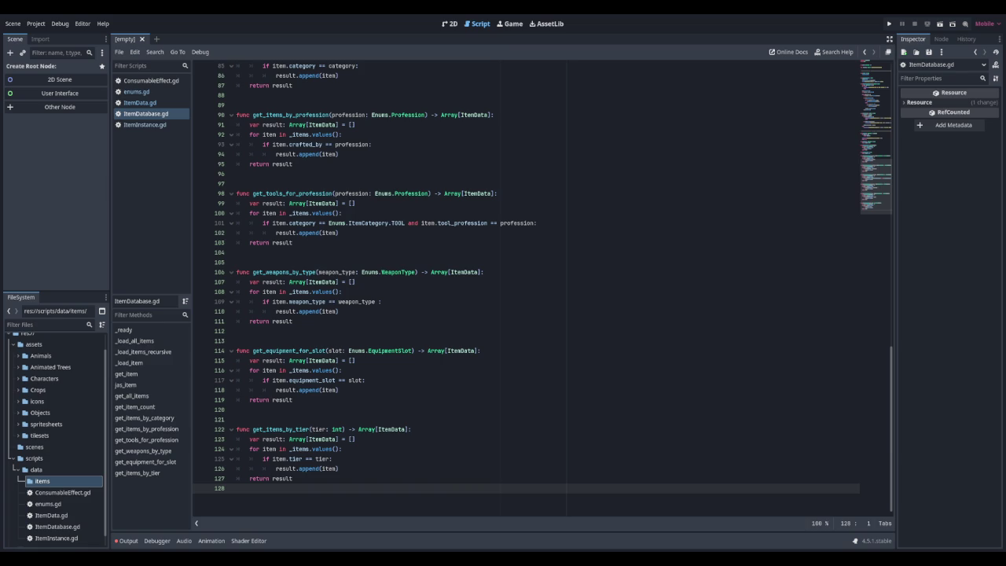
Insert blank lines after get_items_by_tier on line 128
{"action": "key", "text": "Return"}
{"action": "key", "text": "Return"}
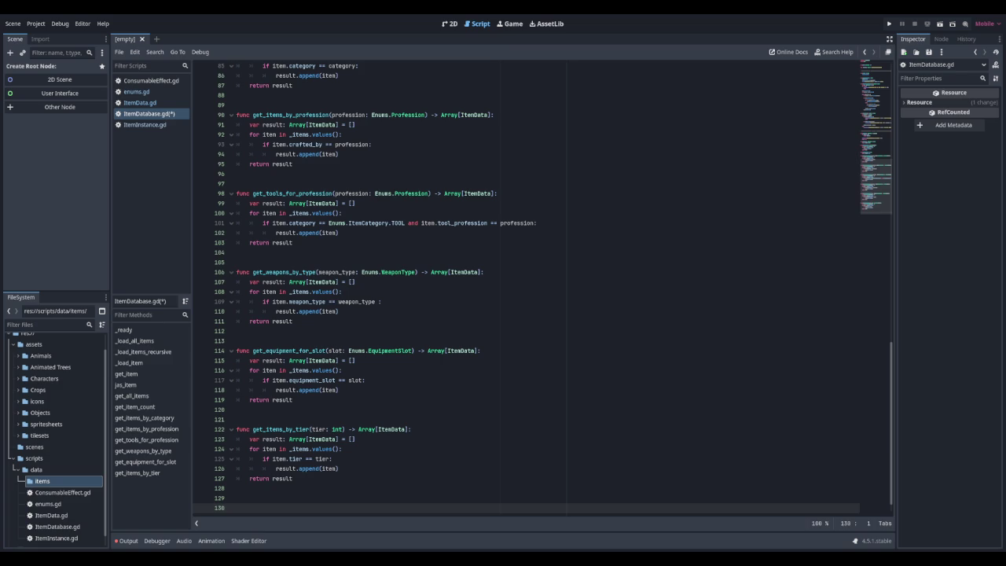
Add a '====================== RECIPE FILTERING ====================================' section header line
{"action": "left_click", "coordinate": [262, 500]}
{"action": "left_click", "coordinate": [261, 507]}
{"action": "type", "text": "====================== RECIP"}
{"action": "type", "text": "E F"}
{"action": "type", "text": "ILTERING ======="}
{"action": "type", "text": "============================"}
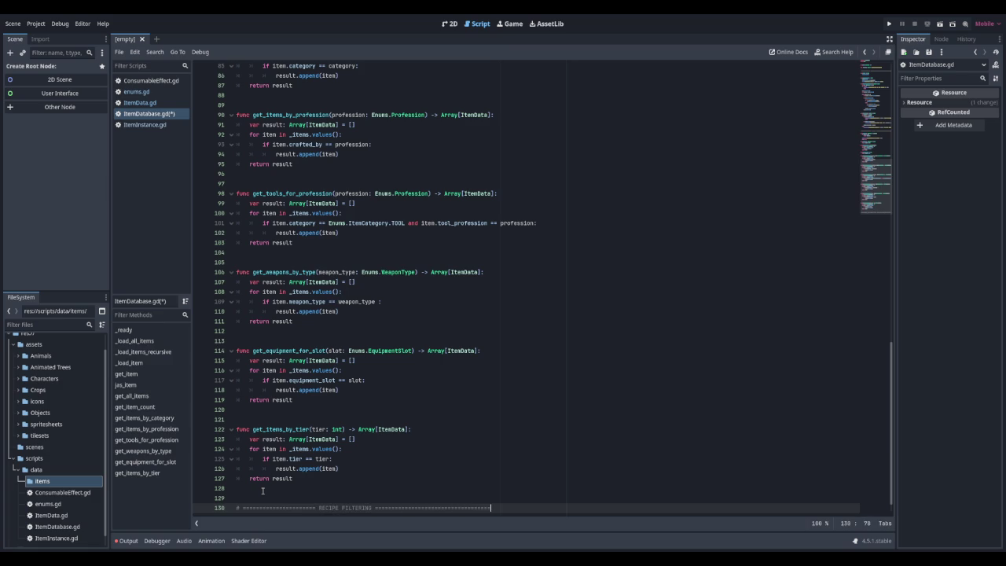
{"action": "type", "text": "="}
{"action": "key", "text": "Return"}
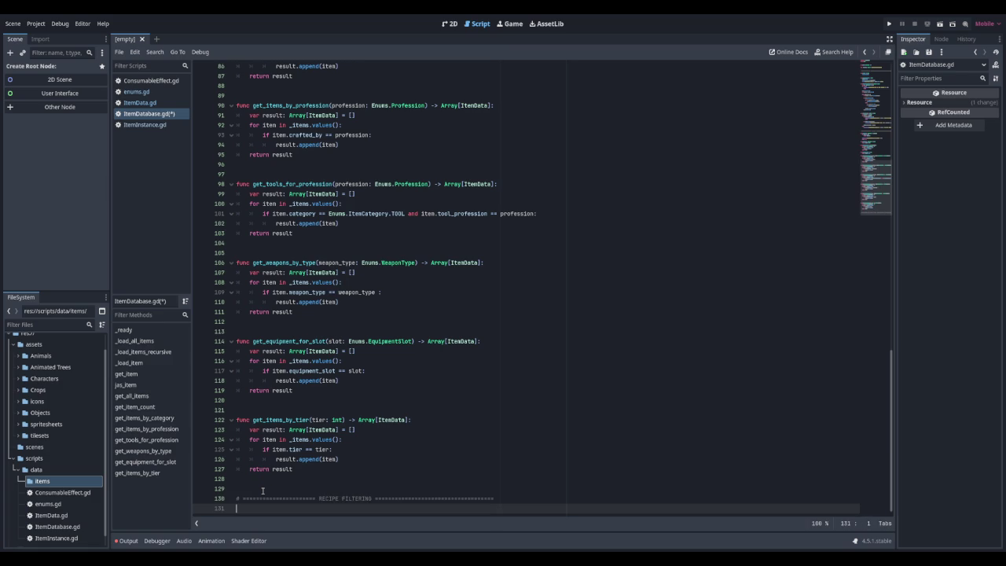
{"action": "key", "text": "Return"}
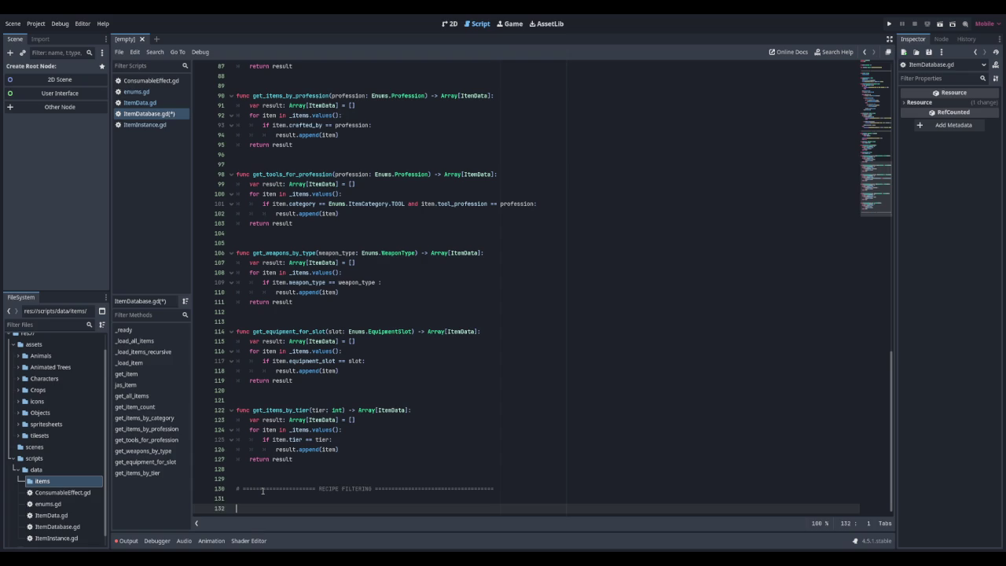
Declare func get_craftable_items(profession: Enums.Profession, level: int) -> Array[ItemData]:
{"action": "type", "text": "func get_craftable"}
{"action": "key", "text": "BackSpace"}
{"action": "key", "text": "BackSpace"}
{"action": "key", "text": "BackSpace"}
{"action": "type", "text": "craftable_"}
{"action": "type", "text": "items"}
{"action": "key", "text": "Left"}
{"action": "key", "text": "Left"}
{"action": "key", "text": "Left"}
{"action": "key", "text": "BackSpace"}
{"action": "type", "text": "_"}
{"action": "key", "text": "End"}
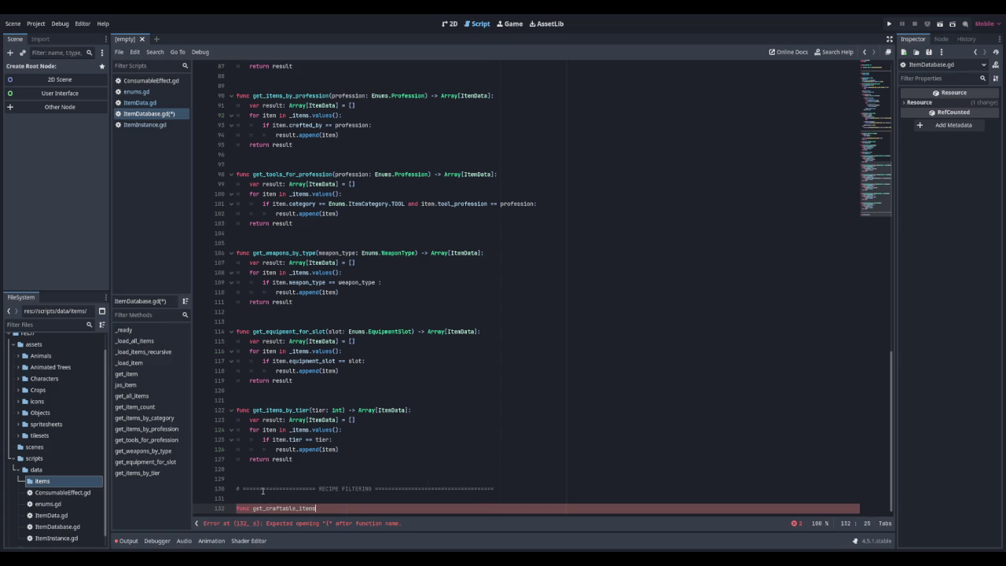
{"action": "type", "text": "(profession"}
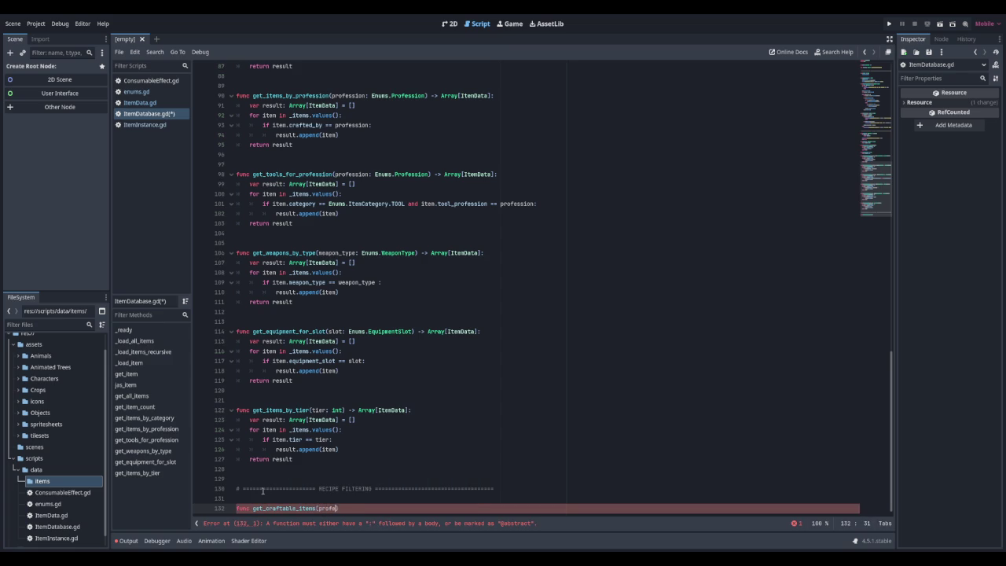
{"action": "key", "text": "BackSpace"}
{"action": "key", "text": "BackSpace"}
{"action": "type", "text": "E"}
{"action": "type", "text": "nums.P"}
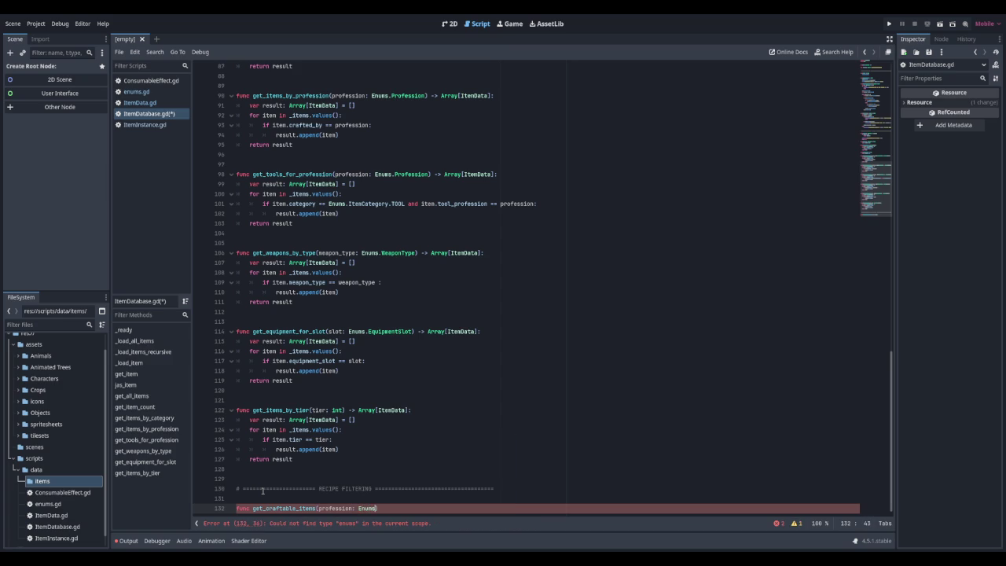
{"action": "type", "text": "r"}
{"action": "key", "text": "Return"}
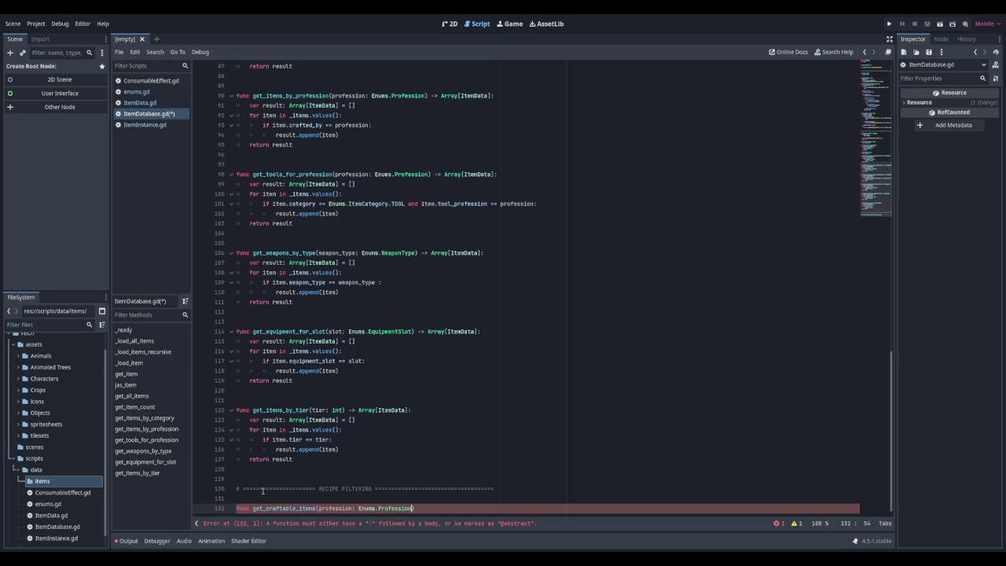
{"action": "type", "text": ", level: in"}
{"action": "type", "text": "t"}
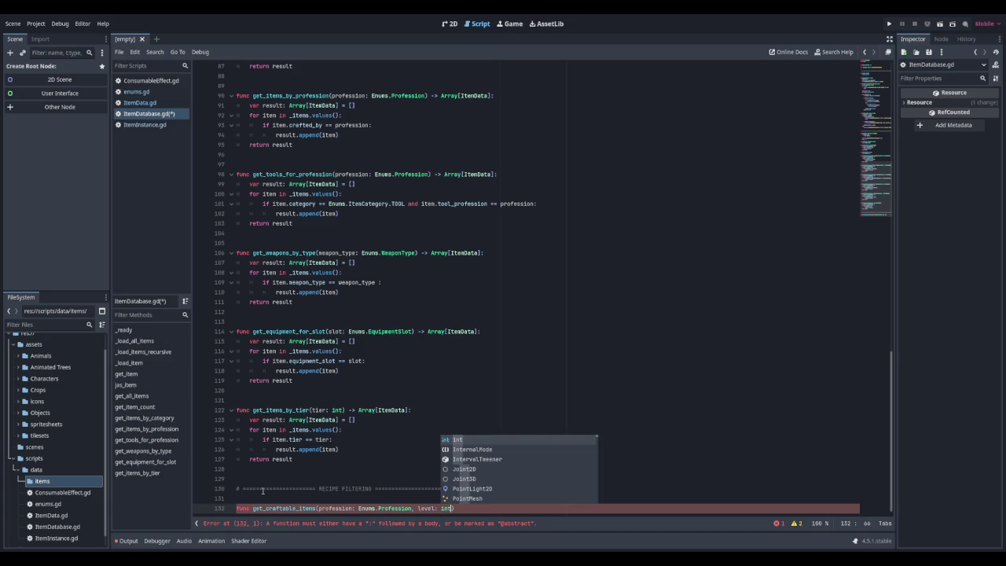
{"action": "type", "text": ") -"}
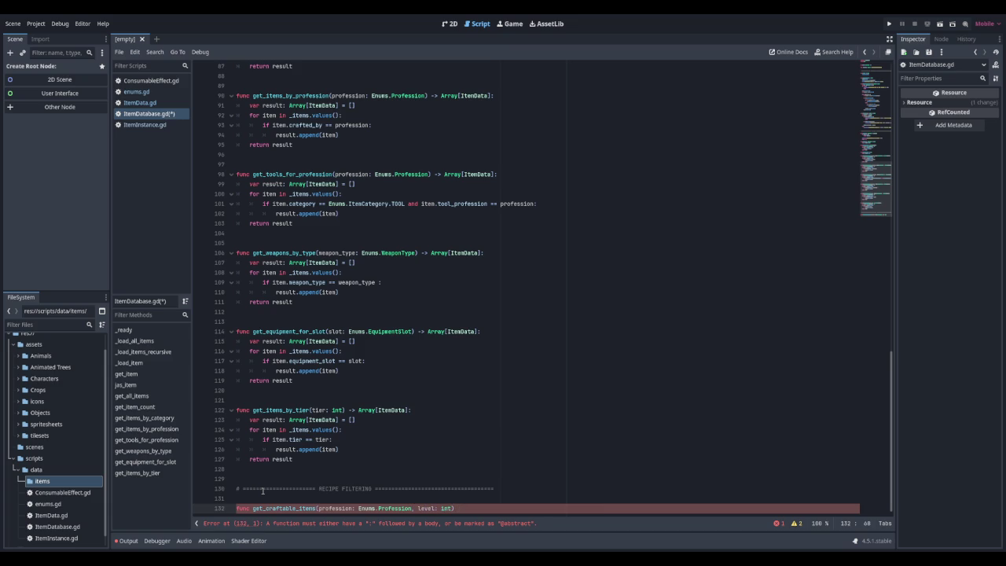
{"action": "type", "text": "> Array"}
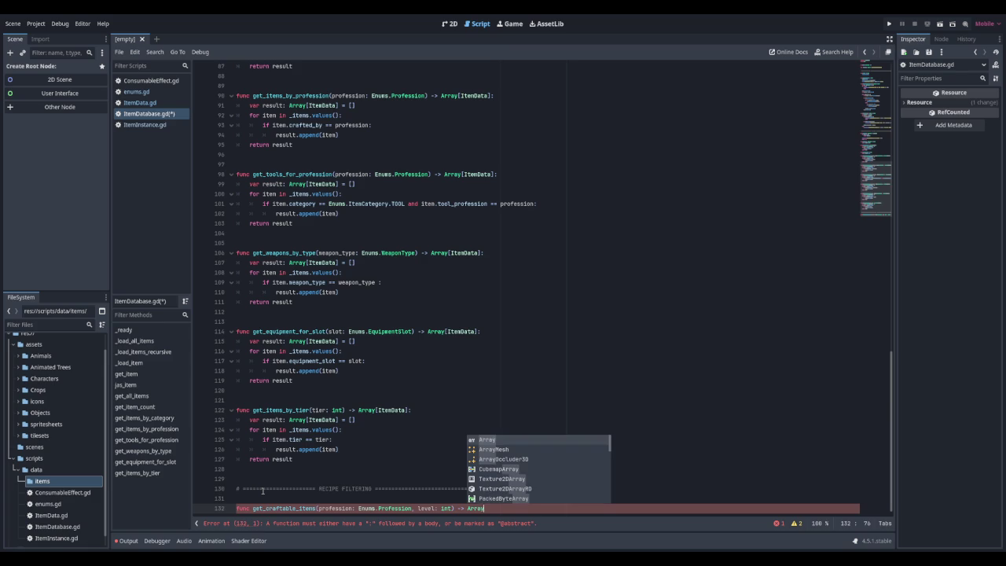
{"action": "type", "text": "[ItemData]:"}
{"action": "key", "text": "Return"}
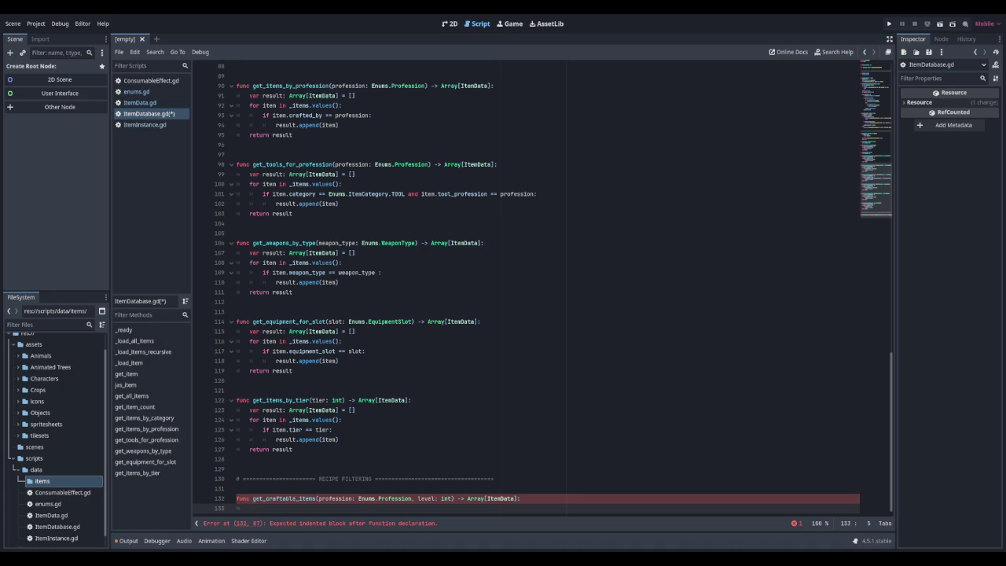
Add a description comment, a result: Array[ItemData] = [] variable, and a loop over _items.values()
{"action": "type", "text": "Shows items "}
{"action": "type", "text": "this profession "}
{"action": "type", "text": "can craft at this "}
{"action": "type", "text": "level"}
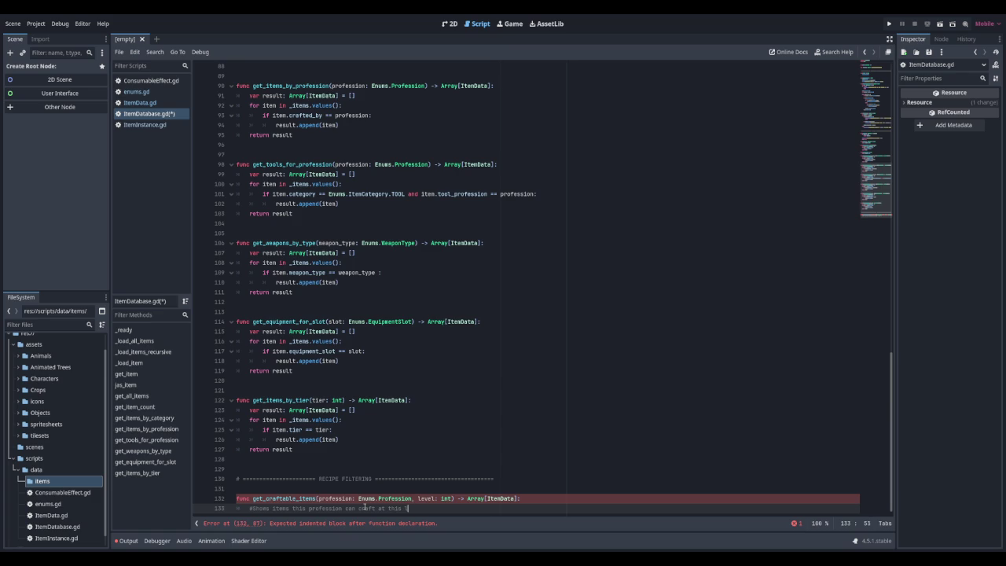
{"action": "key", "text": "Return"}
{"action": "type", "text": "var result"}
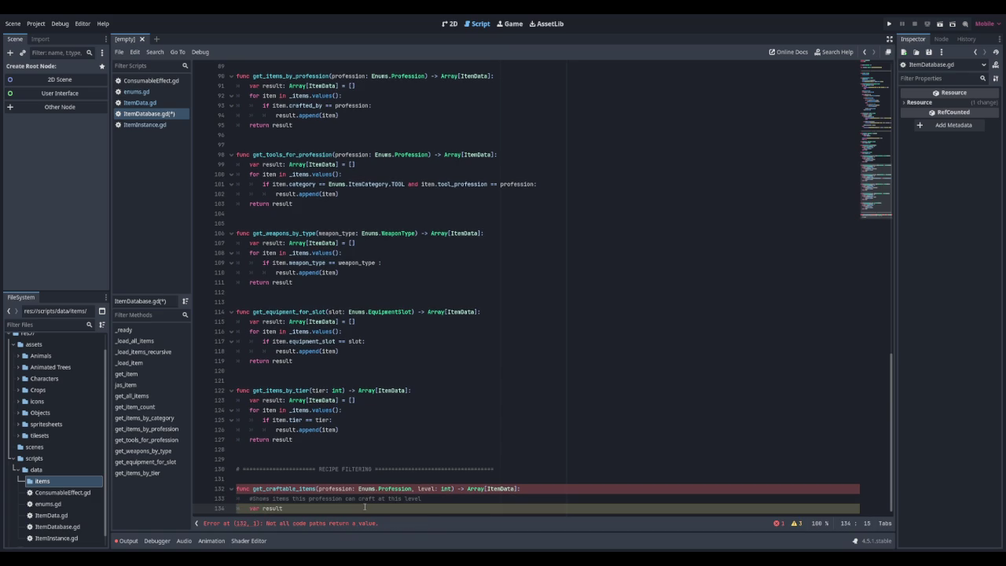
{"action": "type", "text": ": Array"}
{"action": "type", "text": "[ItemData"}
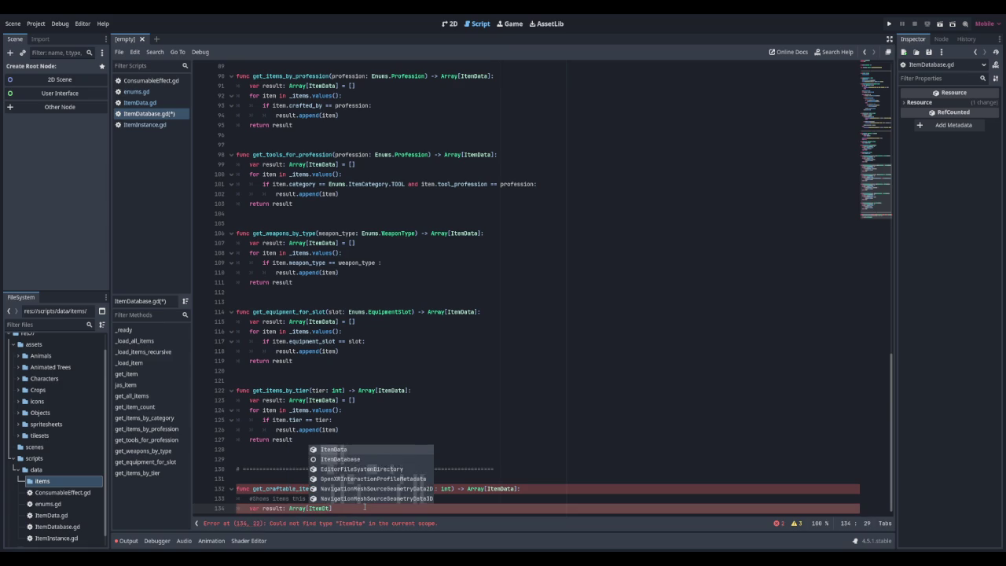
{"action": "type", "text": "] = "}
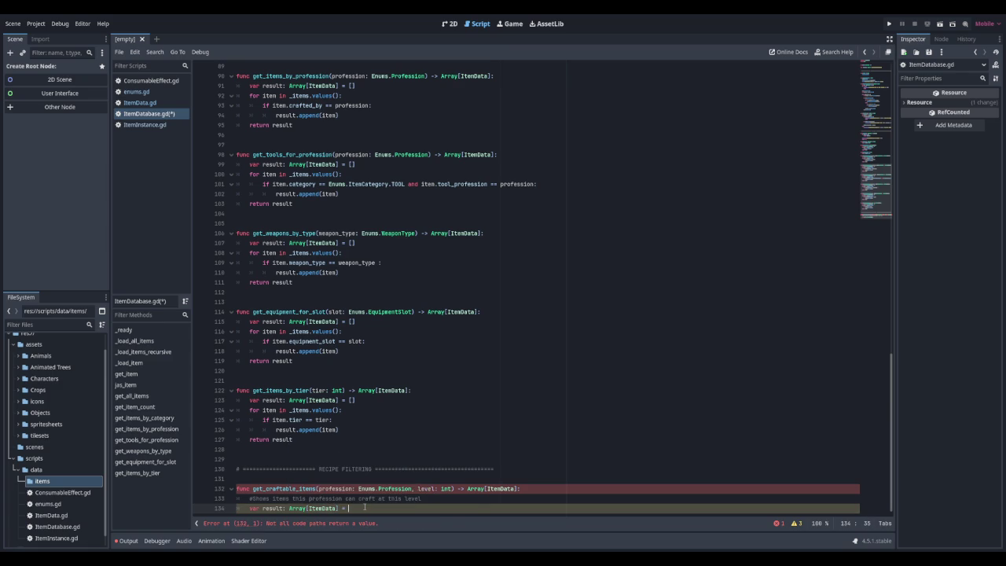
{"action": "type", "text": "[]"}
{"action": "key", "text": "Return"}
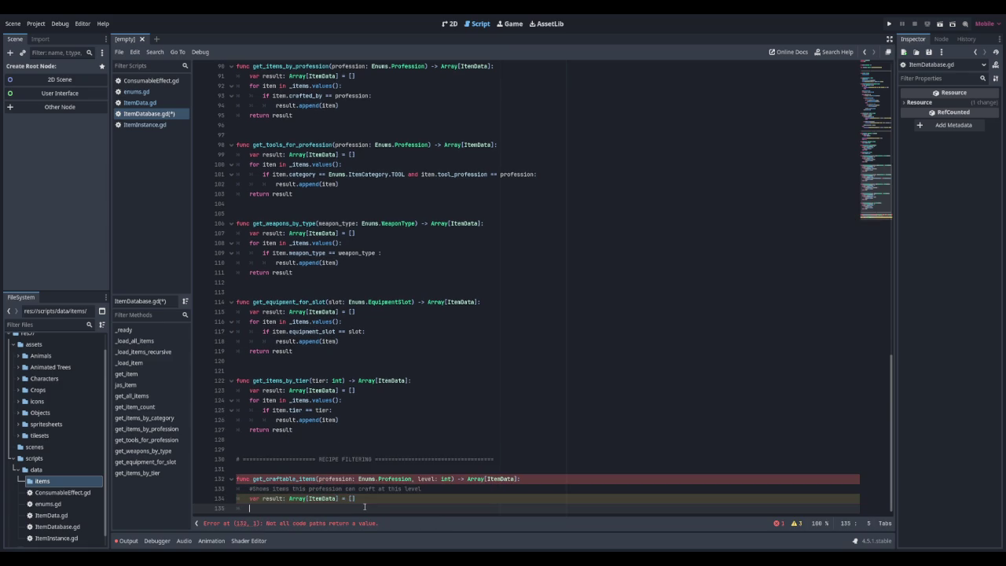
{"action": "type", "text": "for item"}
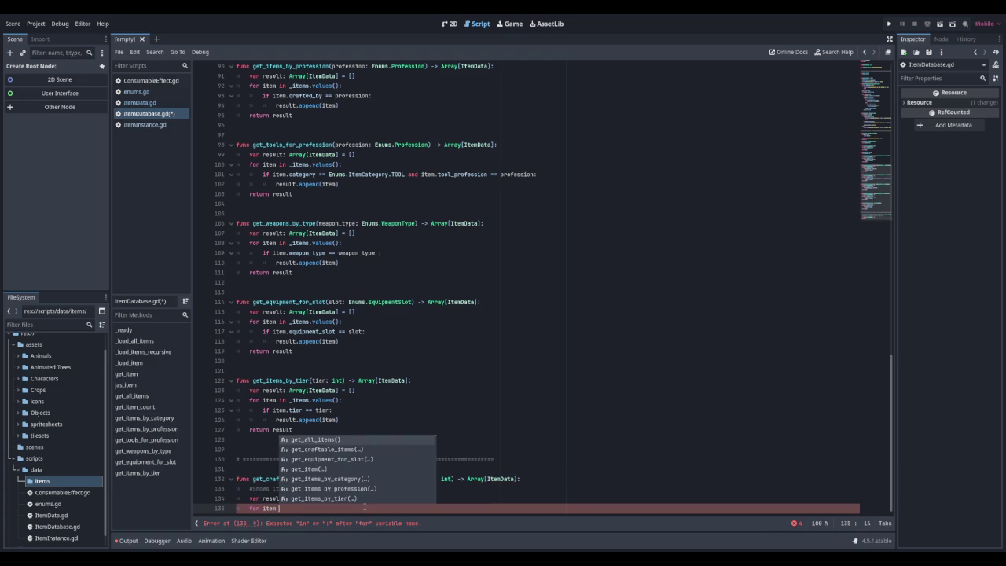
{"action": "type", "text": " in _"}
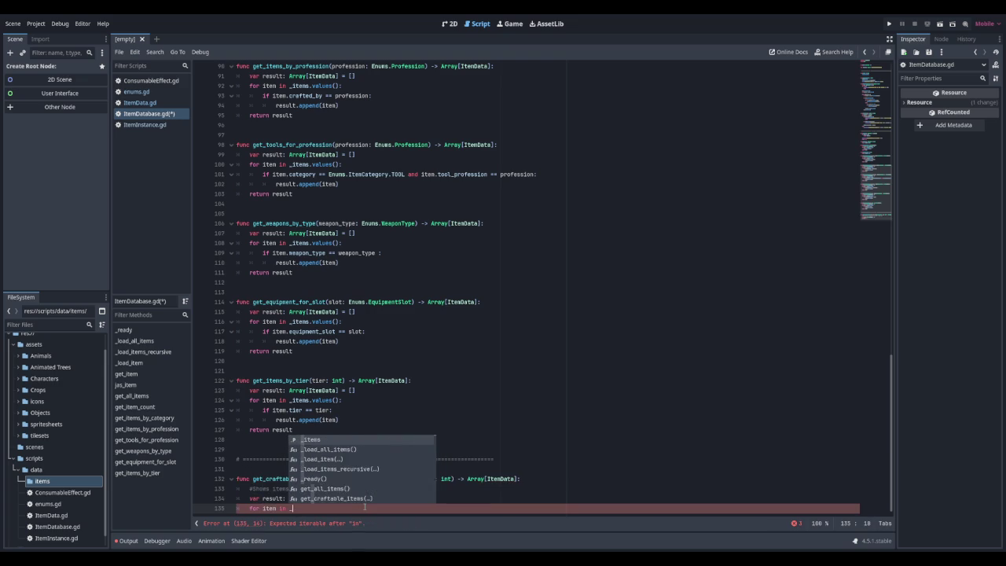
{"action": "type", "text": "items"}
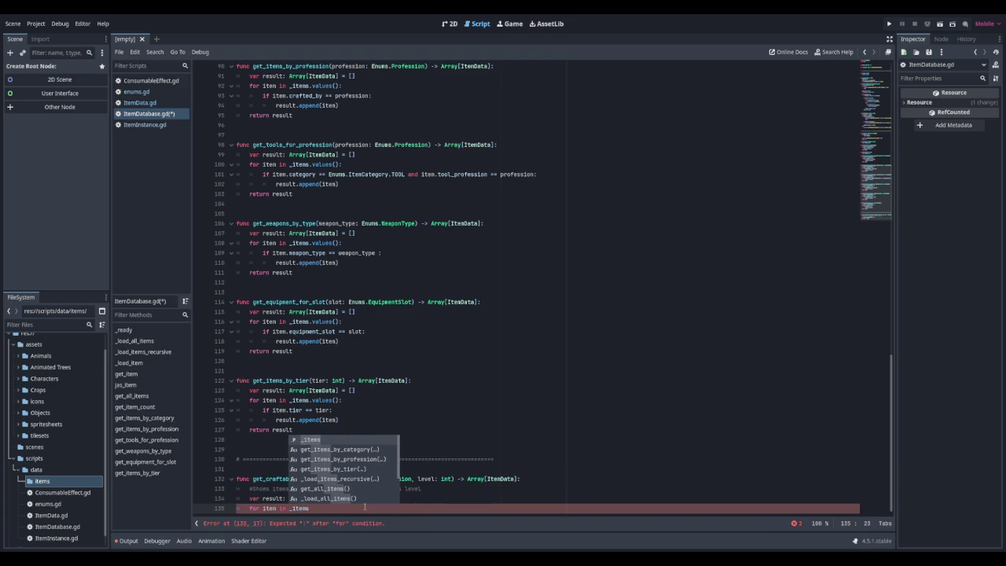
{"action": "type", "text": "."}
{"action": "type", "text": "values"}
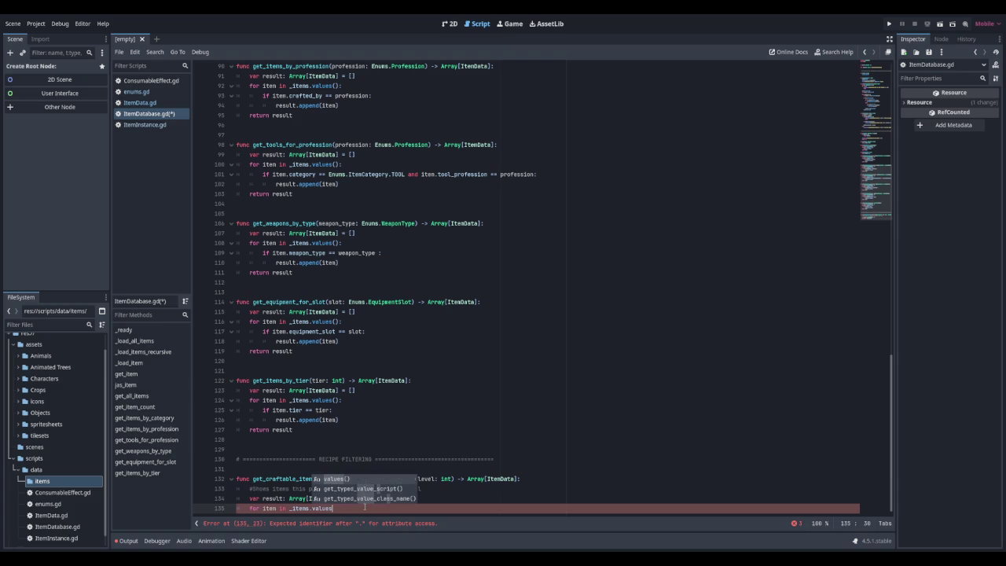
{"action": "key", "text": "Return"}
{"action": "type", "text": ":"}
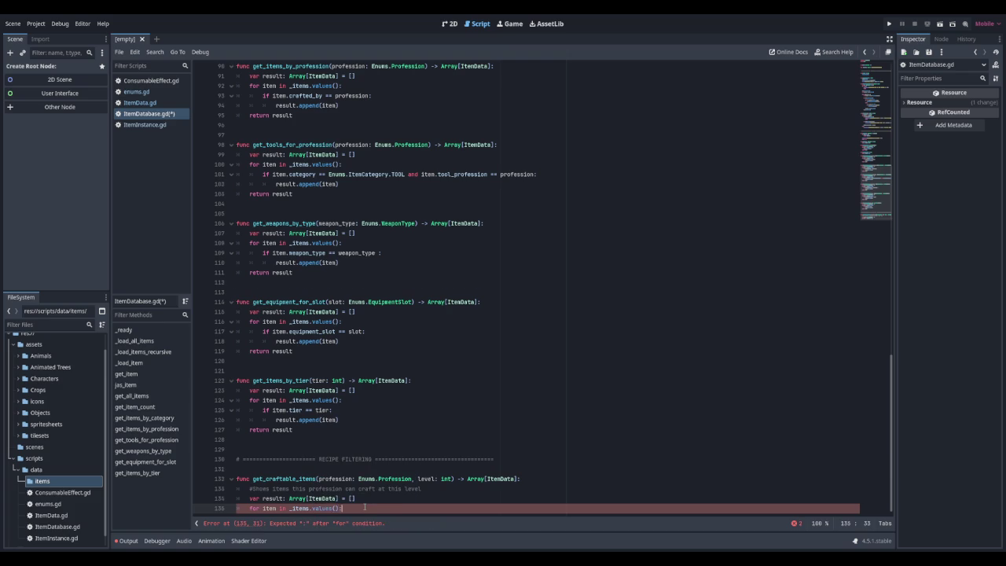
Append items matching crafted_by == profession and required_level <= level, then return result
{"action": "key", "text": "Return"}
{"action": "type", "text": "if item.crafte"}
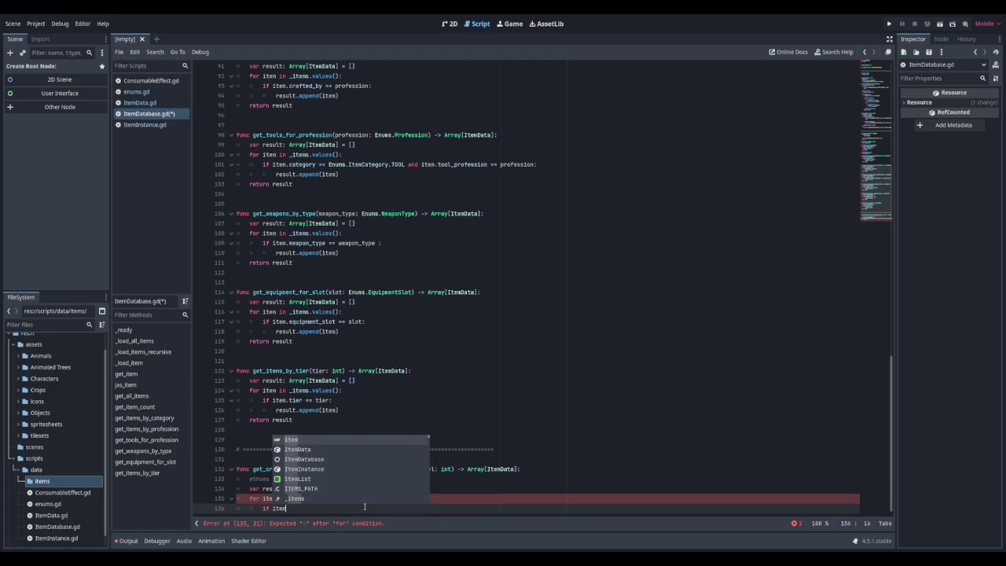
{"action": "type", "text": "d"}
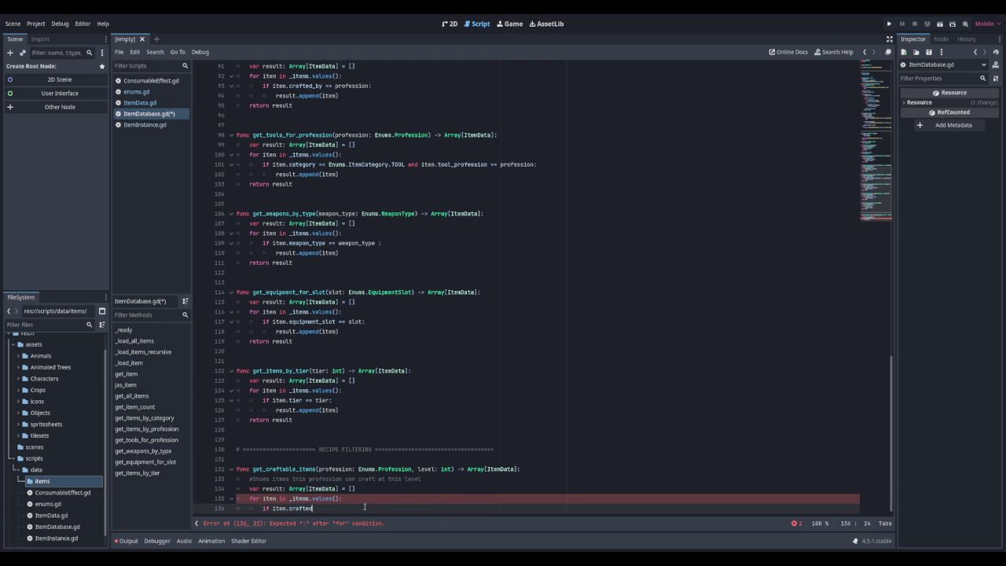
{"action": "type", "text": "_by == "}
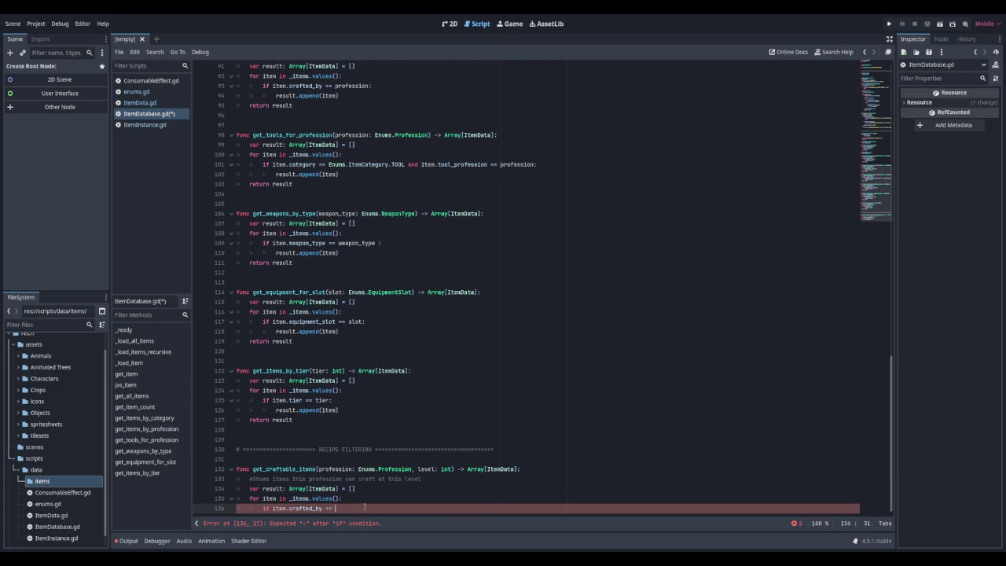
{"action": "type", "text": "profession and"}
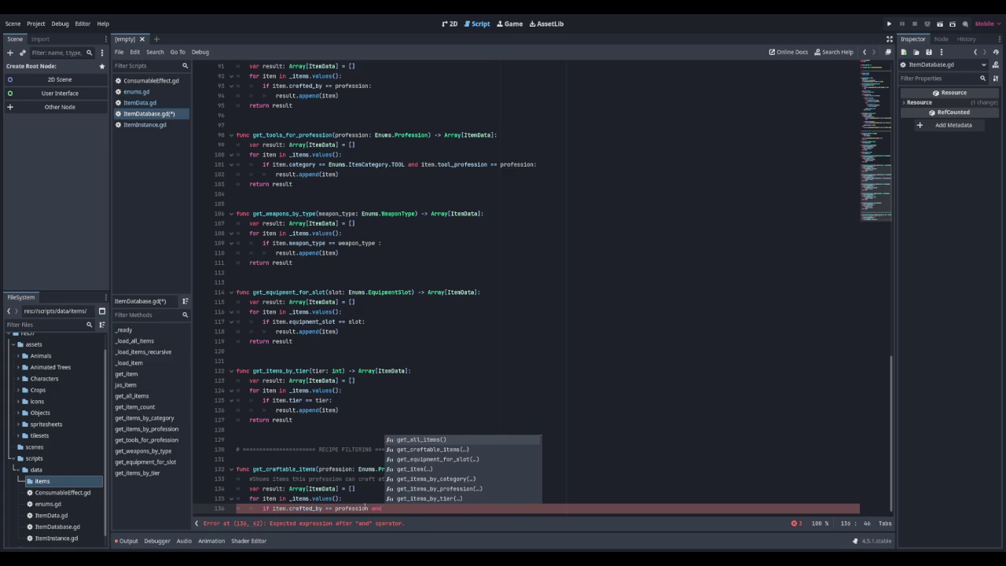
{"action": "type", "text": "item.require"}
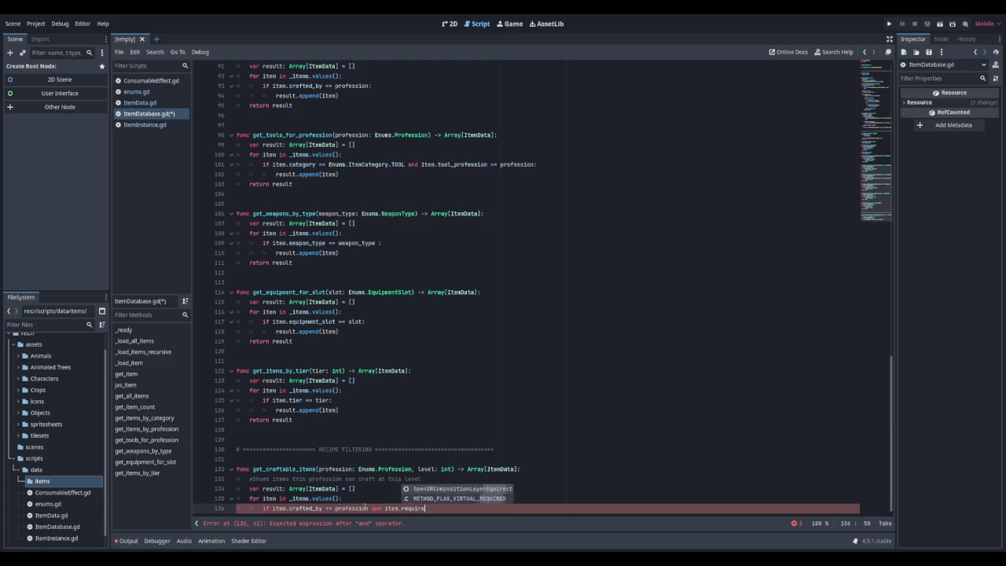
{"action": "type", "text": "d_level == "}
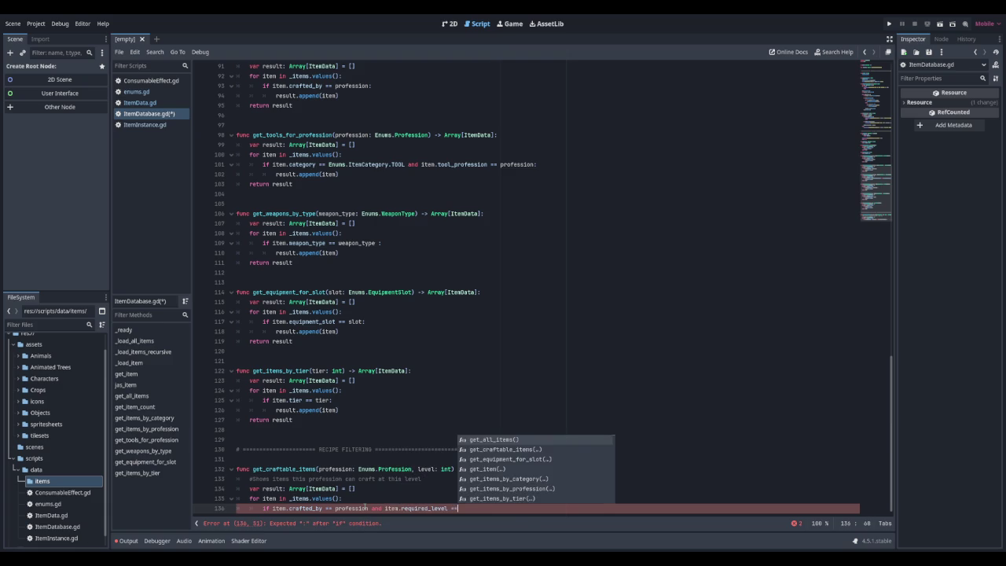
{"action": "type", "text": "level:"}
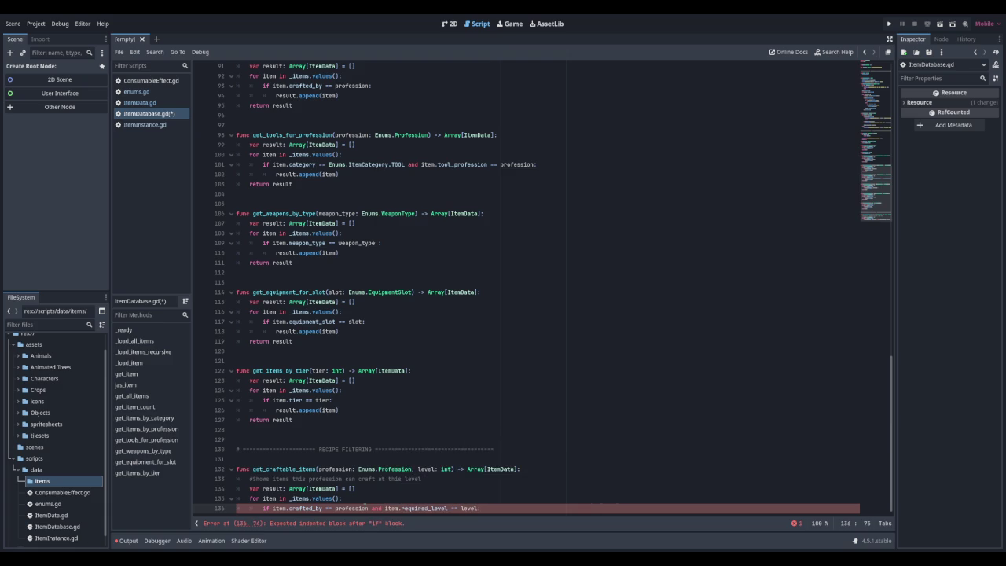
{"action": "key", "text": "BackSpace"}
{"action": "key", "text": "BackSpace"}
{"action": "key", "text": "BackSpace"}
{"action": "type", "text": "="}
{"action": "type", "text": "= eve"}
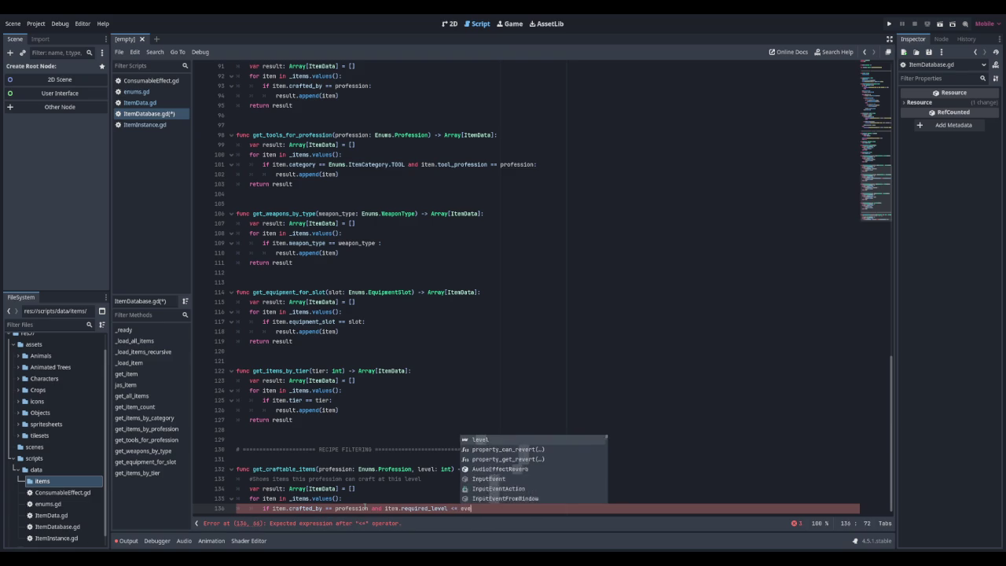
{"action": "type", "text": "l"}
{"action": "key", "text": "Return"}
{"action": "type", "text": ":"}
{"action": "key", "text": "Return"}
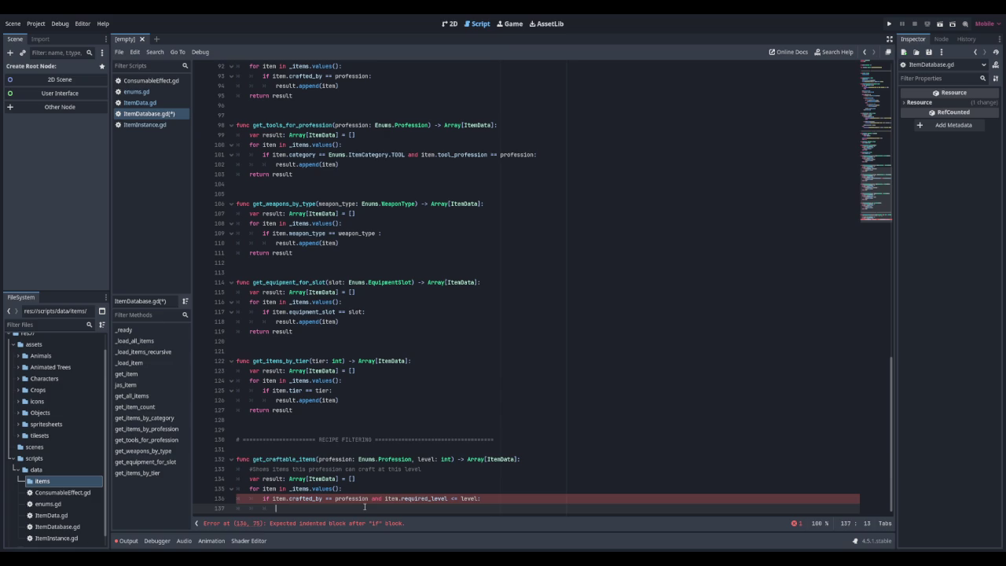
{"action": "type", "text": "result.ap"}
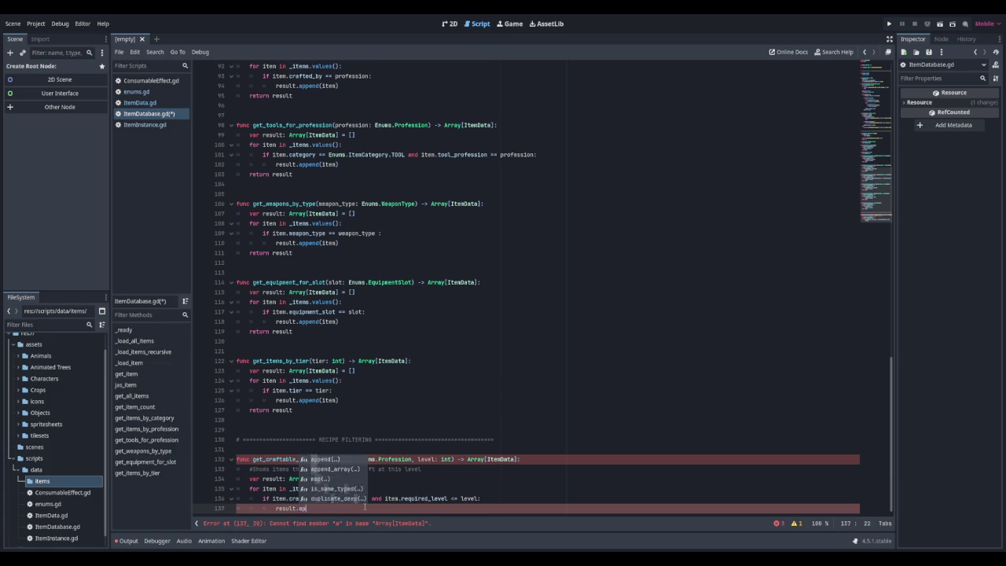
{"action": "type", "text": "pend(item)"}
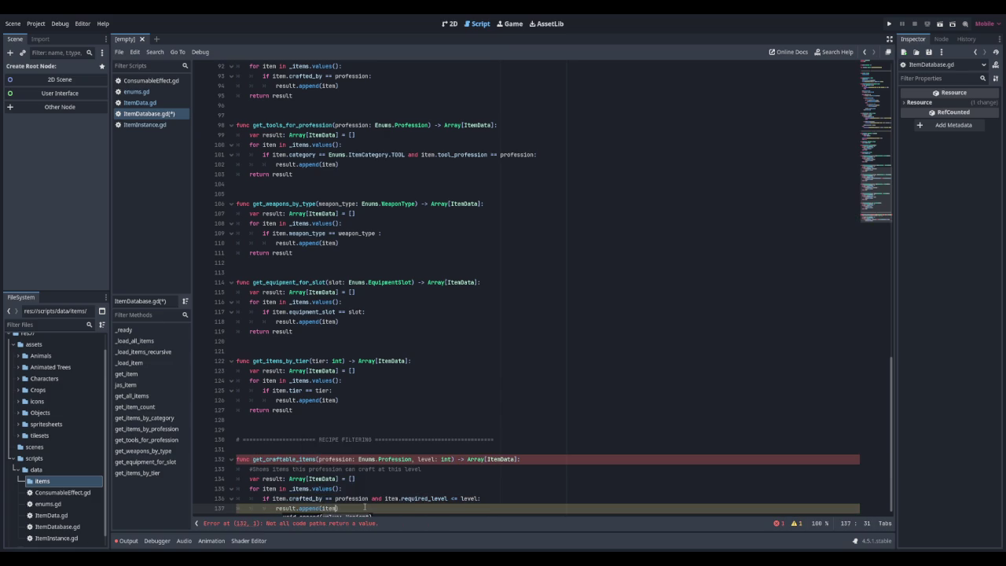
{"action": "key", "text": "Return"}
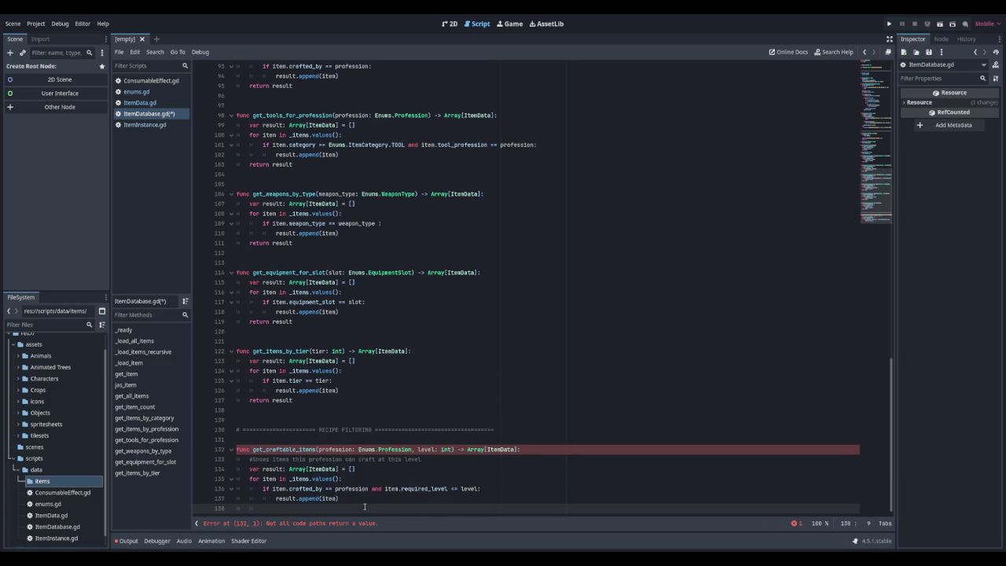
{"action": "type", "text": "return result"}
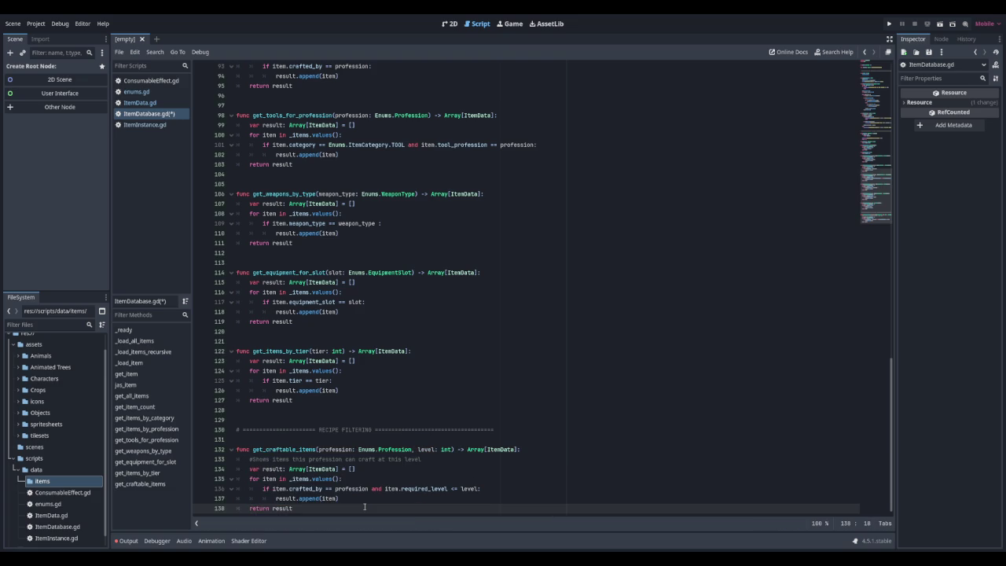
{"action": "key", "text": "Return"}
{"action": "key", "text": "Return"}
{"action": "key", "text": "Return"}
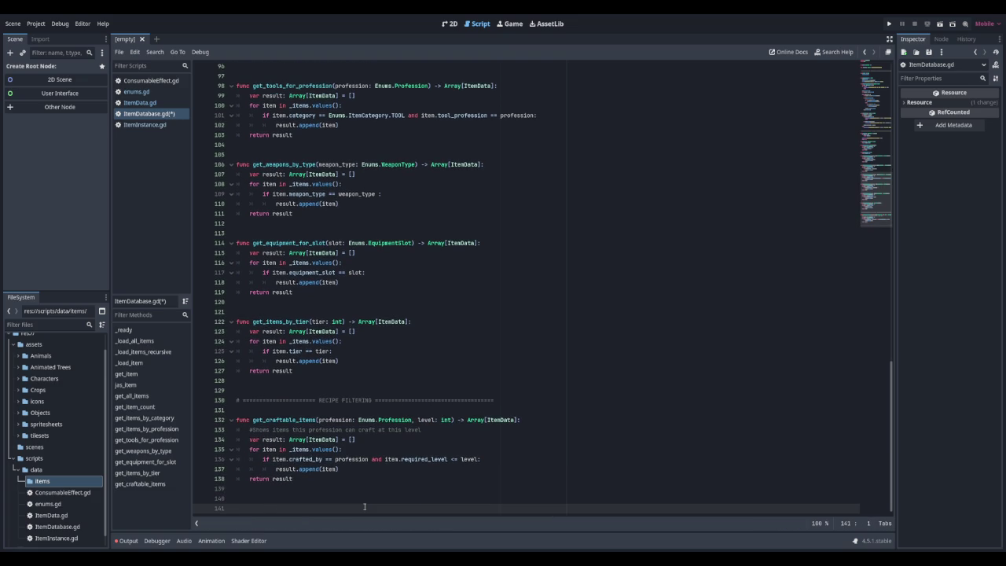
Declare func get_recipes_unlocked_at_level, pasting in get_craftable_items' profession/level parameters and Array[ItemData] return type
{"action": "type", "text": "func get_recipes"}
{"action": "type", "text": "_unlocked a"}
{"action": "type", "text": "_At"}
{"action": "key", "text": "BackSpace"}
{"action": "key", "text": "BackSpace"}
{"action": "type", "text": "at_level()"}
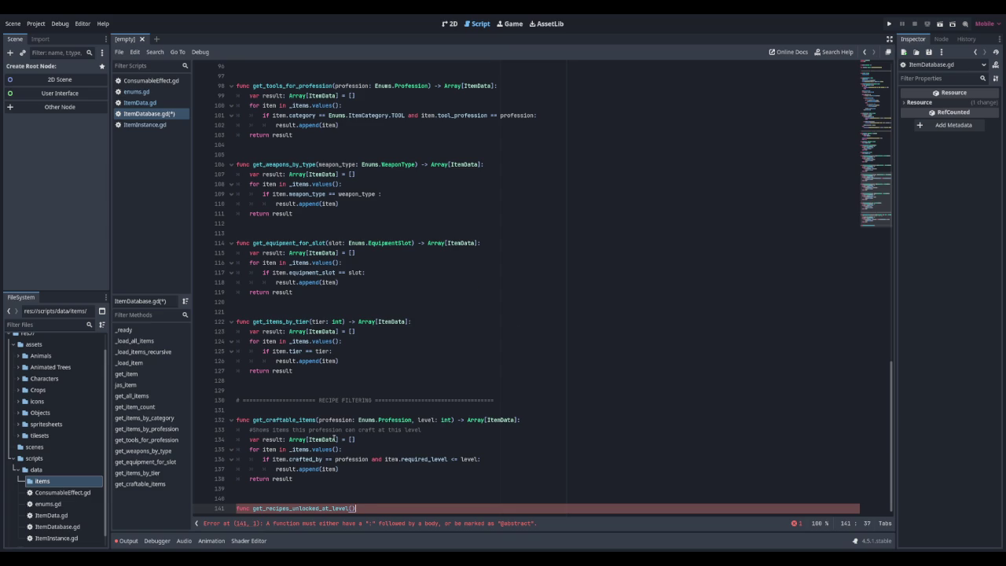
{"action": "left_click_drag", "start_coordinate": [320, 420], "coordinate": [525, 420]}
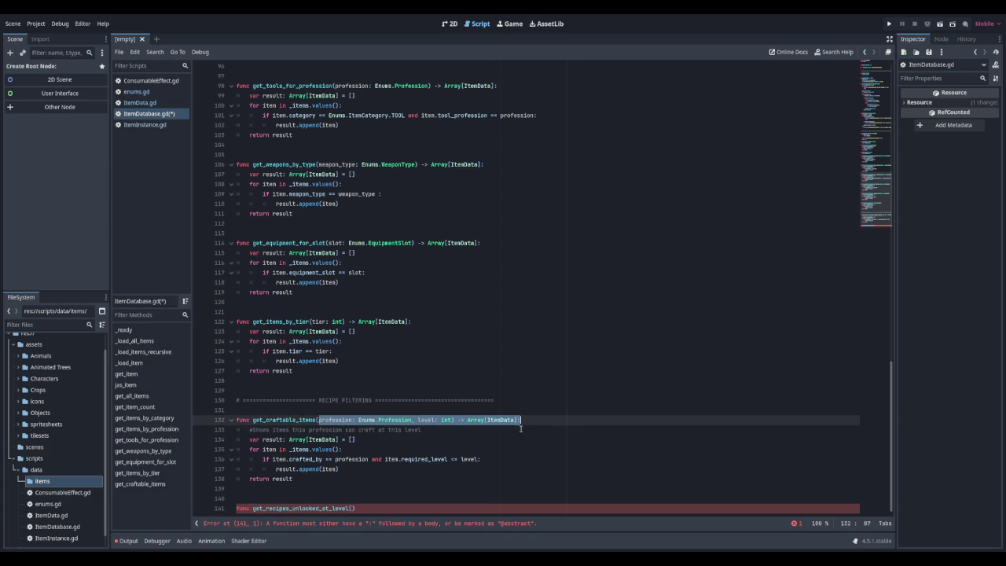
{"action": "type", "text": "profession: Enums.Profession, level: int) -> Array[ItemData]:"}
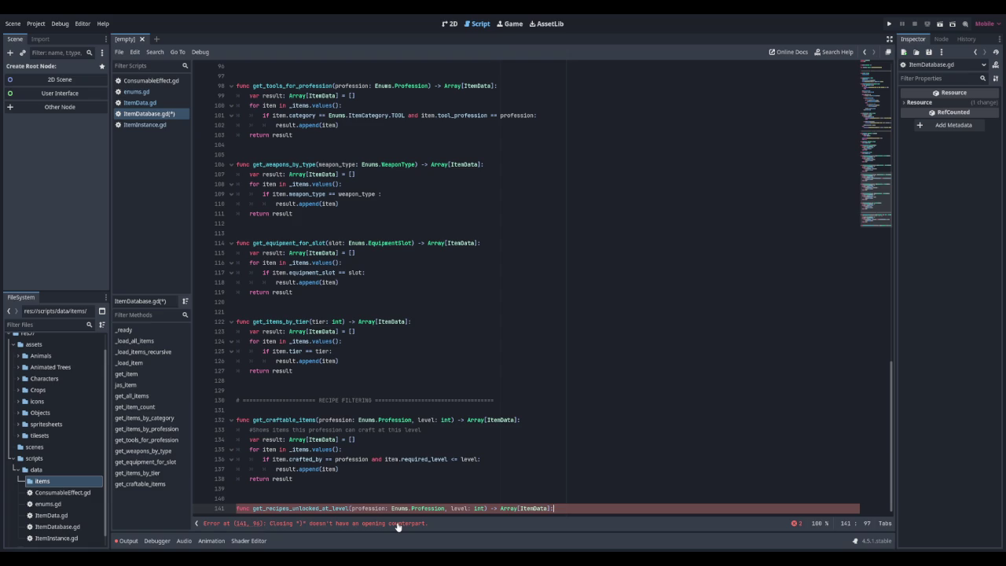
Add the comment 'Shows items that are unlocked at this exact level' and 'var result: Array[ItemData] = []'
{"action": "key", "text": "Return"}
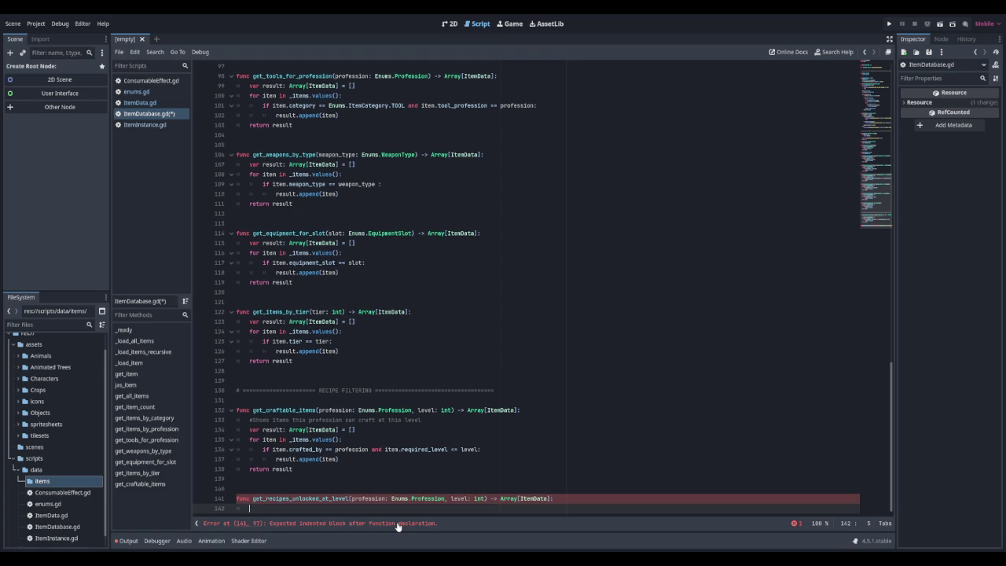
{"action": "type", "text": "#Reutr"}
{"action": "key", "text": "BackSpace"}
{"action": "key", "text": "BackSpace"}
{"action": "key", "text": "BackSpace"}
{"action": "type", "text": "Shows"}
{"action": "key", "text": "BackSpace"}
{"action": "key", "text": "BackSpace"}
{"action": "key", "text": "BackSpace"}
{"action": "type", "text": "Shows ite"}
{"action": "type", "text": "ms that are unl"}
{"action": "type", "text": "ocked at this exac"}
{"action": "type", "text": "t level"}
{"action": "key", "text": "Return"}
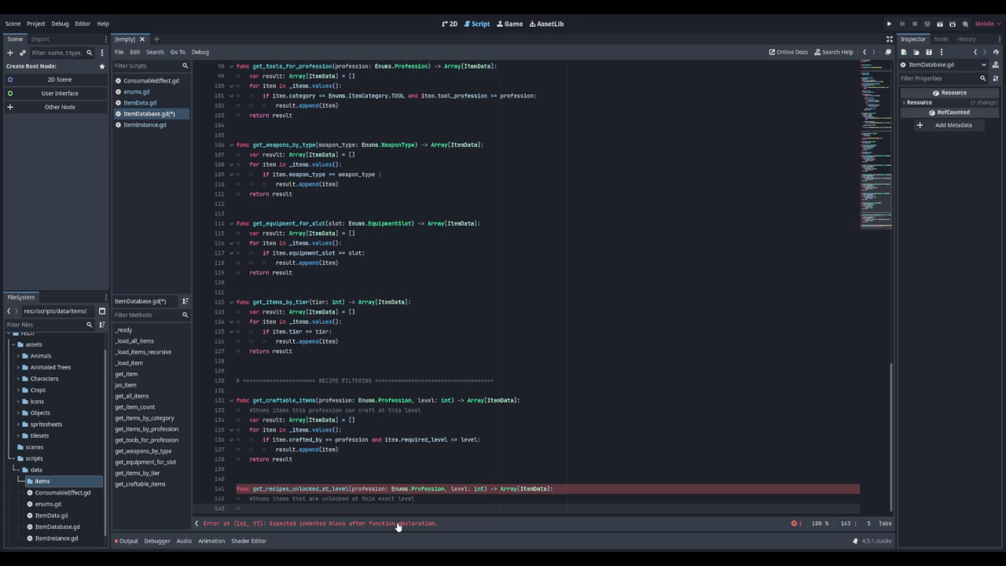
{"action": "type", "text": "var results"}
{"action": "key", "text": "BackSpace"}
{"action": "type", "text": ": A"}
{"action": "type", "text": "rray[It"}
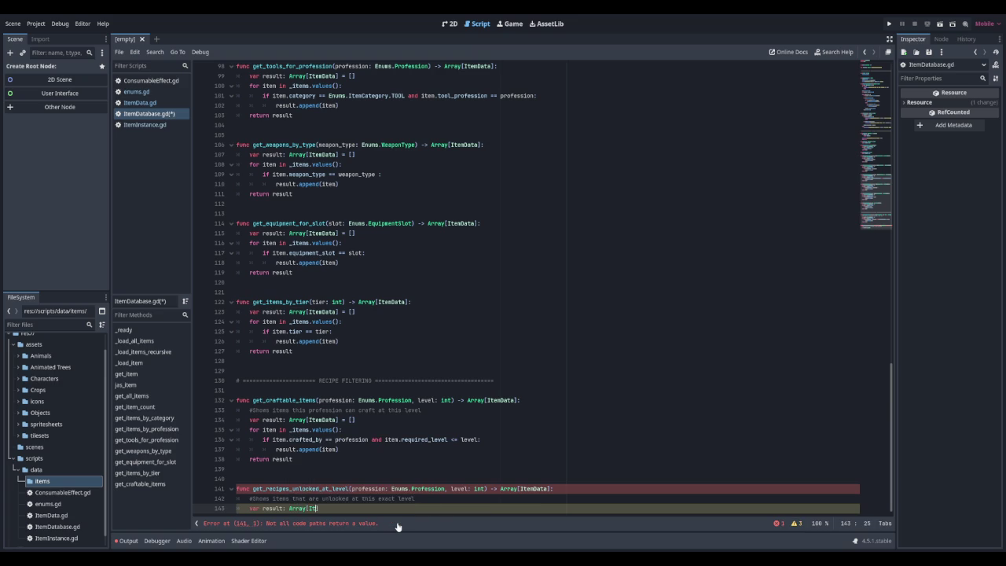
{"action": "type", "text": "emData"}
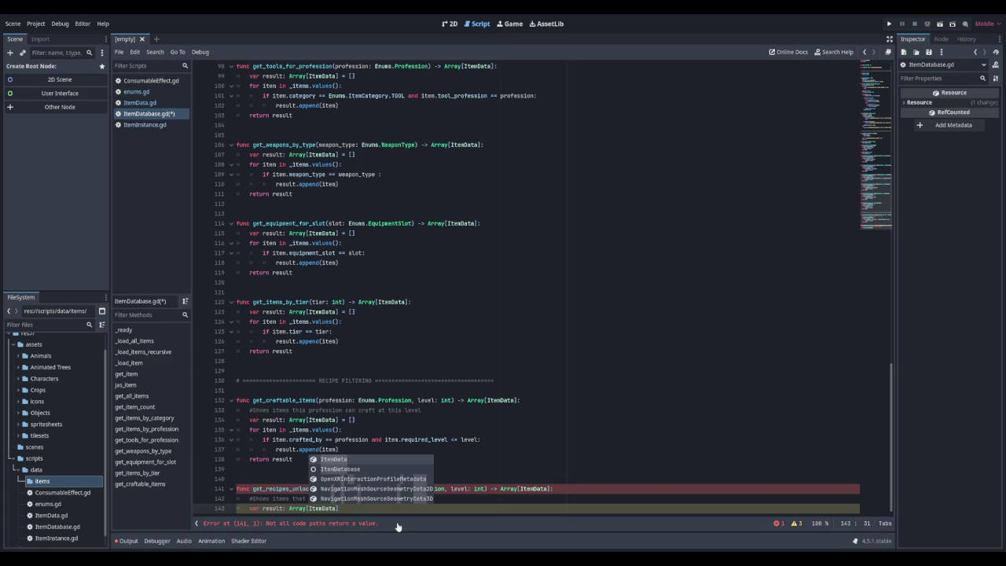
{"action": "type", "text": "] = []"}
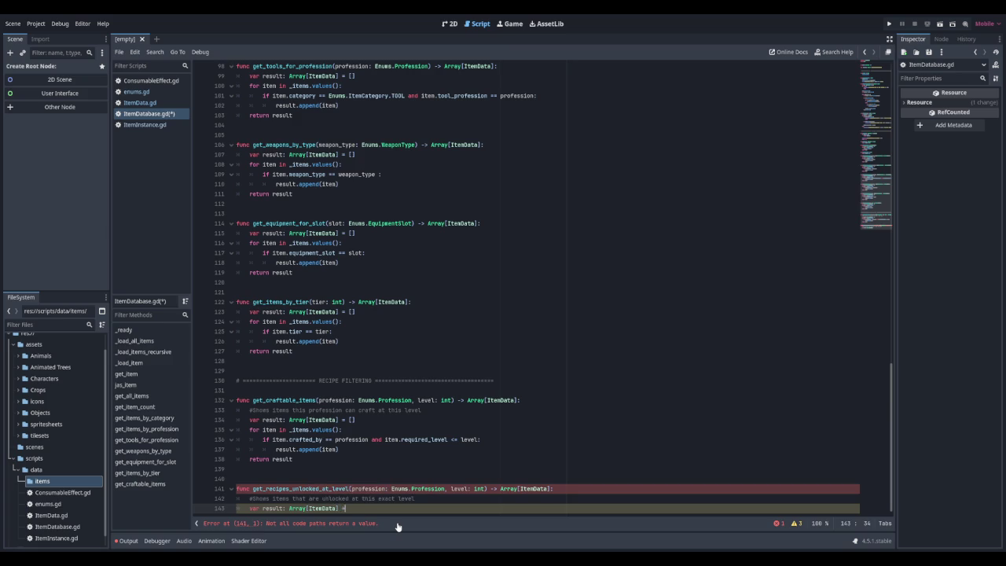
Add 'if item.crafted_by == profession and item.required_level == level:' with result.append(item) inside
{"action": "key", "text": "Return"}
{"action": "type", "text": "for item"}
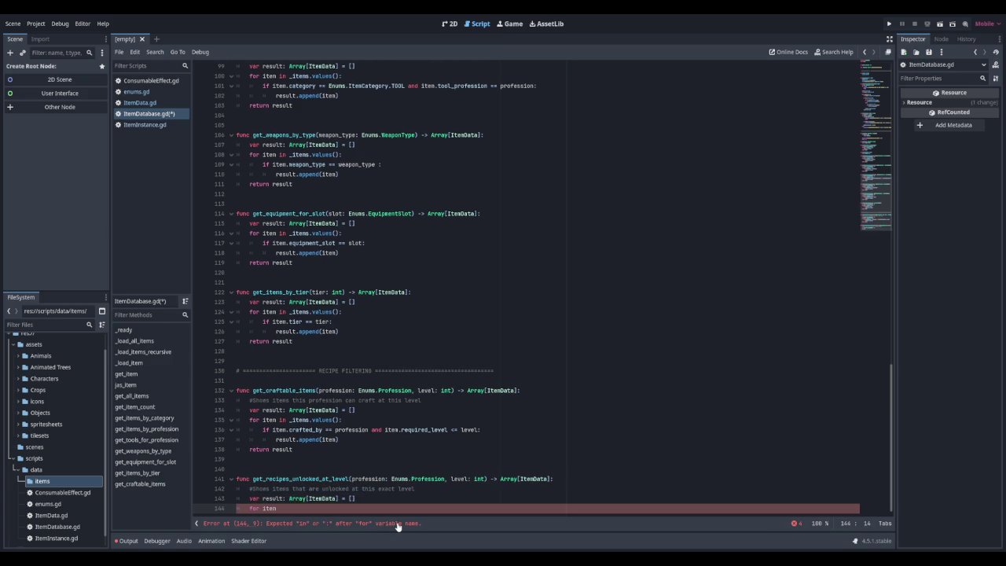
{"action": "key", "text": "BackSpace"}
{"action": "key", "text": "BackSpace"}
{"action": "key", "text": "BackSpace"}
{"action": "type", "text": "if item"}
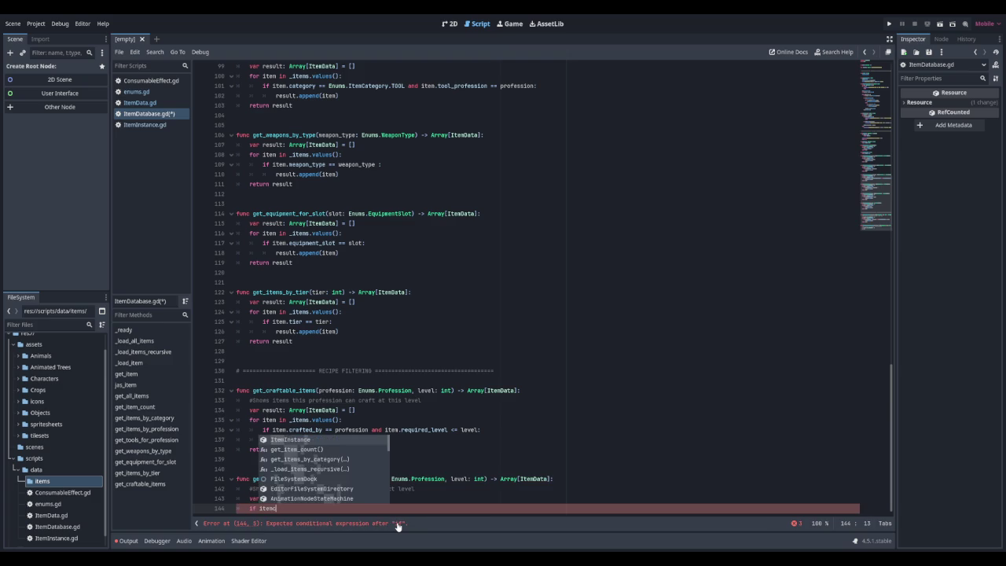
{"action": "type", "text": ".crafted_by == profession"}
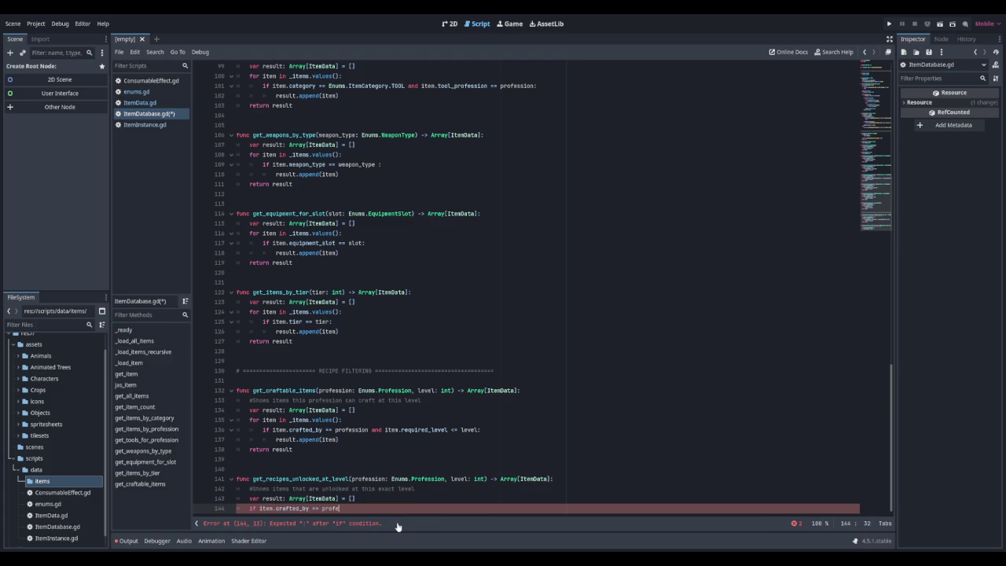
{"action": "type", "text": " a"}
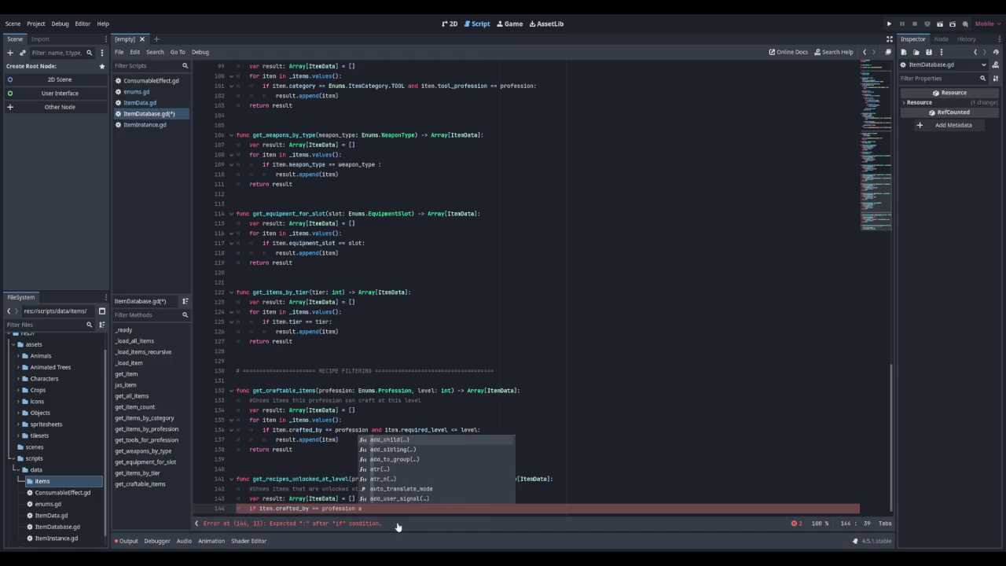
{"action": "type", "text": "nd item"}
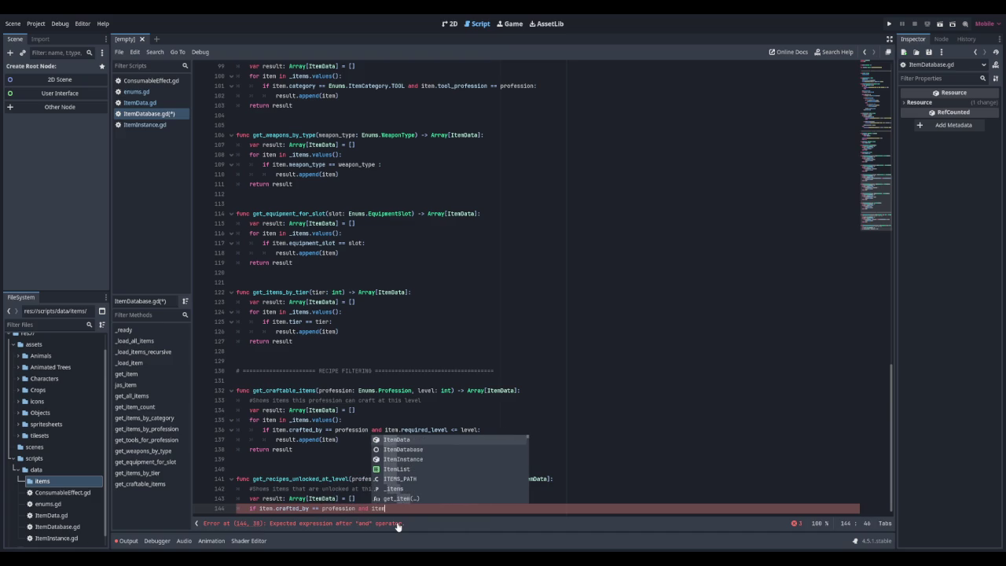
{"action": "type", "text": ".required_level == level:"}
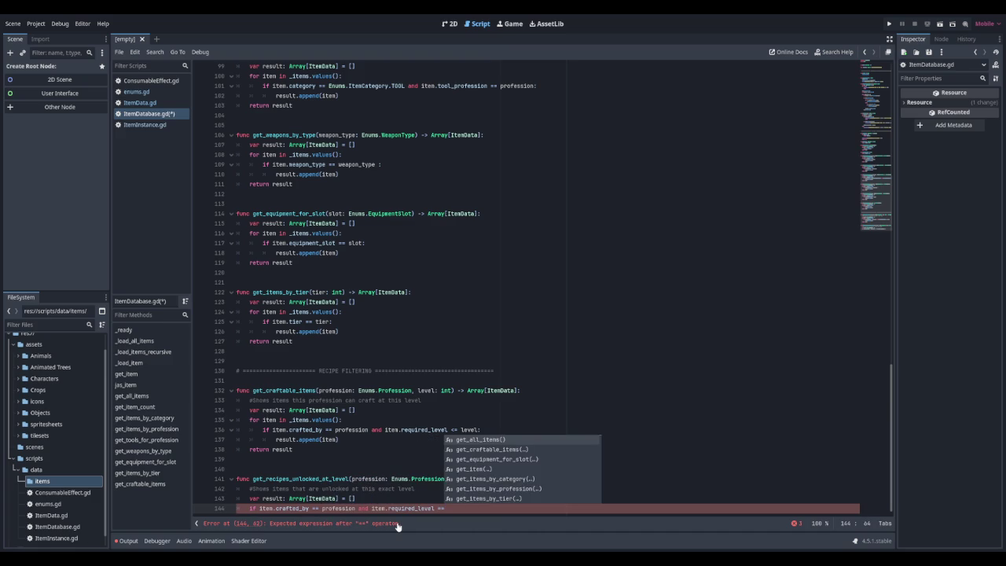
{"action": "key", "text": "Return"}
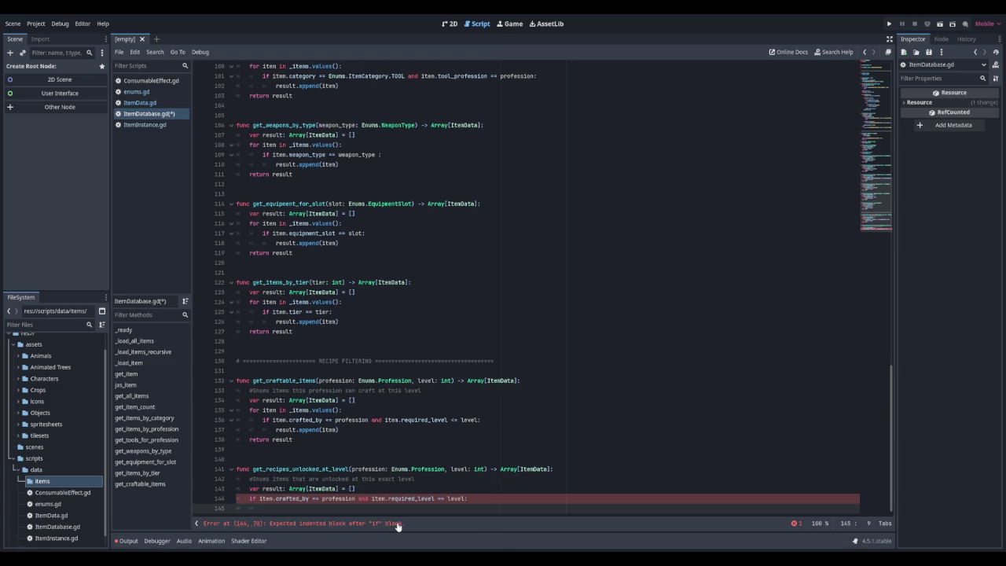
{"action": "type", "text": "etu"}
{"action": "key", "text": "BackSpace"}
{"action": "key", "text": "BackSpace"}
{"action": "key", "text": "BackSpace"}
{"action": "type", "text": "a"}
{"action": "key", "text": "BackSpace"}
{"action": "type", "text": "re"}
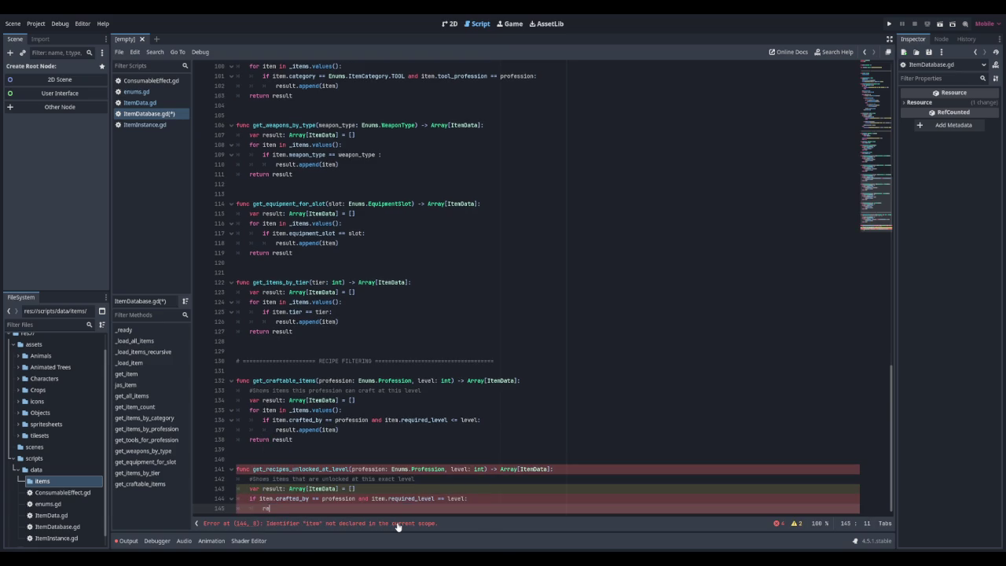
{"action": "type", "text": "sult.append(item)"}
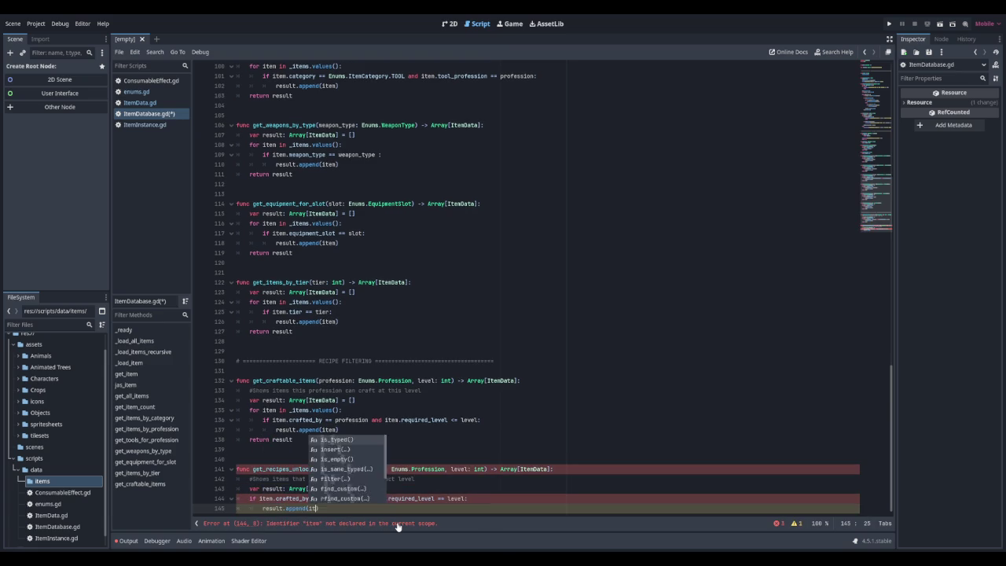
{"action": "key", "text": "Return"}
End the function with 'return result' outside the if block
{"action": "key", "text": "BackSpace"}
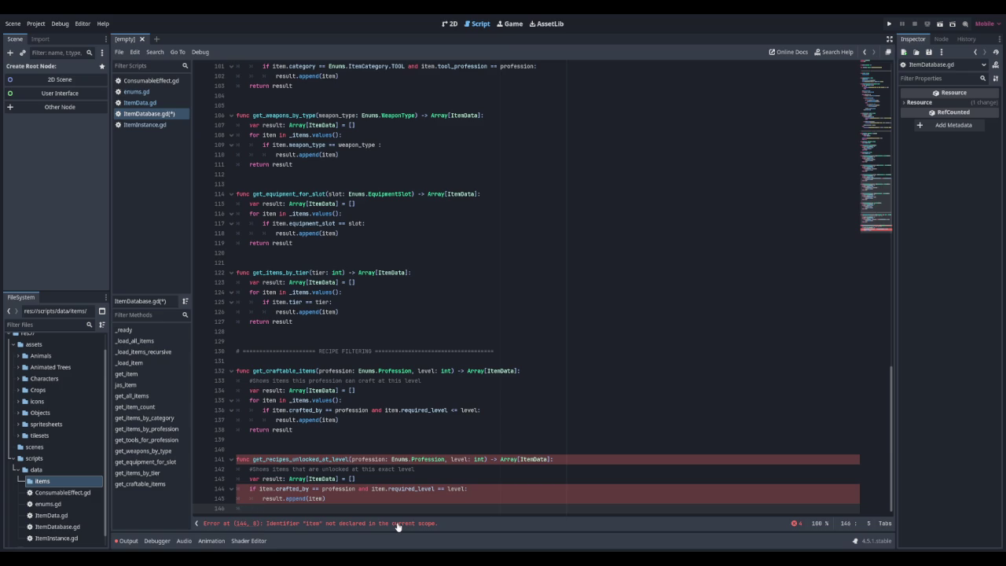
{"action": "type", "text": "return item"}
{"action": "key", "text": "BackSpace"}
{"action": "key", "text": "BackSpace"}
{"action": "key", "text": "BackSpace"}
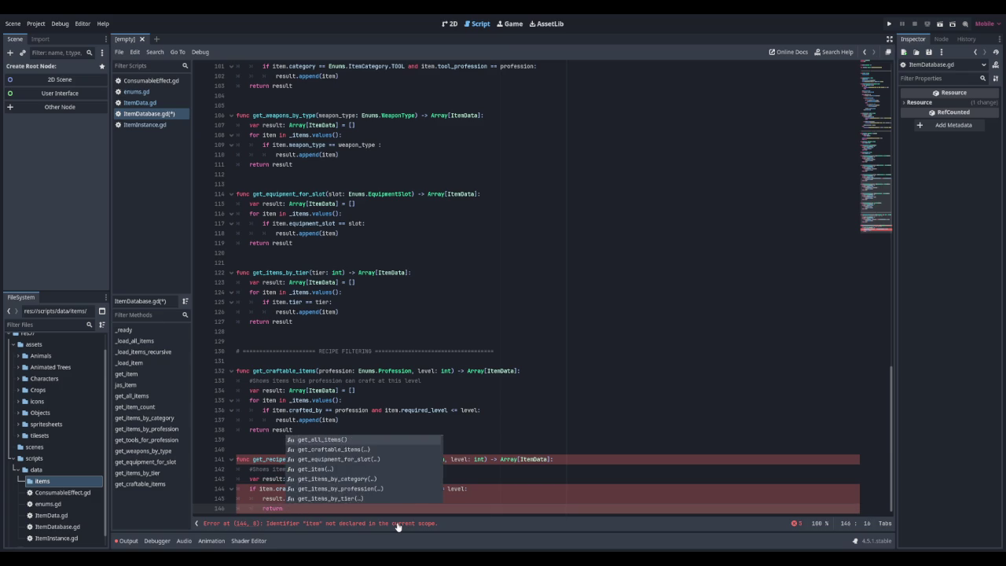
{"action": "key", "text": "BackSpace"}
{"action": "key", "text": "BackSpace"}
{"action": "type", "text": "return result"}
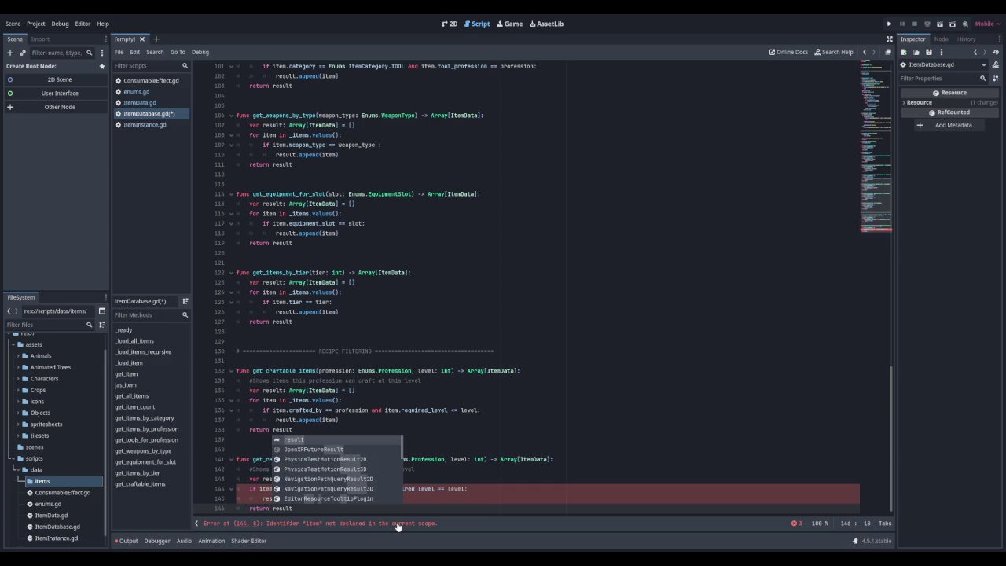
{"action": "key", "text": "Escape"}
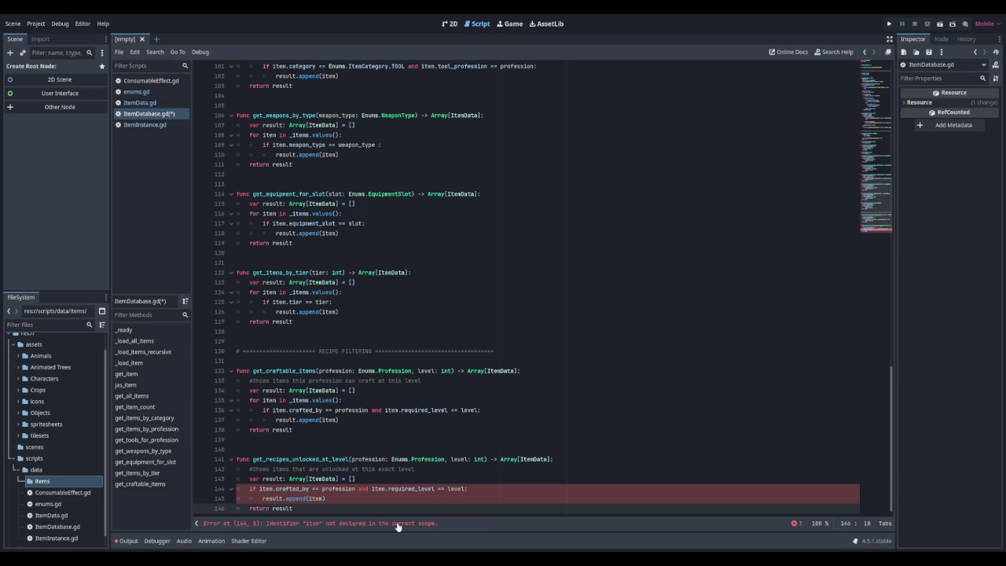
Nest the exact-level if check inside 'for item in _items.values():', save ItemDatabase.gd, and add a trailing line
{"action": "key", "text": "ctrl+shift+Return"}
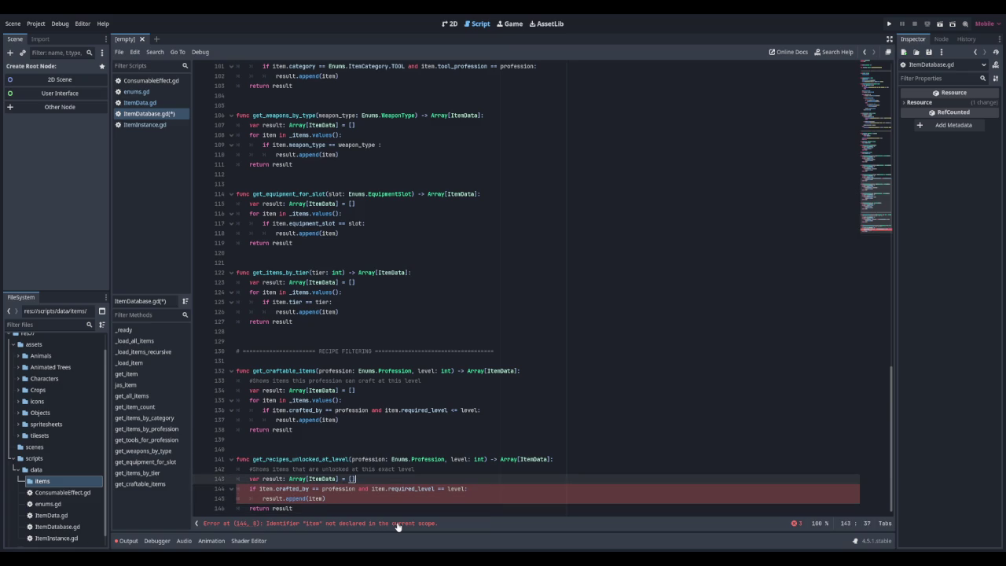
{"action": "type", "text": "for i"}
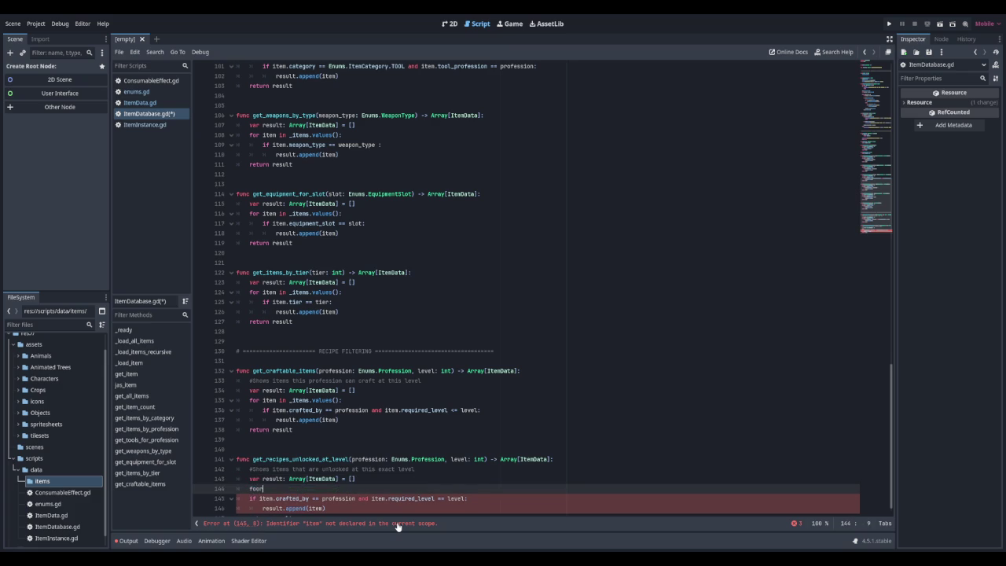
{"action": "type", "text": "tem in "}
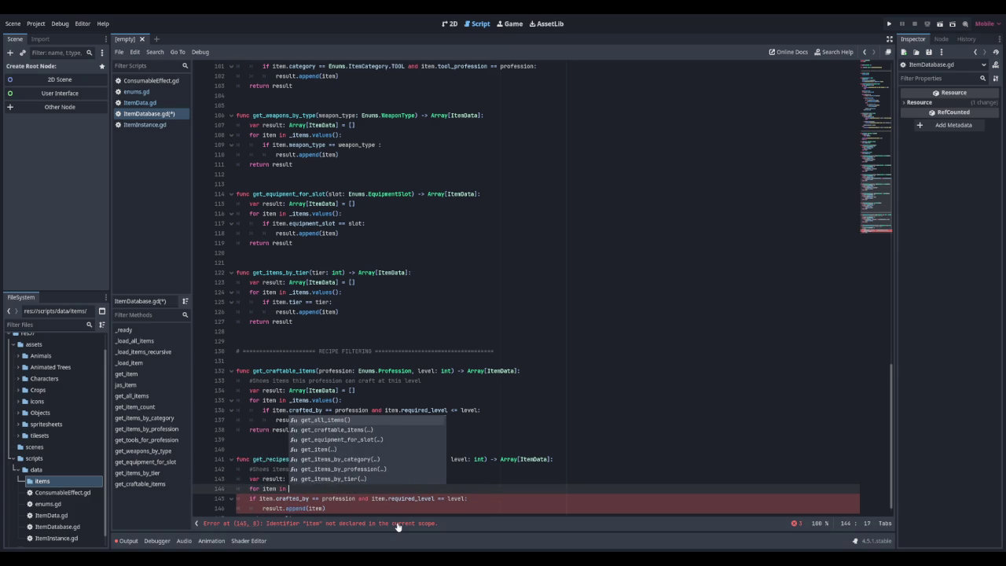
{"action": "type", "text": "_items.val"}
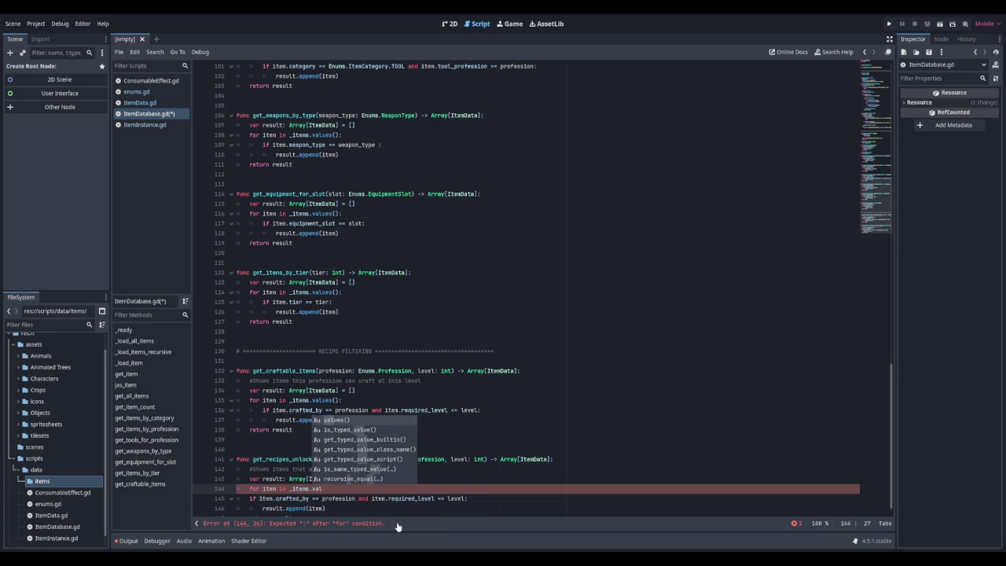
{"action": "key", "text": "Return"}
{"action": "type", "text": ":"}
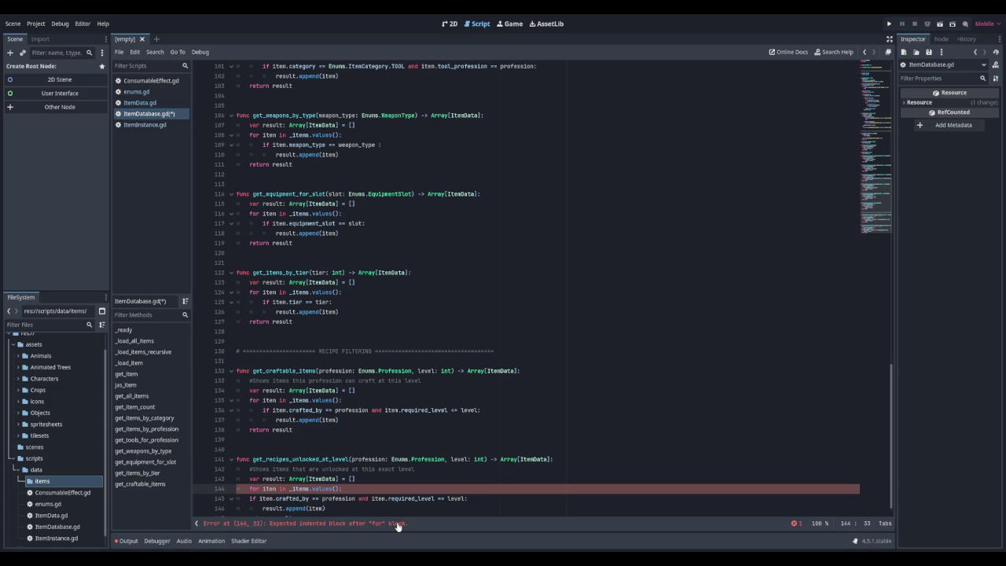
{"action": "key", "text": "Down"}
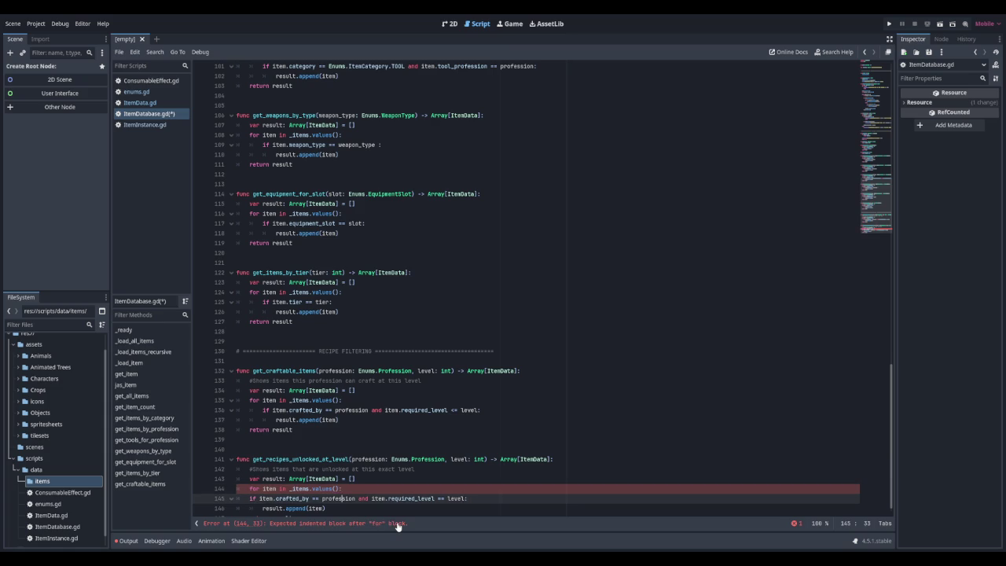
{"action": "key", "text": "Tab"}
{"action": "key", "text": "Down"}
{"action": "key", "text": "Tab"}
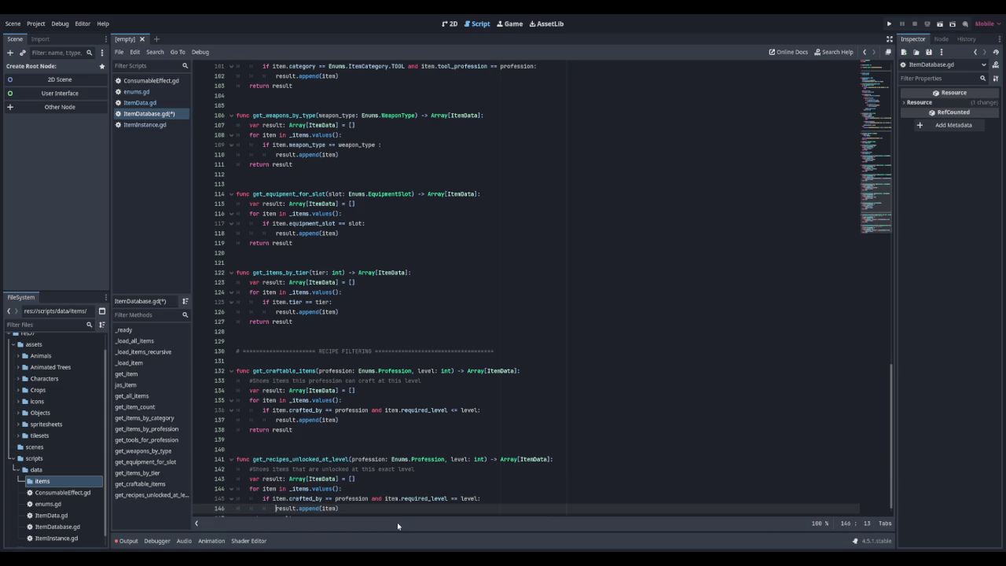
{"action": "scroll", "coordinate": [539, 400], "scroll_direction": "down", "scroll_amount": 1}
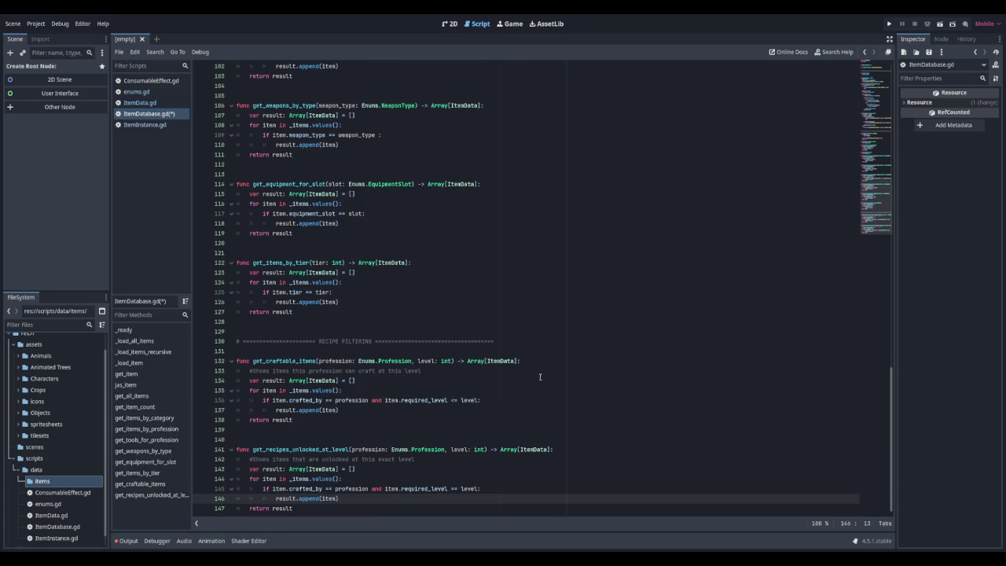
{"action": "key", "text": "ctrl+s"}
{"action": "key", "text": "ctrl+End"}
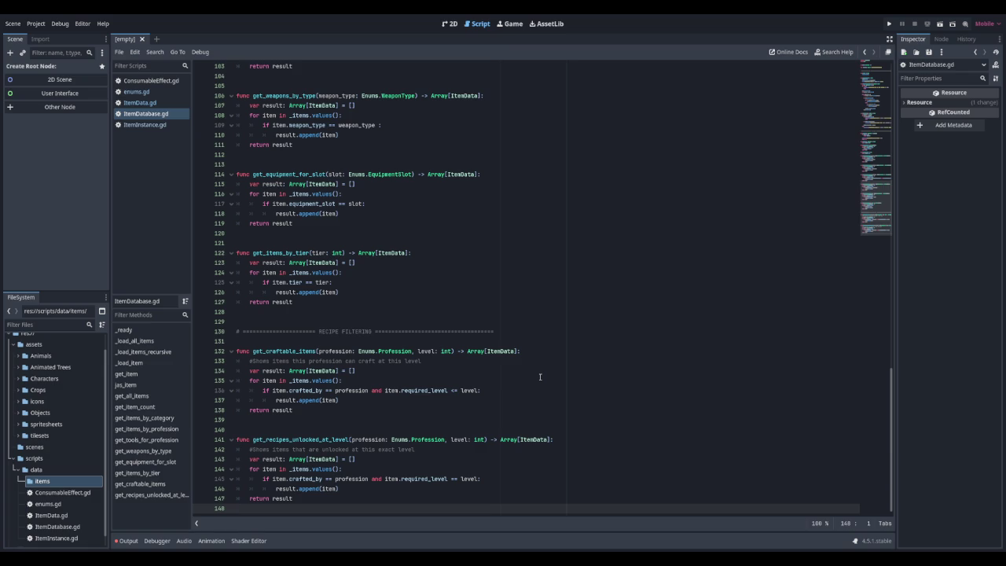
{"action": "key", "text": "Return"}
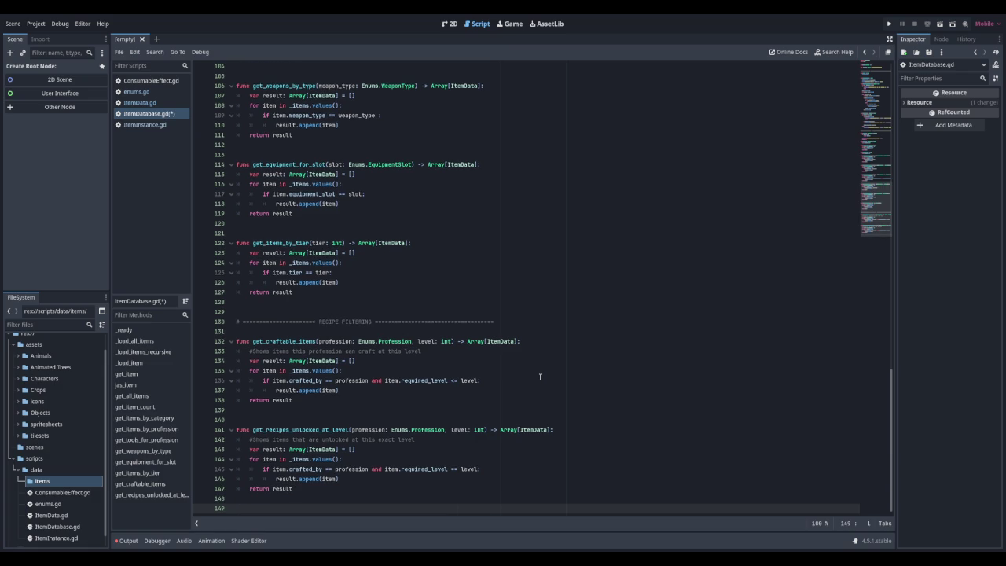
Add a '=== CREATING NEW ITEM INSTANCE ===' divider and declare create_instance(id, quality = 0, count = 1) -> ItemInstance
{"action": "type", "text": "# DCREATING"}
{"action": "key", "text": "BackSpace"}
{"action": "type", "text": "================== CREATING"}
{"action": "type", "text": " NEW ITEM INSTANCE"}
{"action": "type", "text": "==============================="}
{"action": "key", "text": "Return"}
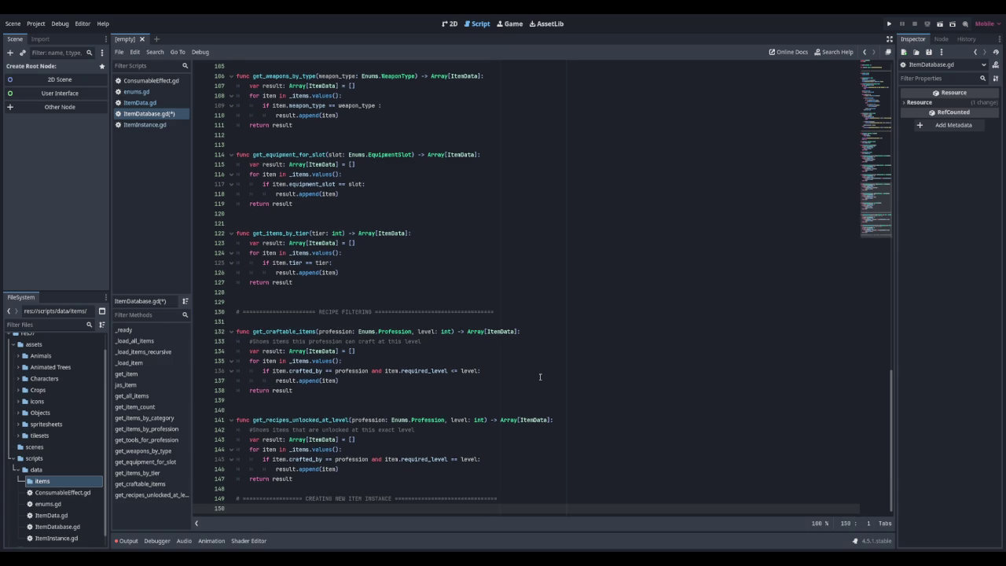
{"action": "type", "text": "func create_instanc"}
{"action": "type", "text": "e"}
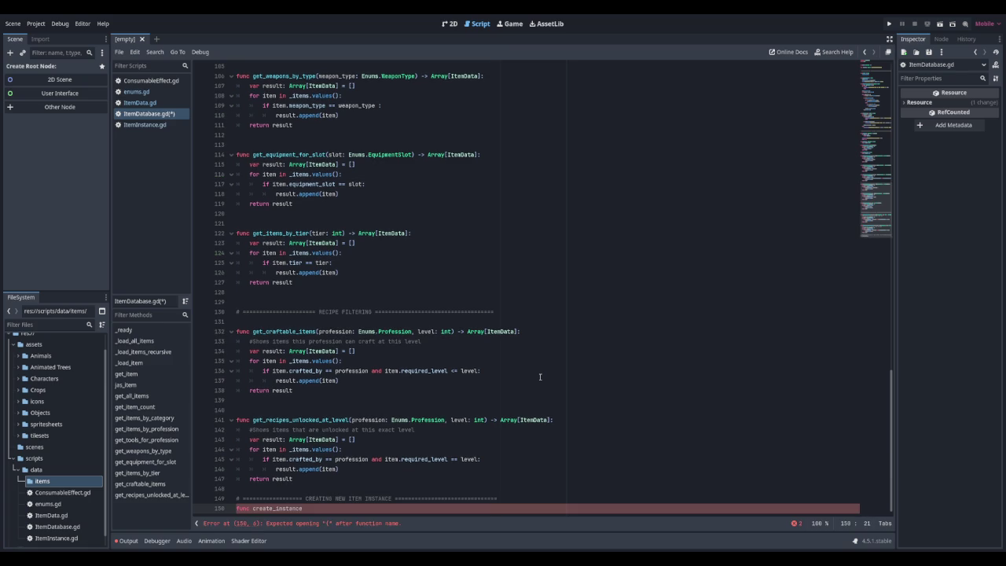
{"action": "type", "text": "(id: StringName, "}
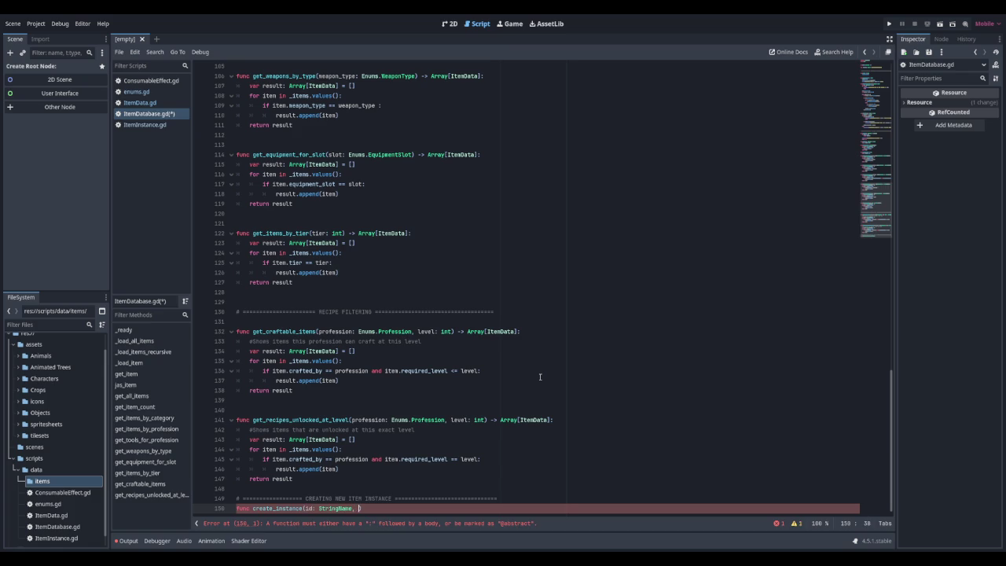
{"action": "type", "text": "quality:"}
{"action": "type", "text": " int = 0, "}
{"action": "type", "text": "count"}
{"action": "type", "text": ": In"}
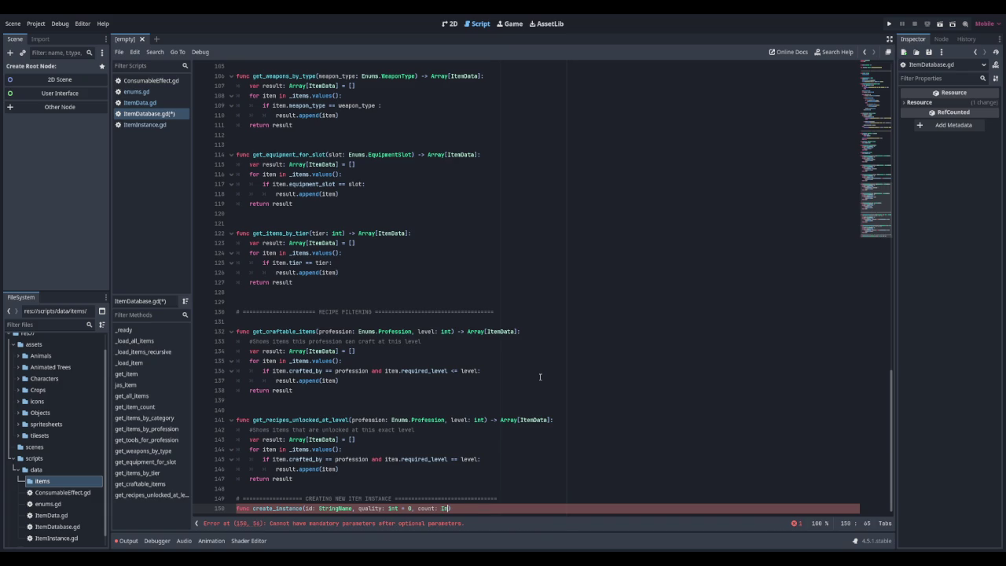
{"action": "type", "text": "t = 1) -"}
{"action": "type", "text": "> ItemI"}
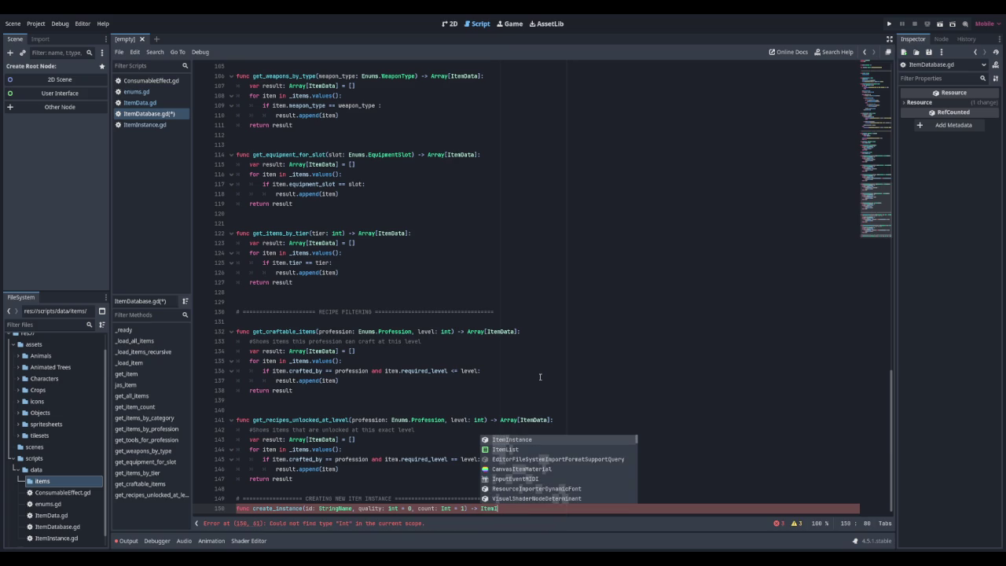
{"action": "key", "text": "Return"}
{"action": "key", "text": "Return"}
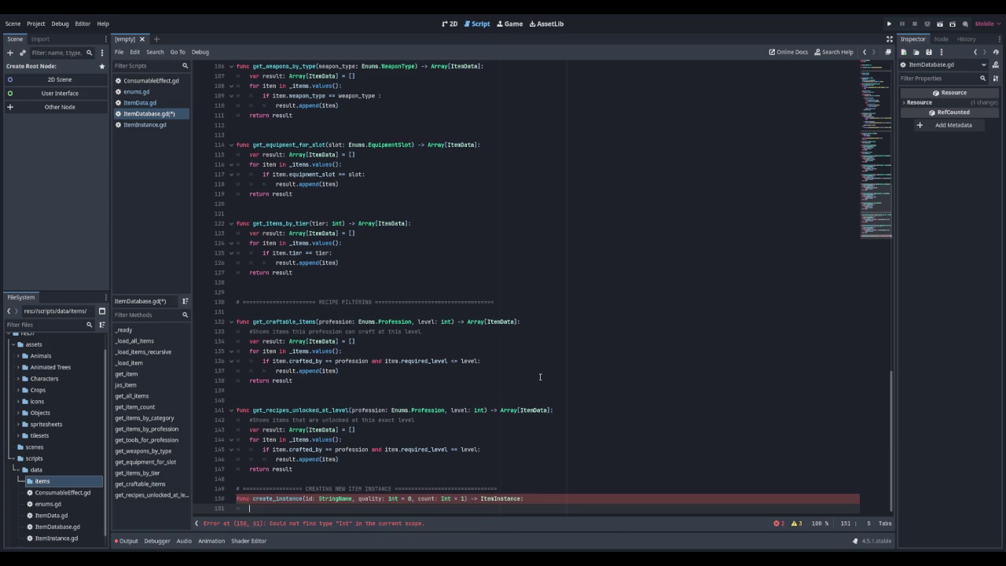
Fetch item_data with get_item(id) and return null when it is missing
{"action": "type", "text": "var item_data"}
{"action": "type", "text": " ="}
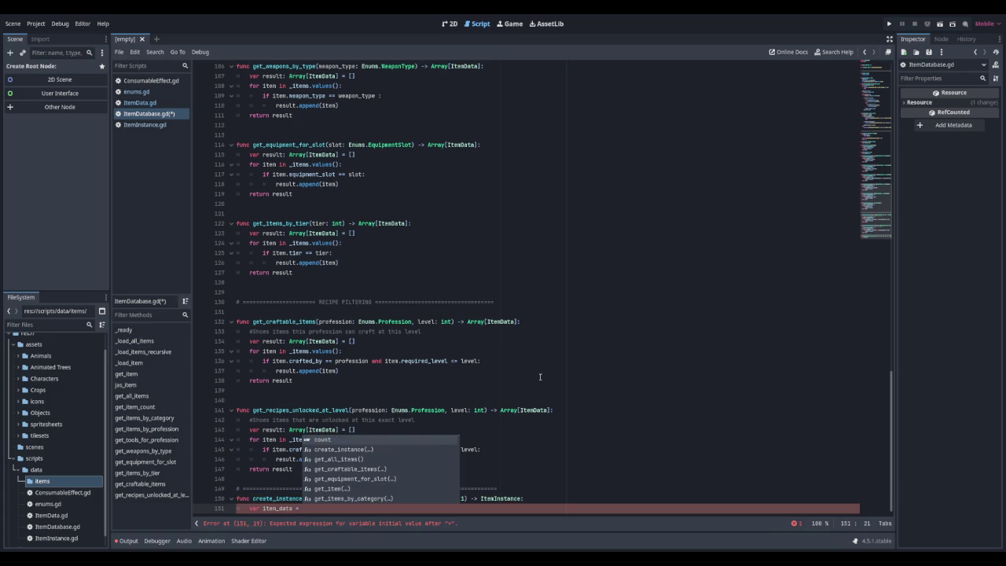
{"action": "type", "text": " get_item(id"}
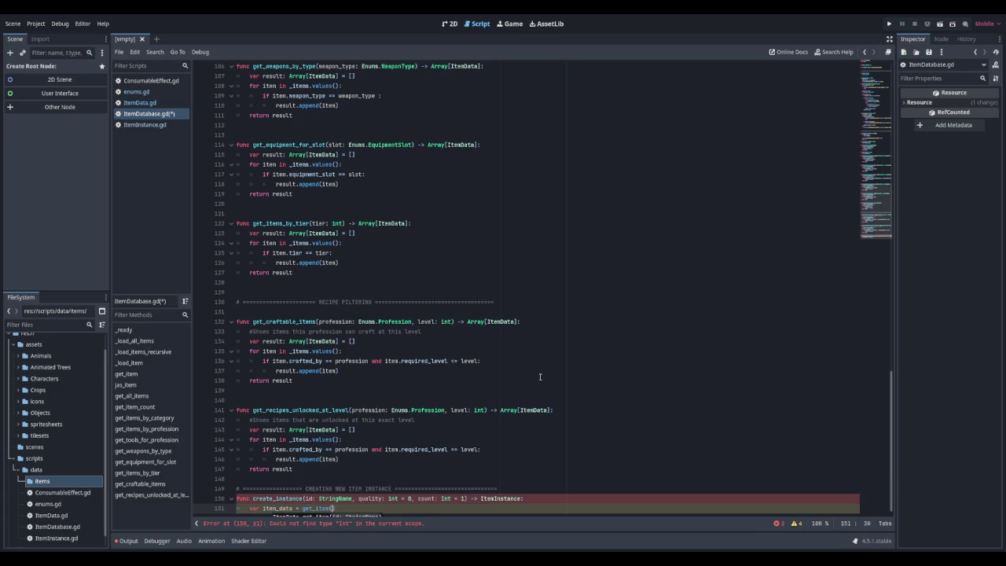
{"action": "type", "text": ")"}
{"action": "key", "text": "Return"}
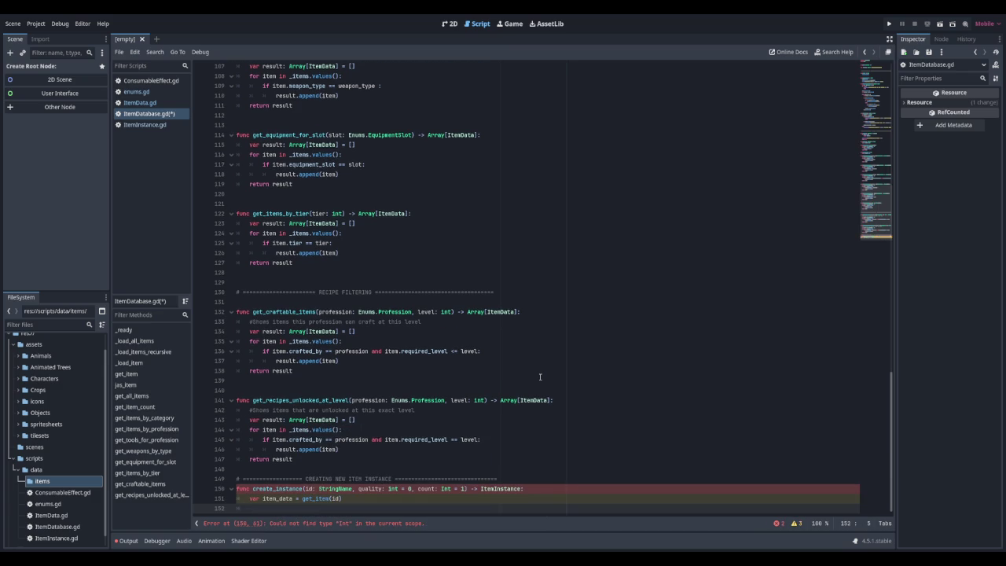
{"action": "type", "text": "ifnot "}
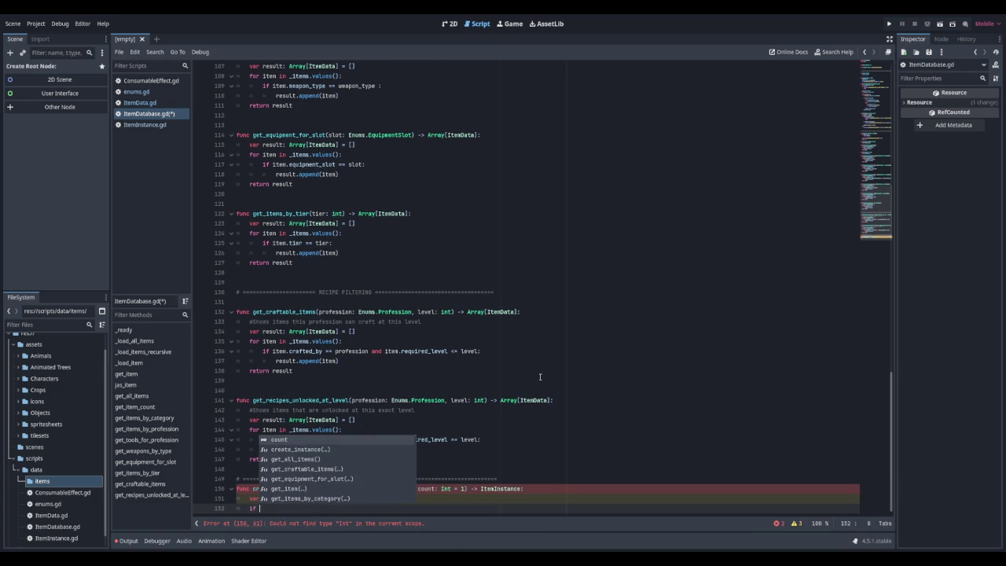
{"action": "type", "text": "item_data"}
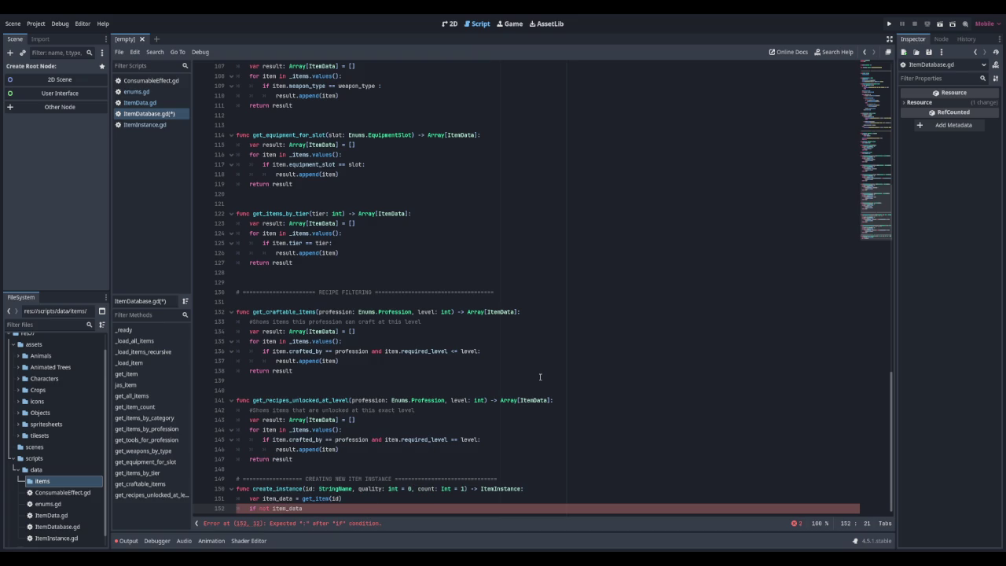
{"action": "type", "text": ":"}
{"action": "key", "text": "Return"}
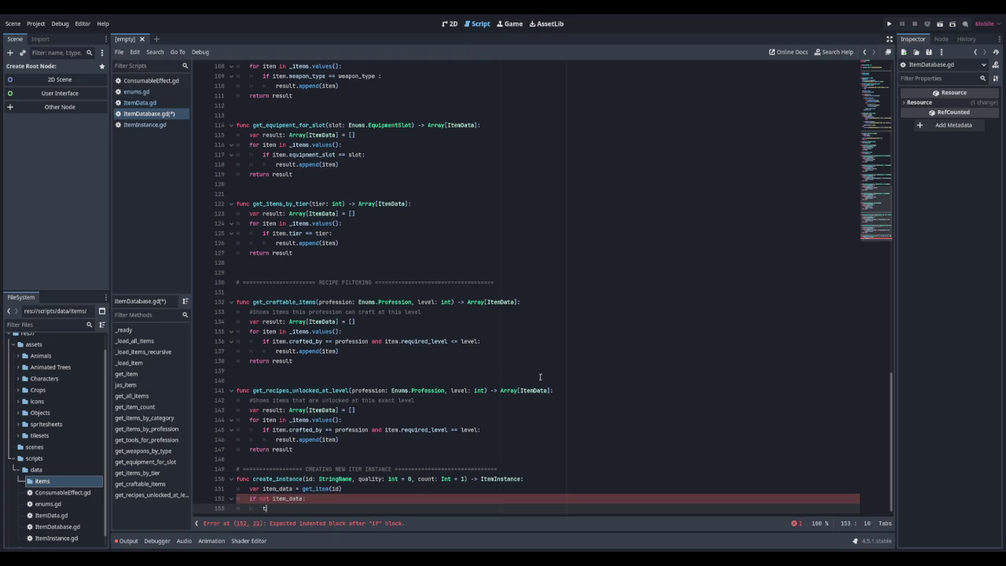
{"action": "type", "text": "return null"}
{"action": "key", "text": "Return"}
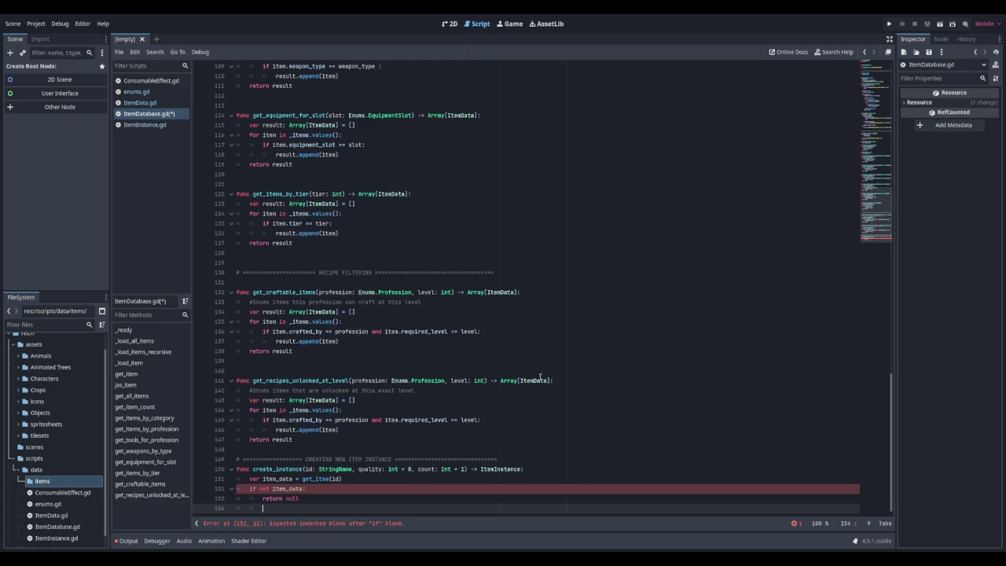
Otherwise return ItemInstance.new(item_data, quality, count)
{"action": "key", "text": "Return"}
{"action": "type", "text": "return nu"}
{"action": "key", "text": "BackSpace"}
{"action": "key", "text": "BackSpace"}
{"action": "type", "text": "Inst"}
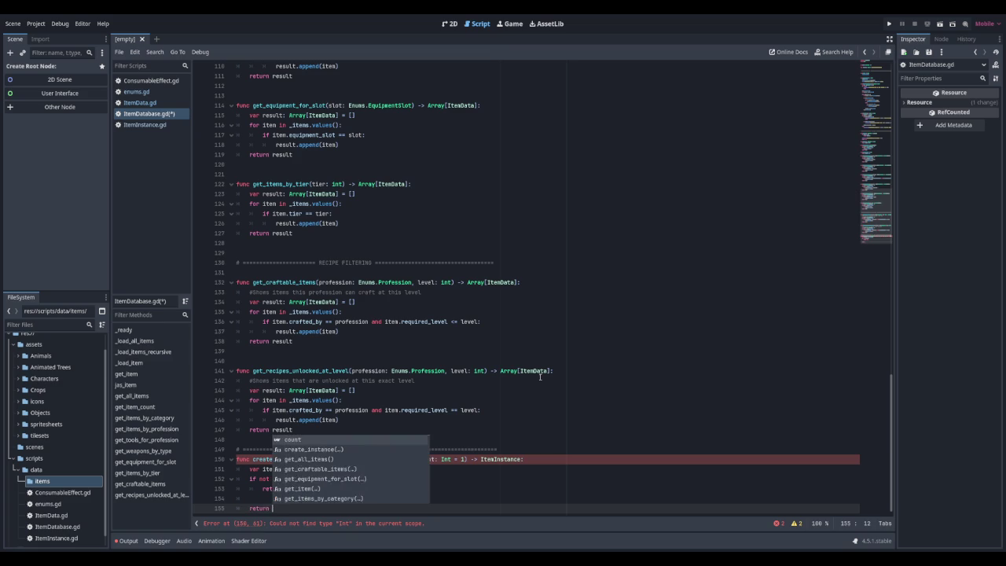
{"action": "type", "text": "ance"}
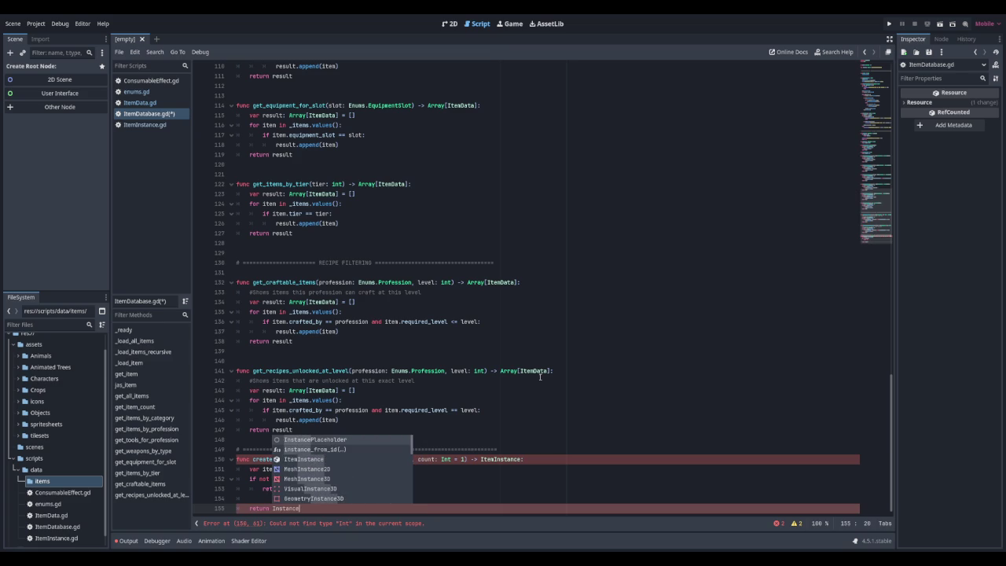
{"action": "key", "text": "BackSpace"}
{"action": "key", "text": "BackSpace"}
{"action": "key", "text": "BackSpace"}
{"action": "key", "text": "BackSpace"}
{"action": "key", "text": "BackSpace"}
{"action": "key", "text": "BackSpace"}
{"action": "key", "text": "BackSpace"}
{"action": "type", "text": "temI"}
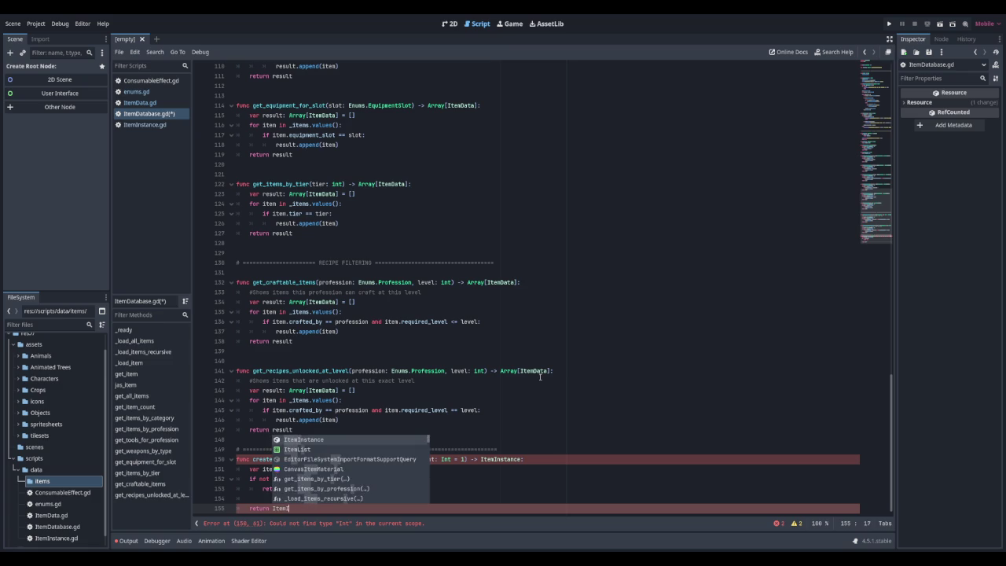
{"action": "key", "text": "Return"}
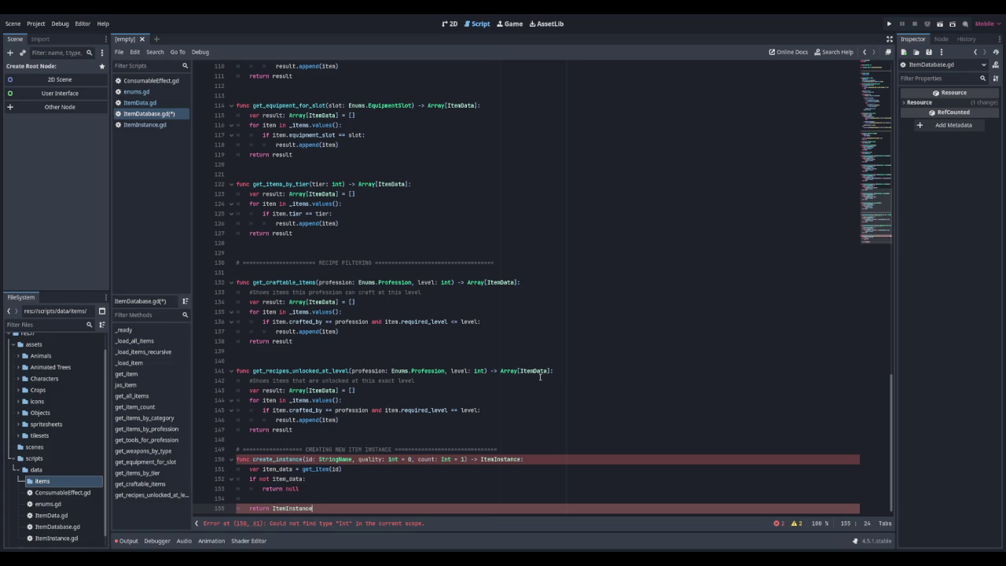
{"action": "type", "text": ".new(item_da"}
{"action": "type", "text": "ta, "}
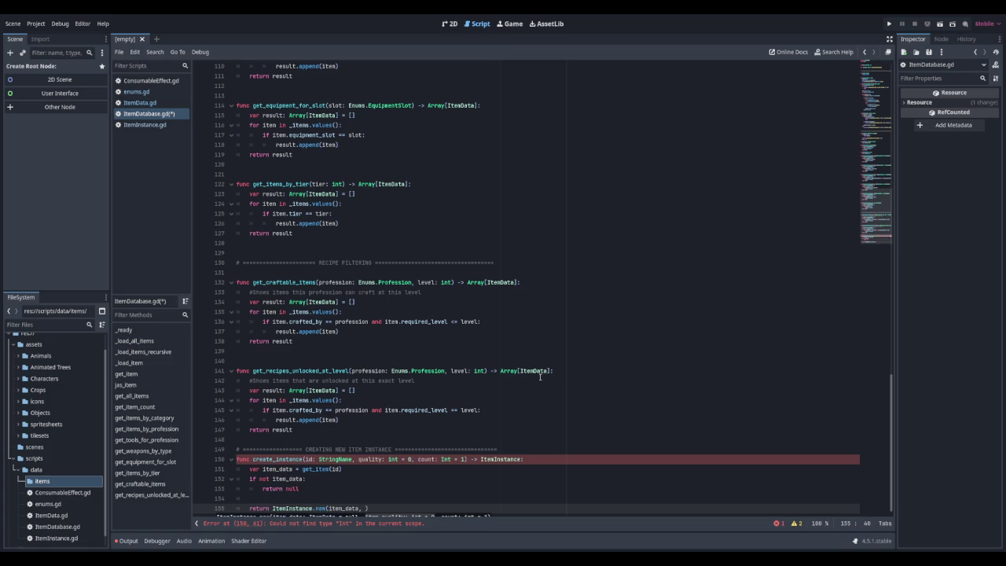
{"action": "type", "text": "quality, count"}
{"action": "key", "text": "Return"}
{"action": "key", "text": "Return"}
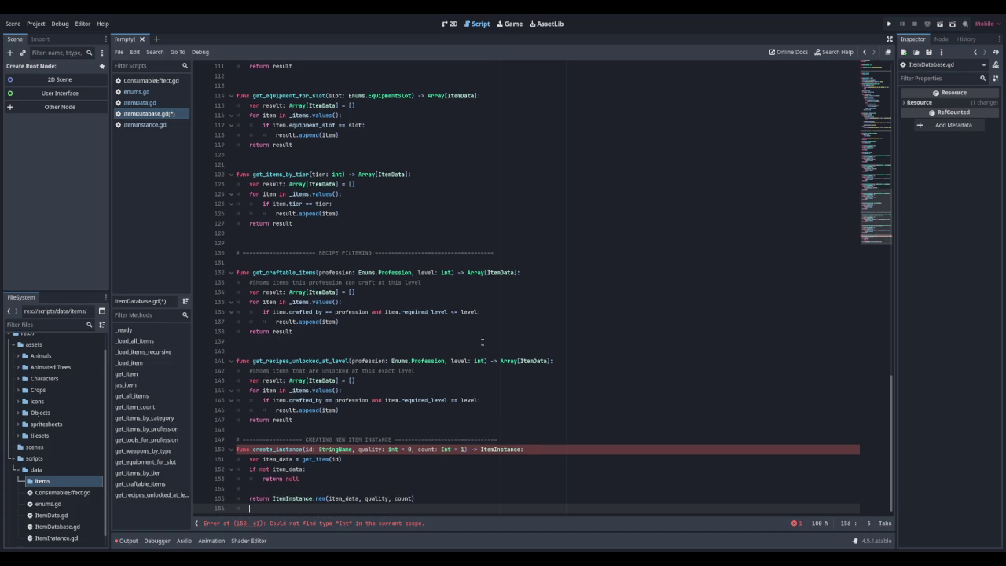
Correct the count parameter type from Int to int and save the script
{"action": "left_click", "coordinate": [444, 450]}
{"action": "key", "text": "BackSpace"}
{"action": "type", "text": "i"}
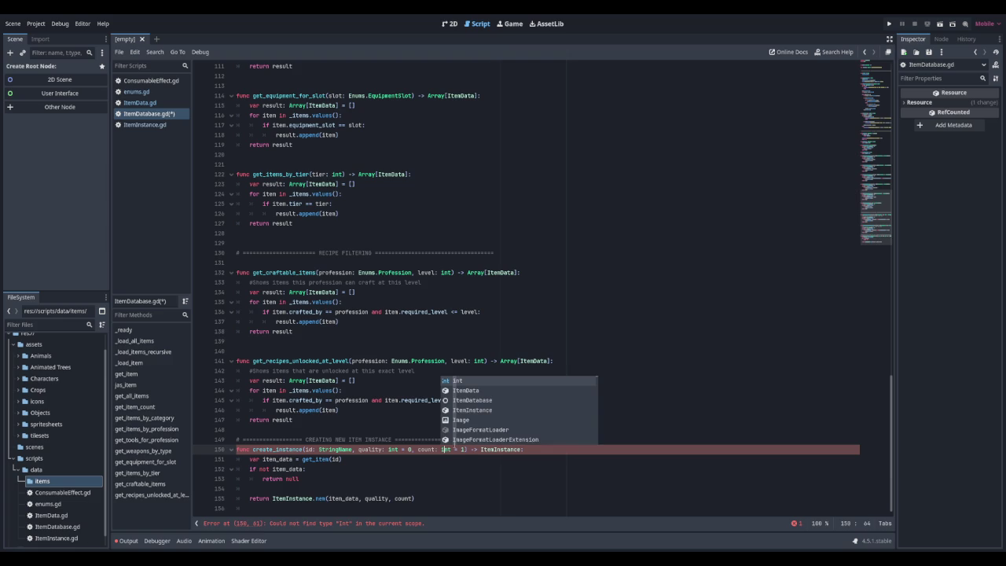
{"action": "left_click", "coordinate": [310, 511]}
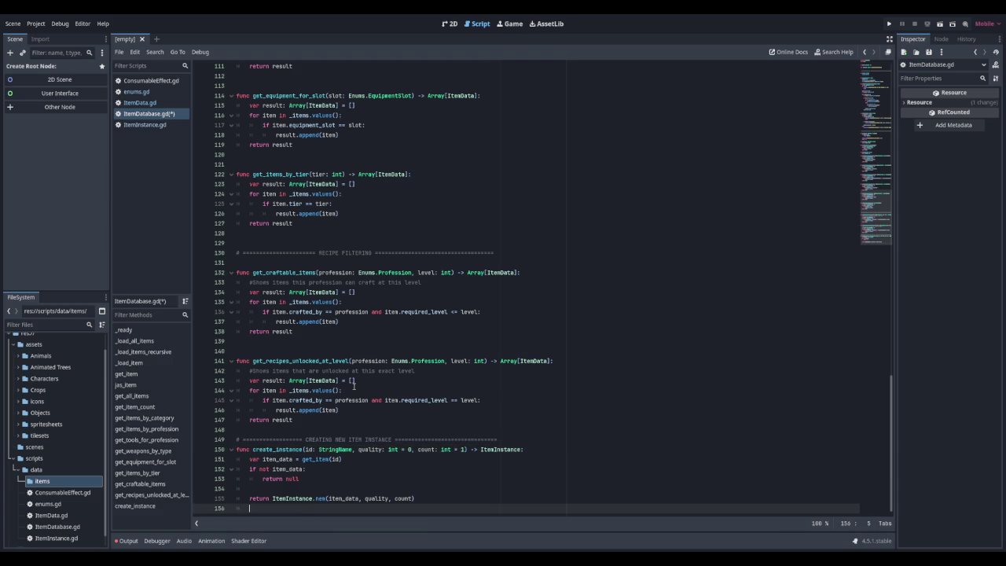
{"action": "key", "text": "Return"}
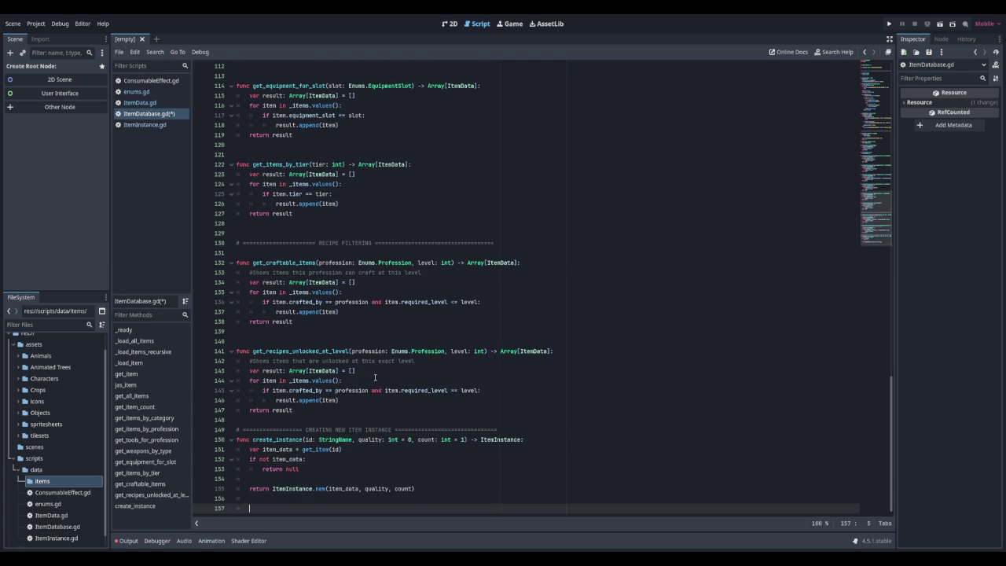
{"action": "key", "text": "ctrl+s"}
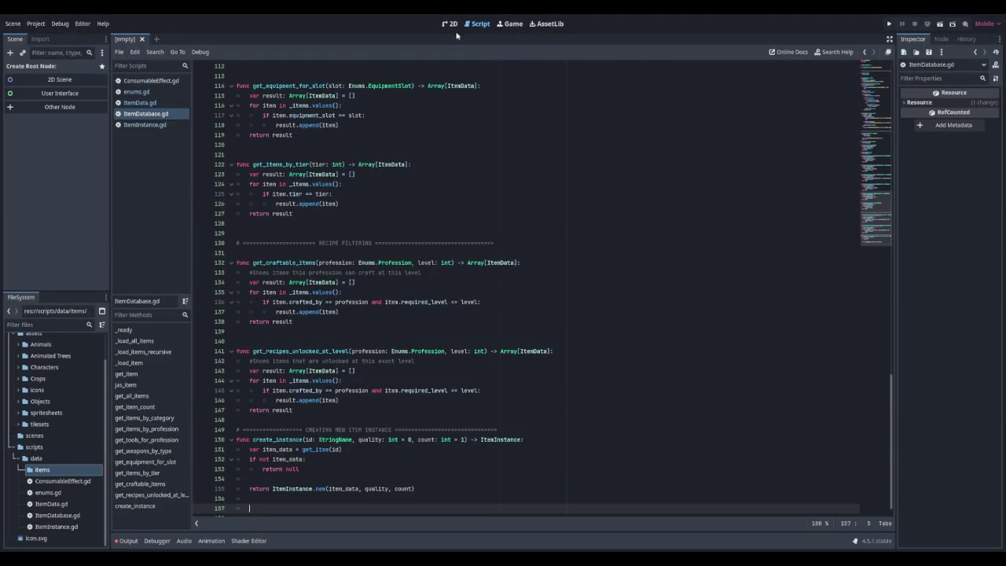
Switch from the script editor to the empty 2D workspace and adjust the viewport zoom
{"action": "left_click", "coordinate": [451, 24]}
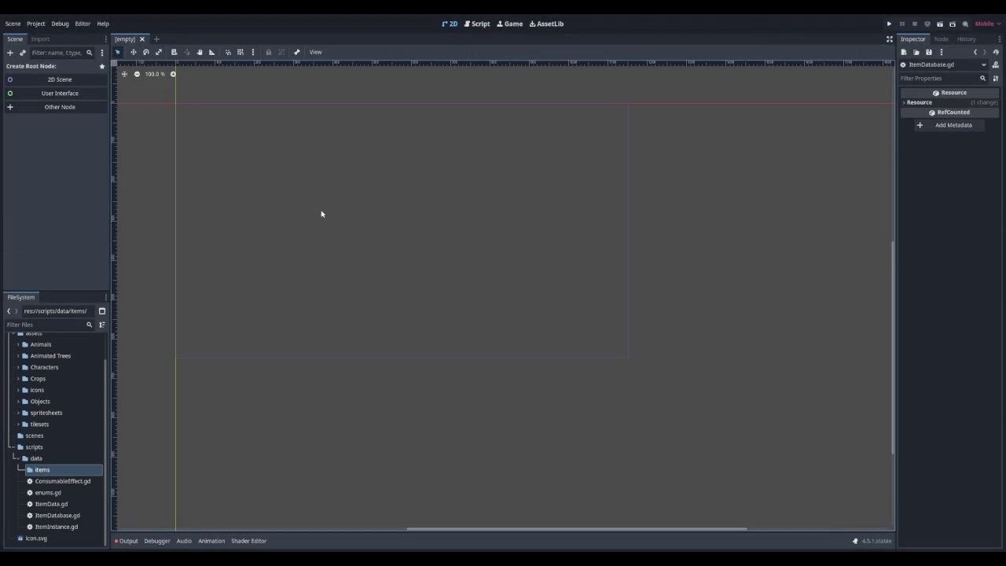
{"action": "scroll", "coordinate": [372, 234], "scroll_direction": "down", "scroll_amount": 2}
{"action": "scroll", "coordinate": [372, 234], "scroll_direction": "up", "scroll_amount": 3}
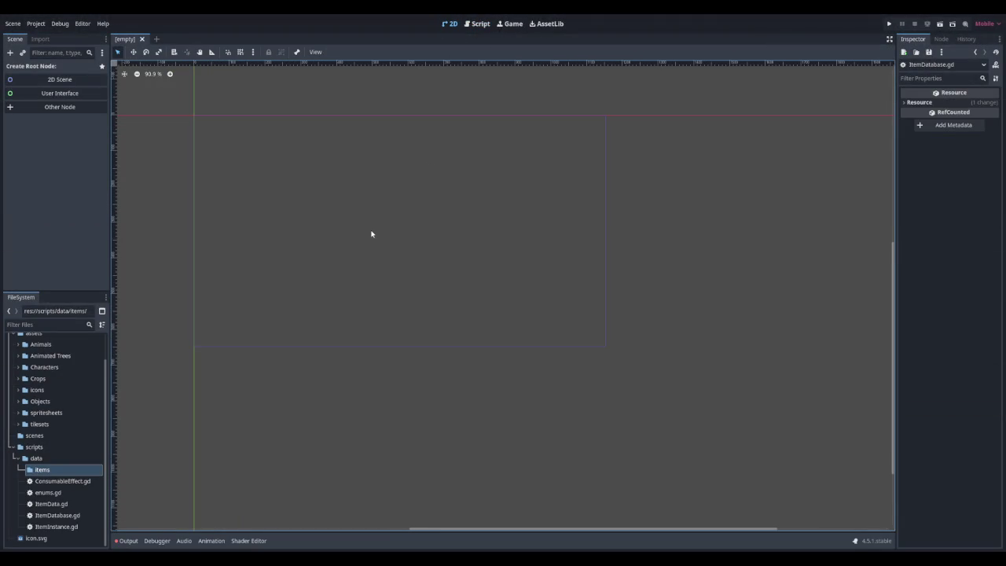